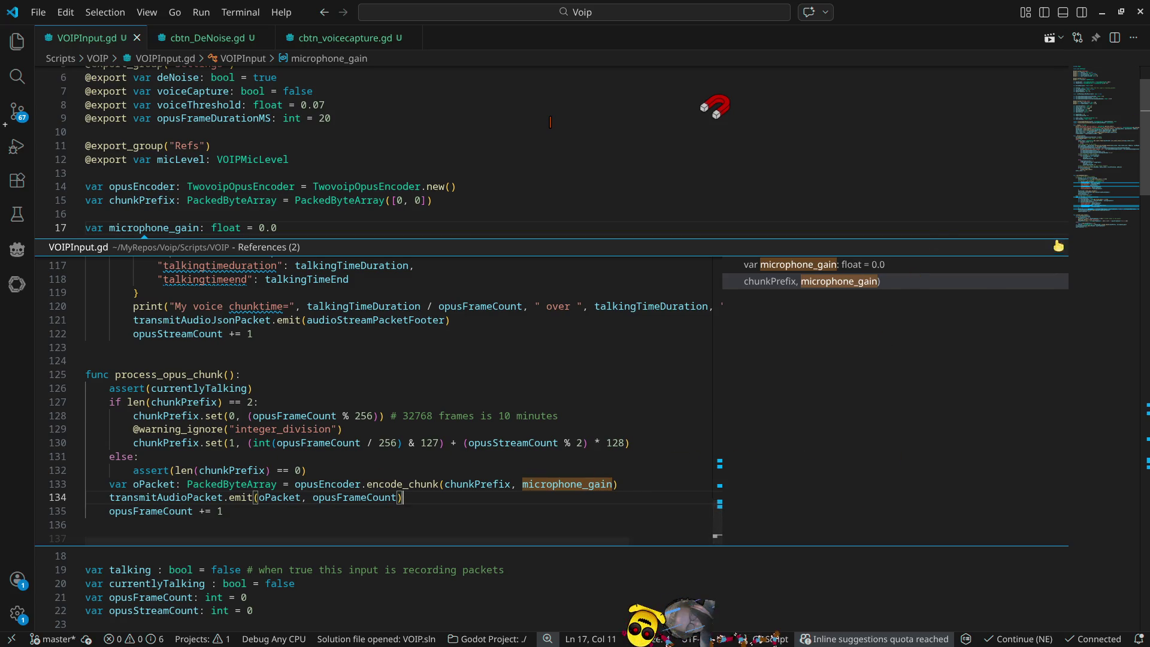
Step: Close the microphone_gain references and review VOIPInput.gd, selecting frameTimeSecs on line 32
{"action": "left_click", "coordinate": [1059, 247]}
{"action": "scroll", "coordinate": [448, 238], "scroll_direction": "up", "scroll_amount": 2}
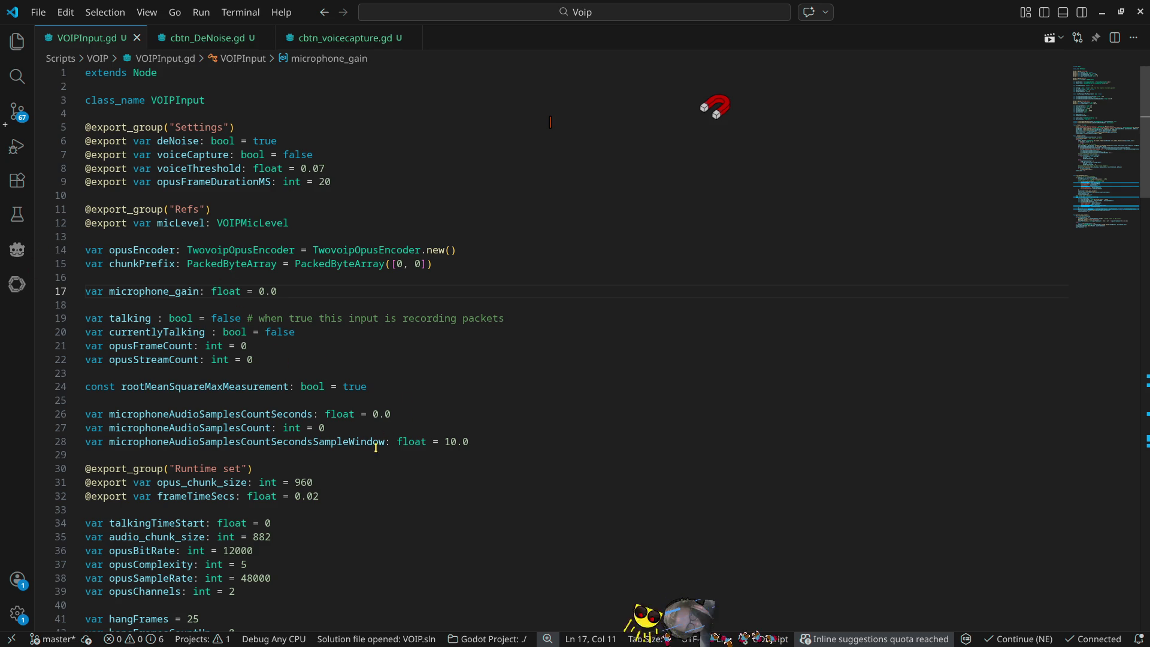
{"action": "scroll", "coordinate": [376, 447], "scroll_direction": "down", "scroll_amount": 10}
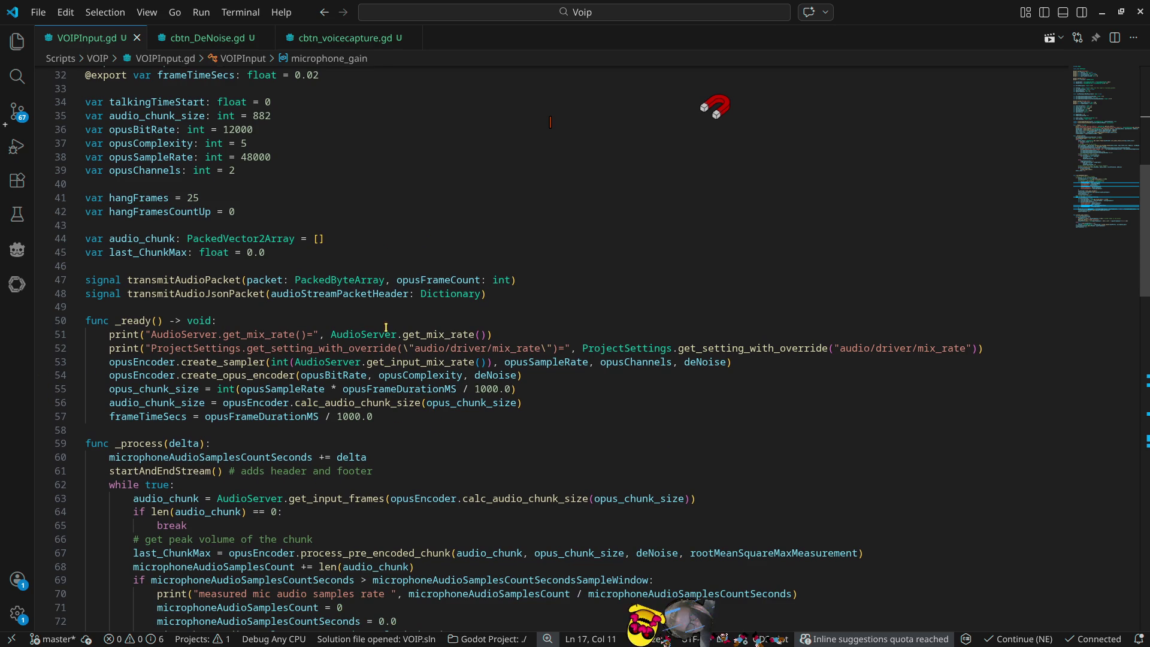
{"action": "scroll", "coordinate": [386, 327], "scroll_direction": "up", "scroll_amount": 6}
{"action": "double_click", "coordinate": [190, 316]}
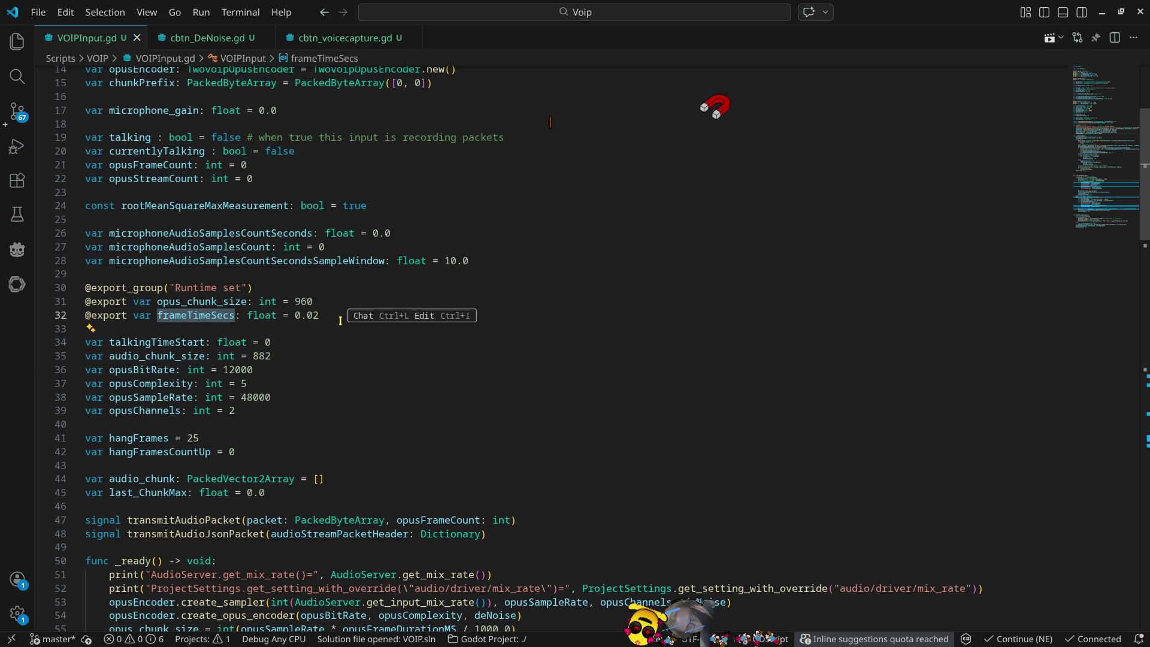
{"action": "key", "text": "alt+Tab"}
Step: Run the VOIP demo and select the live VOIPInput node in the Remote scene tree
{"action": "left_click", "coordinate": [960, 29]}
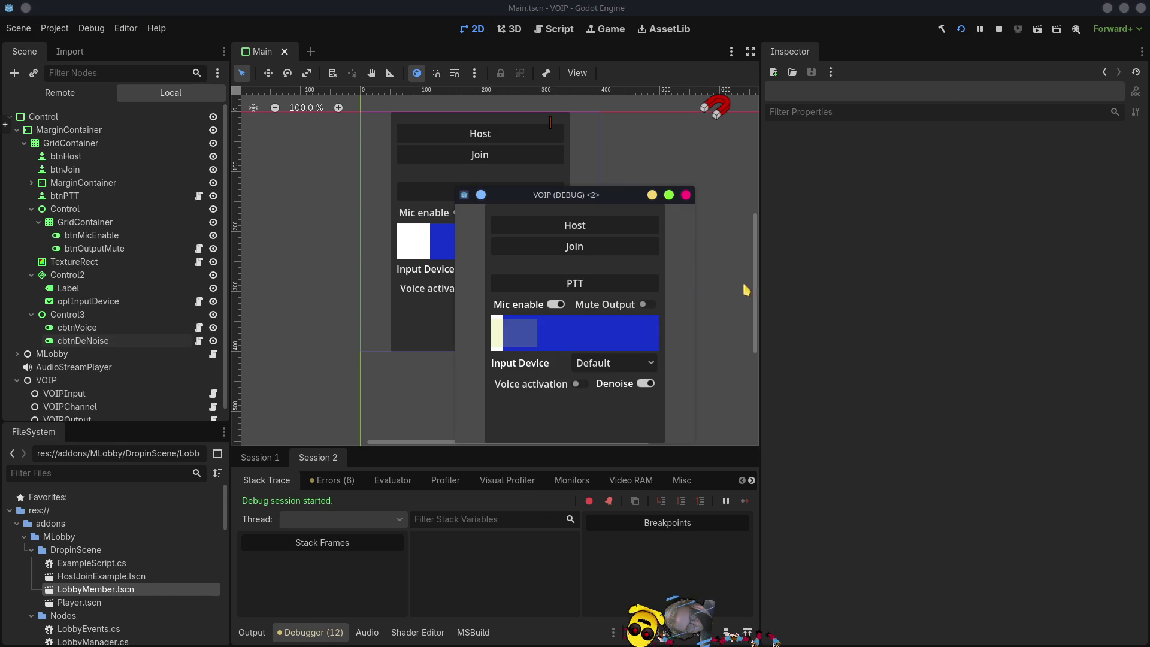
{"action": "left_click", "coordinate": [59, 92]}
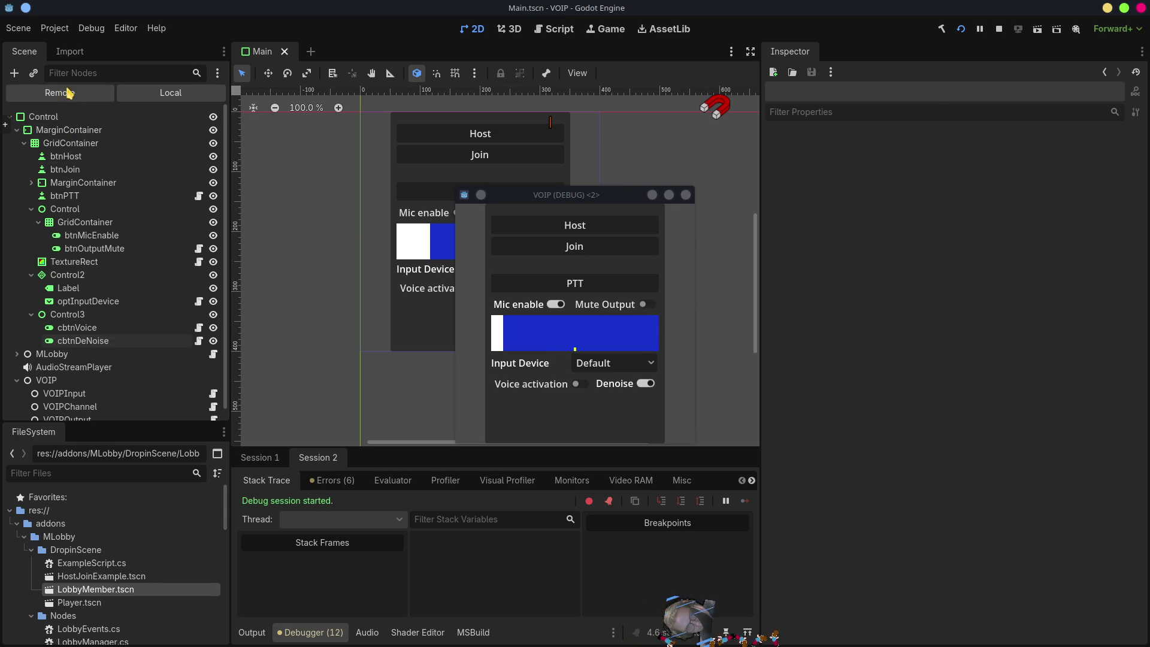
{"action": "left_click", "coordinate": [68, 183]}
{"action": "left_click", "coordinate": [69, 194]}
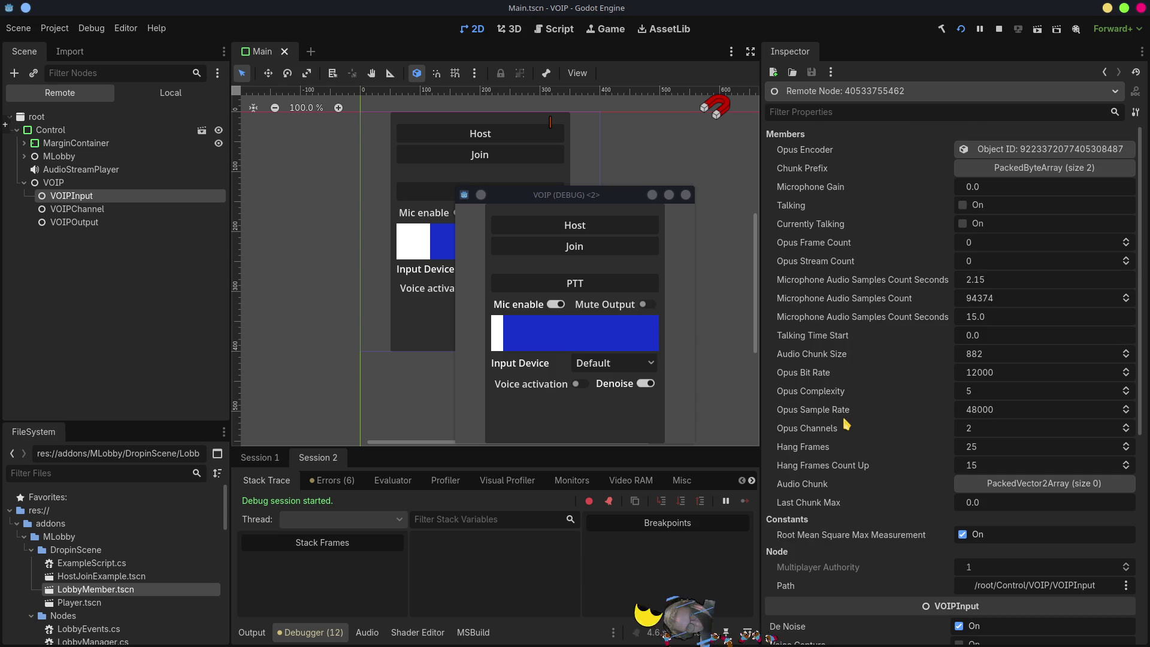
Step: Scroll through VOIPInput's live Inspector values, then move the second VOIP window aside
{"action": "scroll", "coordinate": [846, 423], "scroll_direction": "down", "scroll_amount": 5}
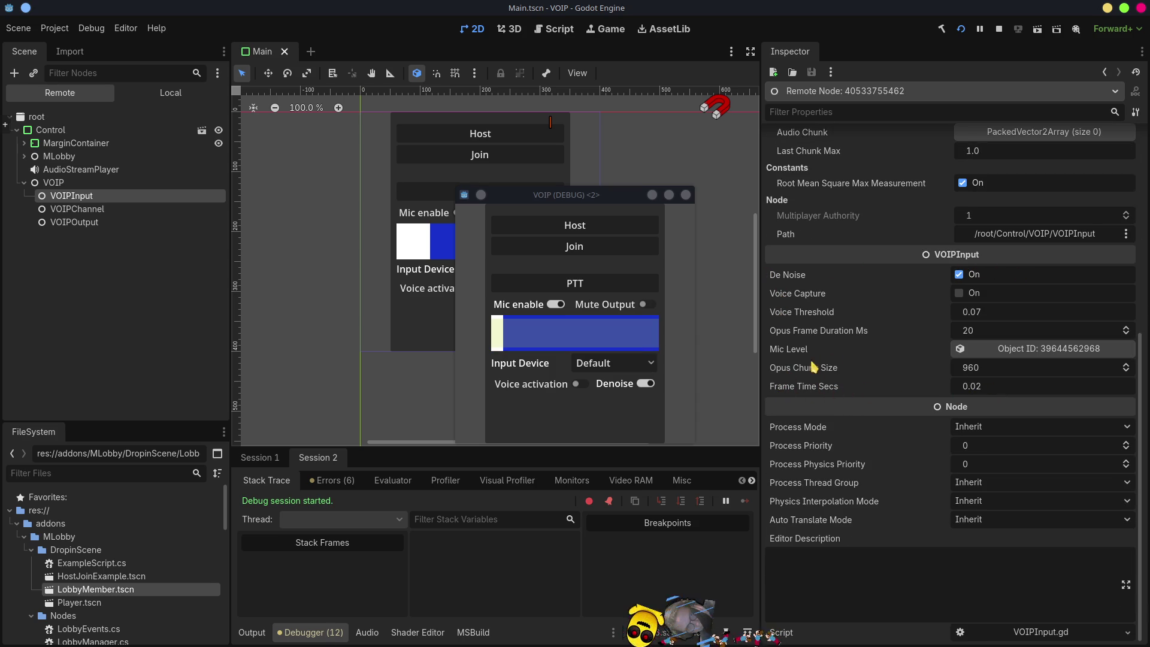
{"action": "scroll", "coordinate": [844, 400], "scroll_direction": "up", "scroll_amount": 5}
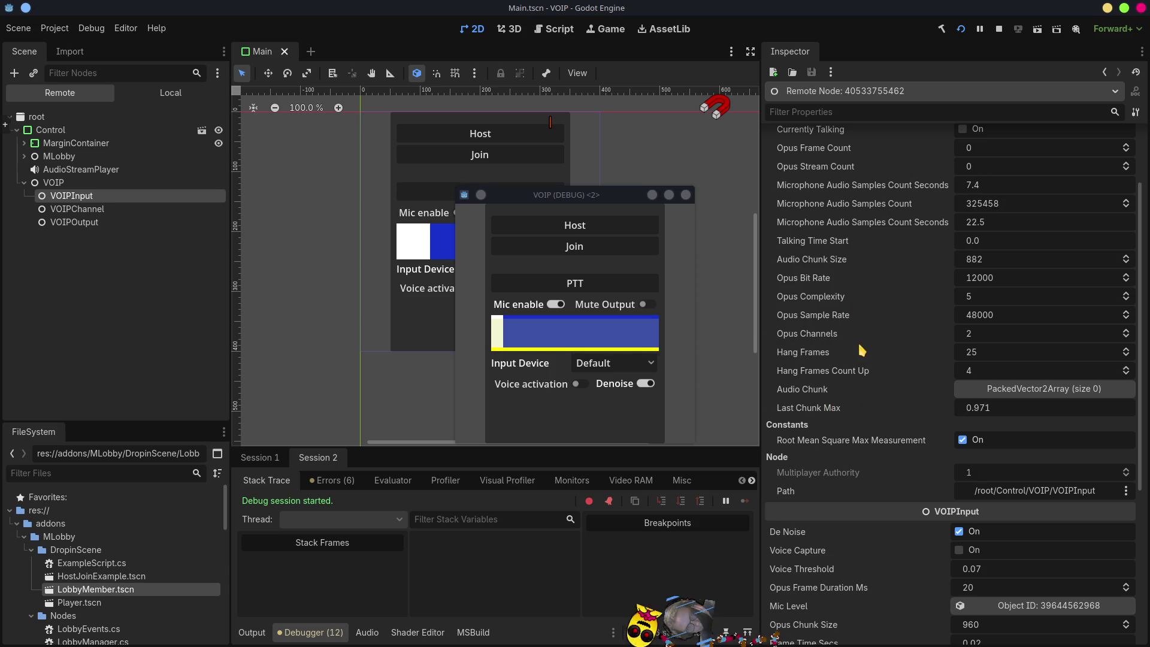
{"action": "scroll", "coordinate": [878, 371], "scroll_direction": "down", "scroll_amount": 5}
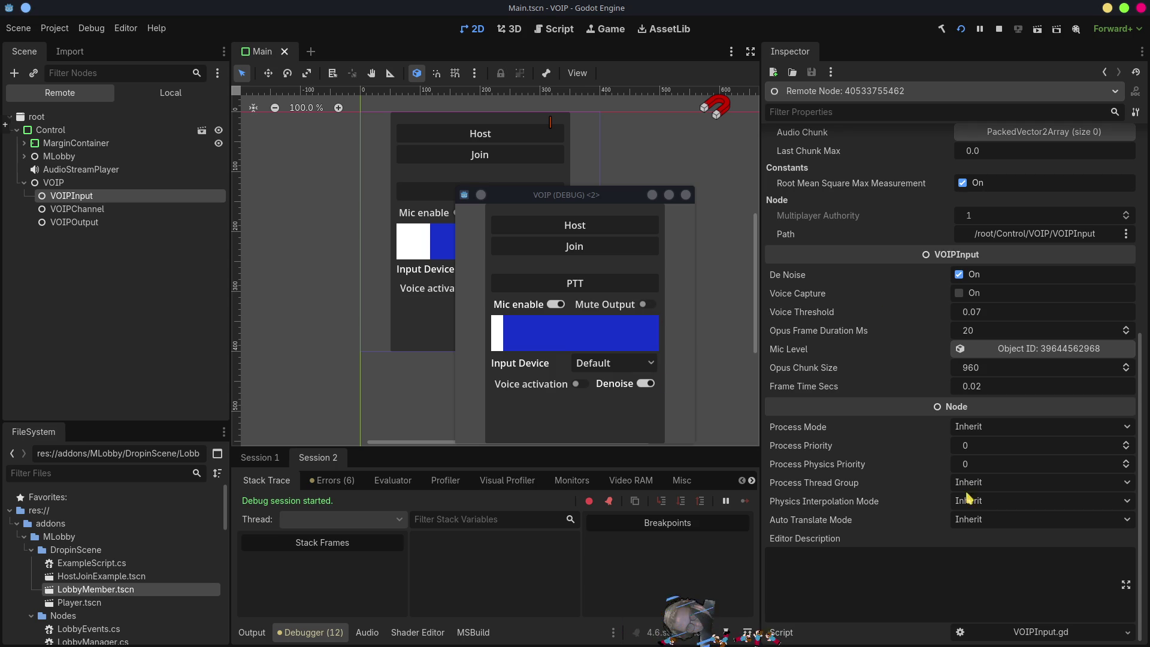
{"action": "mouse_move", "coordinate": [562, 197]}
{"action": "left_mouse_down"}
{"action": "mouse_move", "coordinate": [265, 180]}
{"action": "mouse_move", "coordinate": [285, 178]}
{"action": "left_mouse_up"}
Step: Test push-to-talk in the second VOIP window and turn Denoise off
{"action": "left_click", "coordinate": [314, 264]}
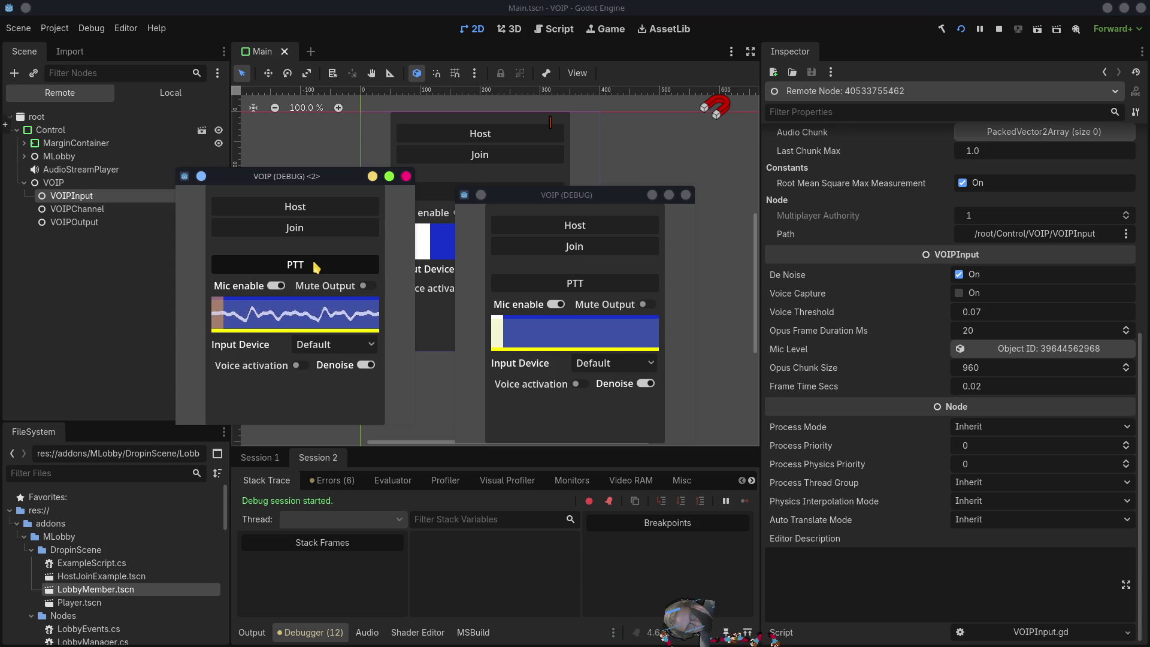
{"action": "left_click", "coordinate": [312, 258]}
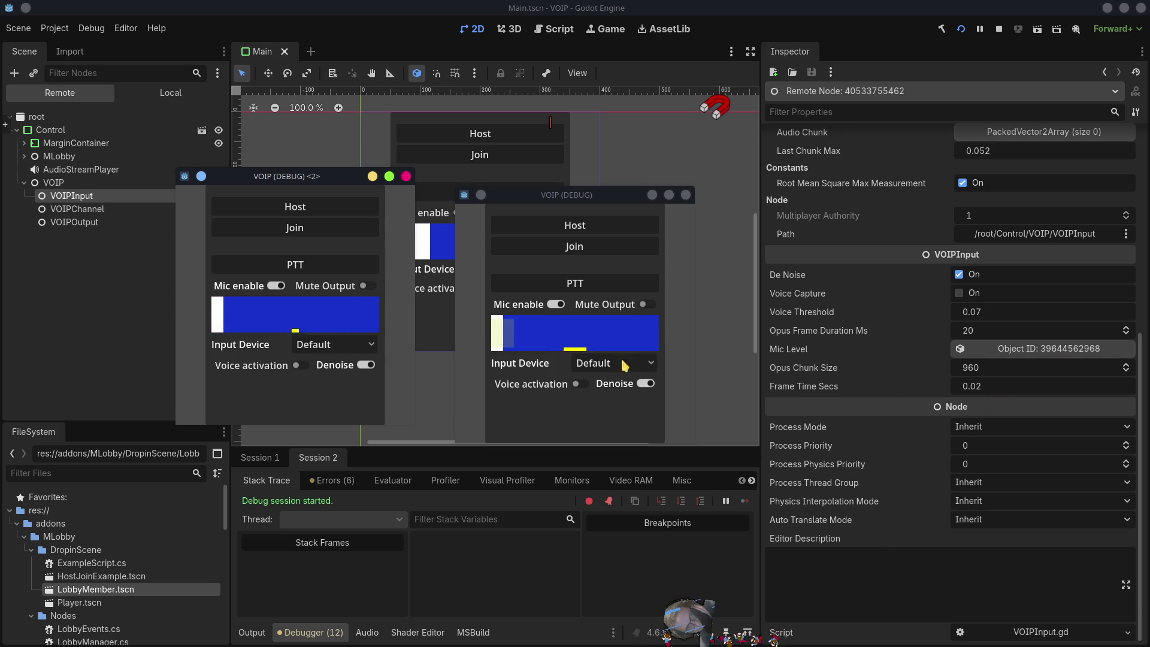
{"action": "left_click", "coordinate": [365, 365]}
{"action": "left_click", "coordinate": [645, 383]}
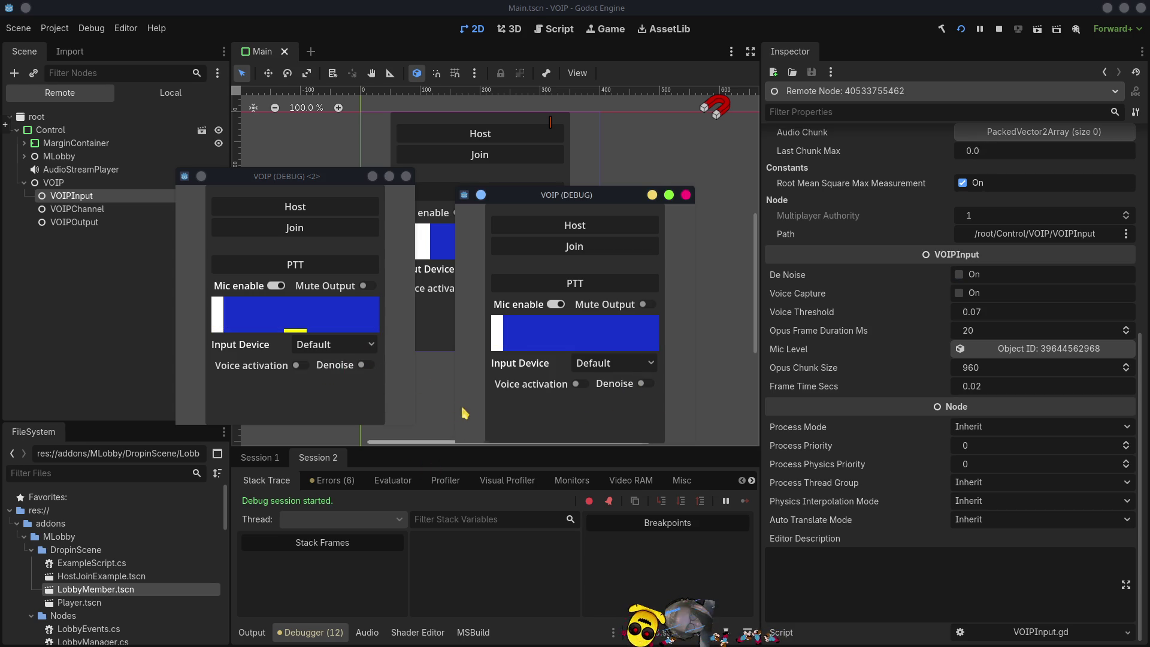
Step: Toggle Denoise back on and off again, then transmit with push-to-talk
{"action": "left_click", "coordinate": [366, 366]}
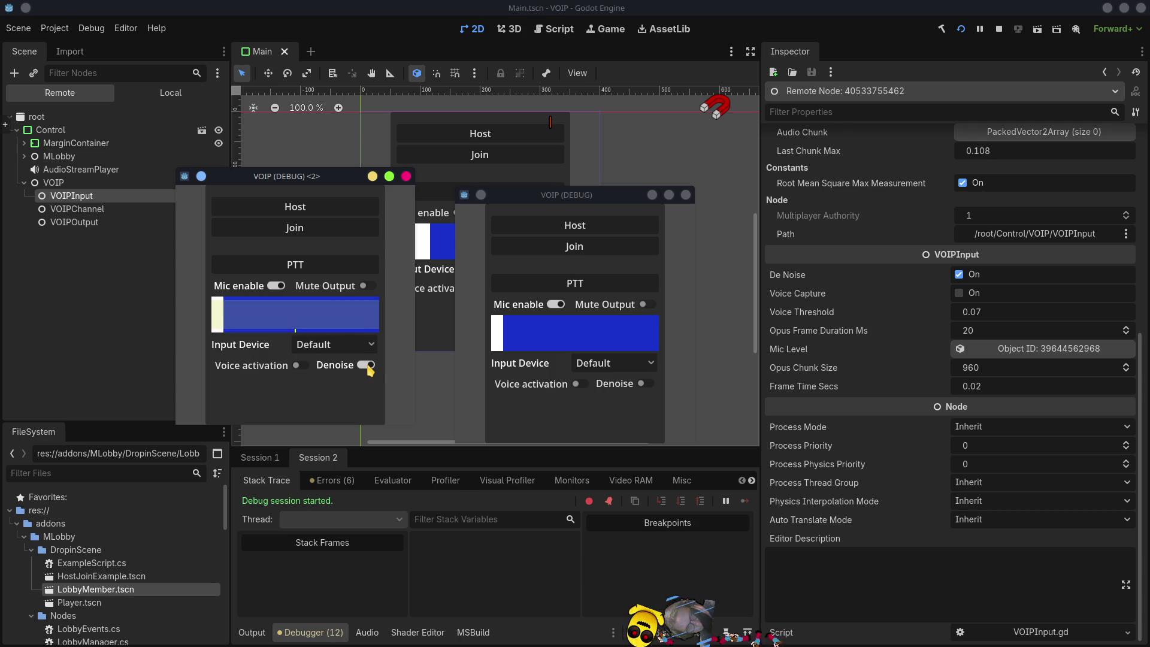
{"action": "left_click", "coordinate": [367, 366]}
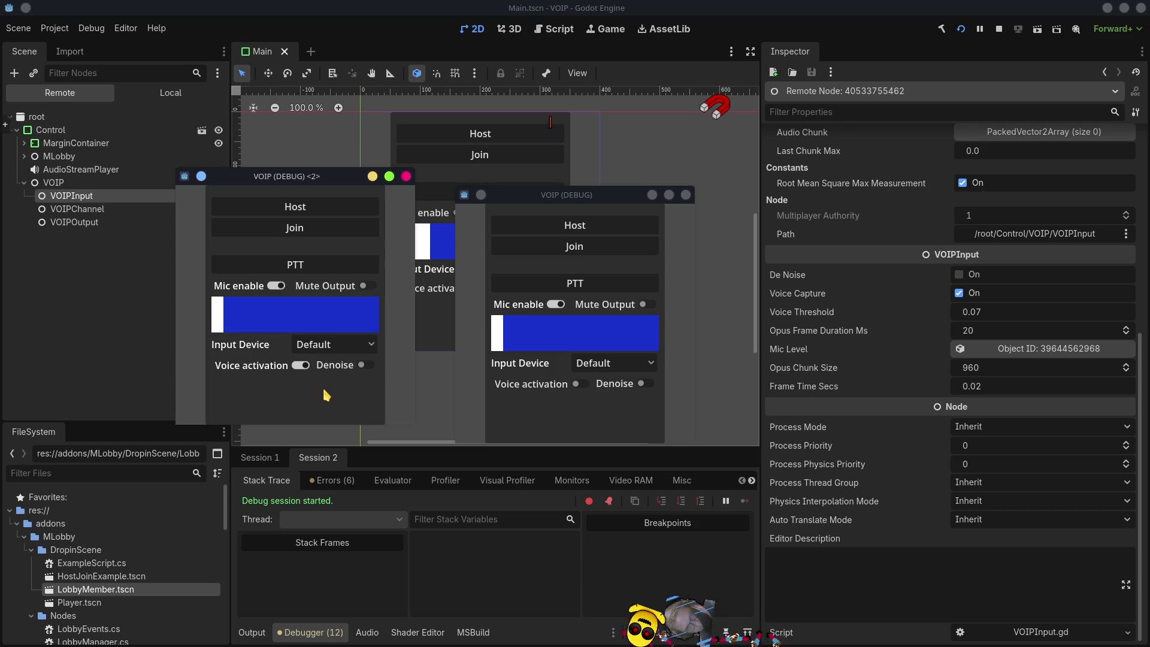
{"action": "left_click", "coordinate": [289, 267]}
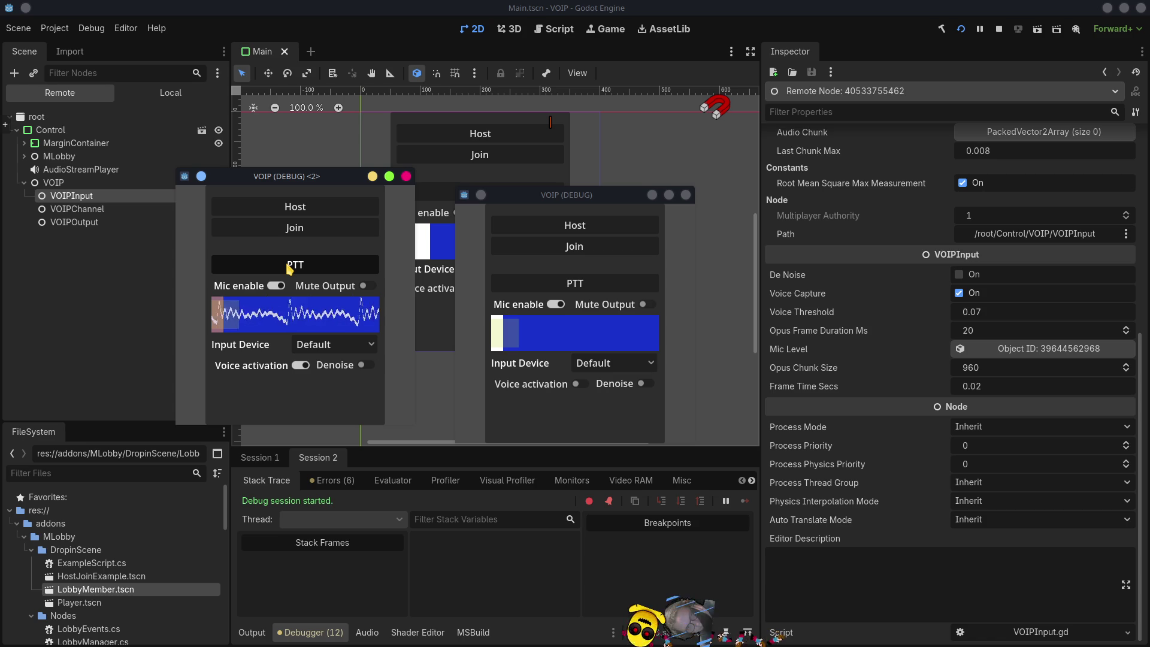
{"action": "left_click_drag", "start_coordinate": [290, 268], "coordinate": [231, 309]}
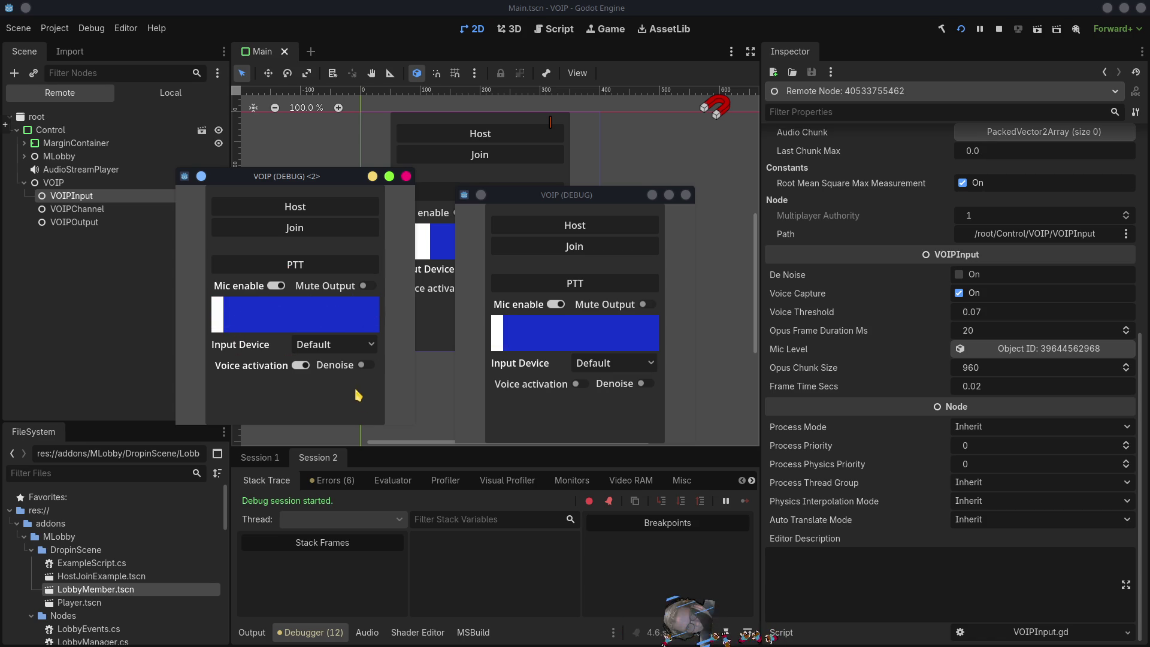
Step: Turn Denoise on and transmit with several push-to-talk presses
{"action": "left_click", "coordinate": [363, 366]}
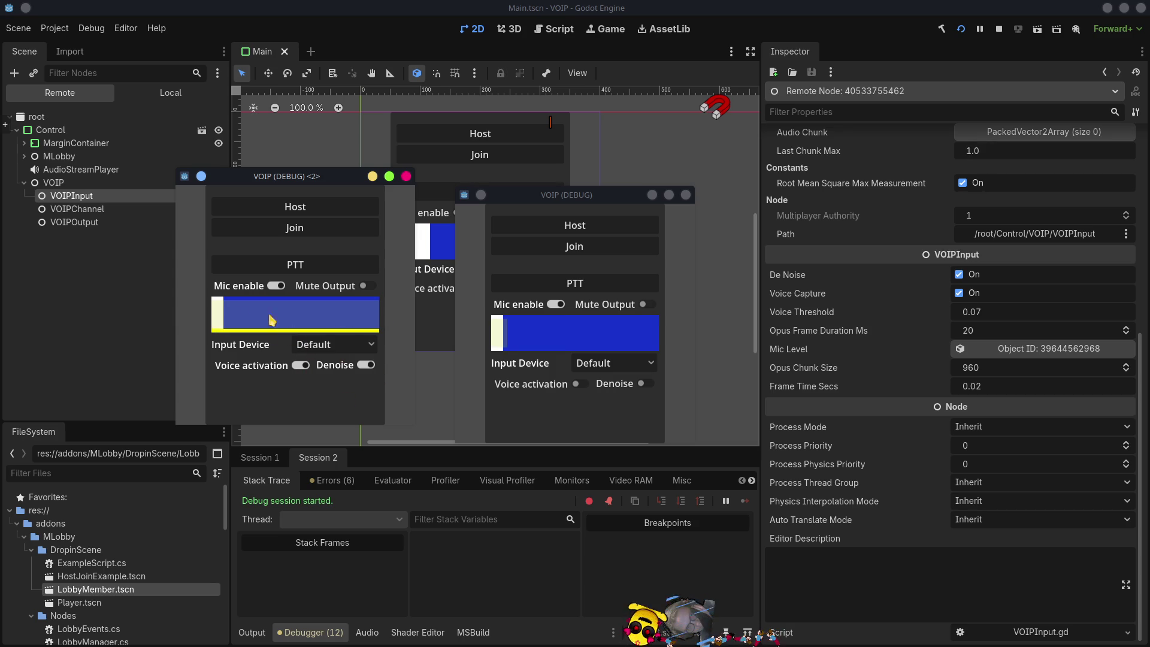
{"action": "left_click", "coordinate": [295, 268]}
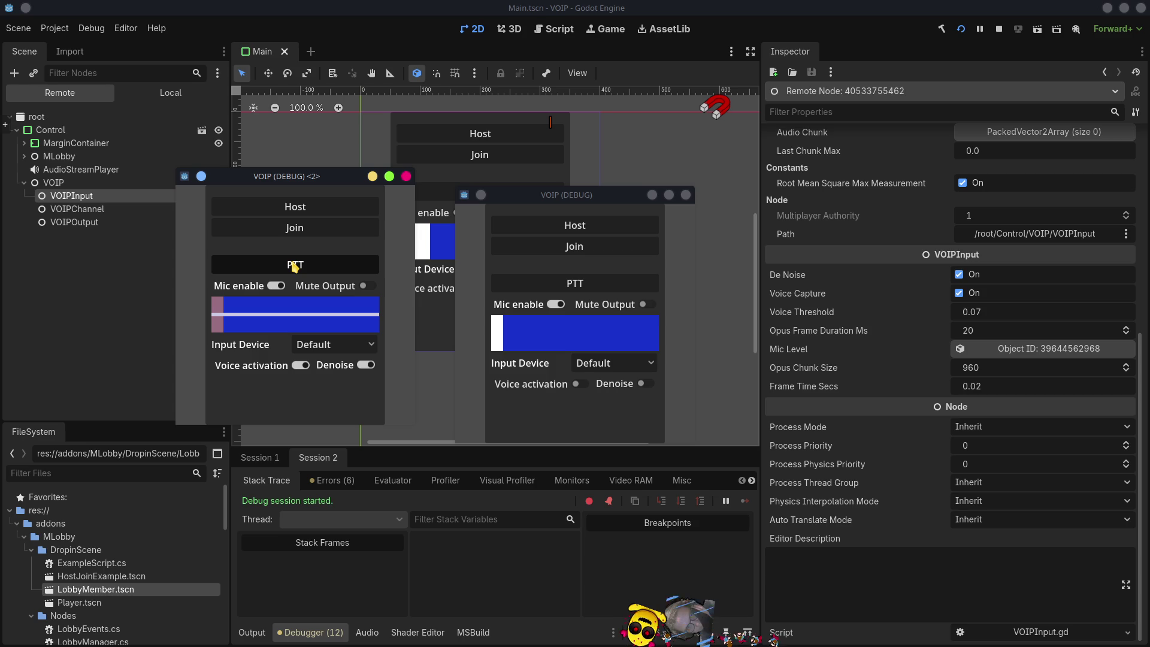
{"action": "left_click", "coordinate": [296, 267]}
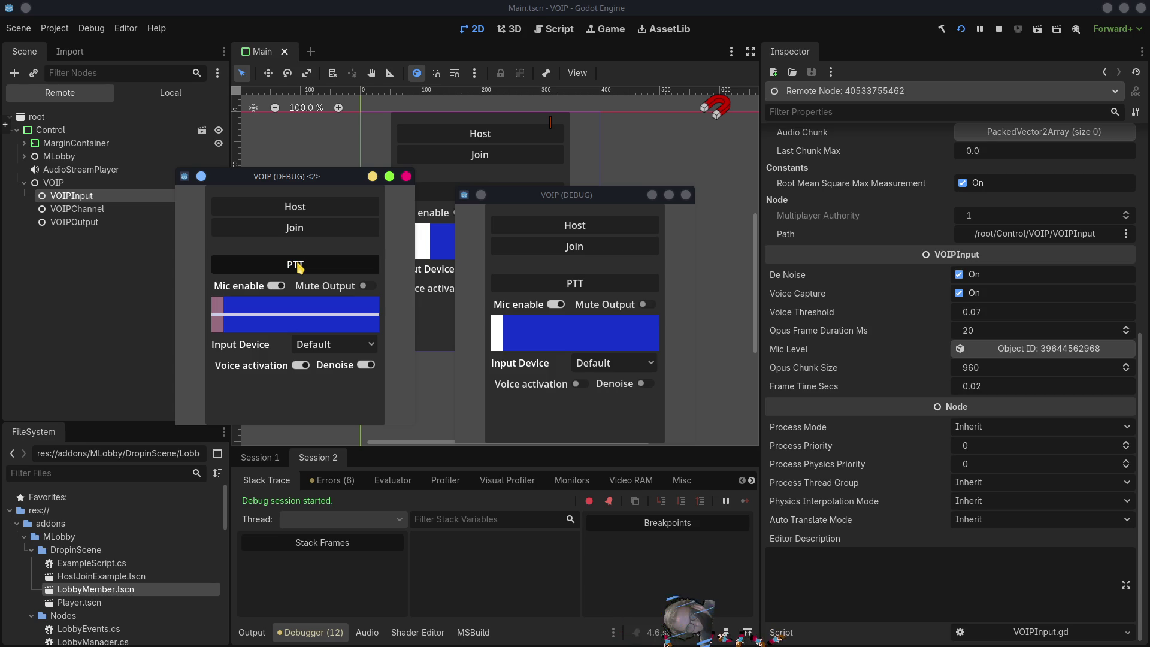
{"action": "left_click", "coordinate": [299, 268]}
{"action": "left_click", "coordinate": [298, 267]}
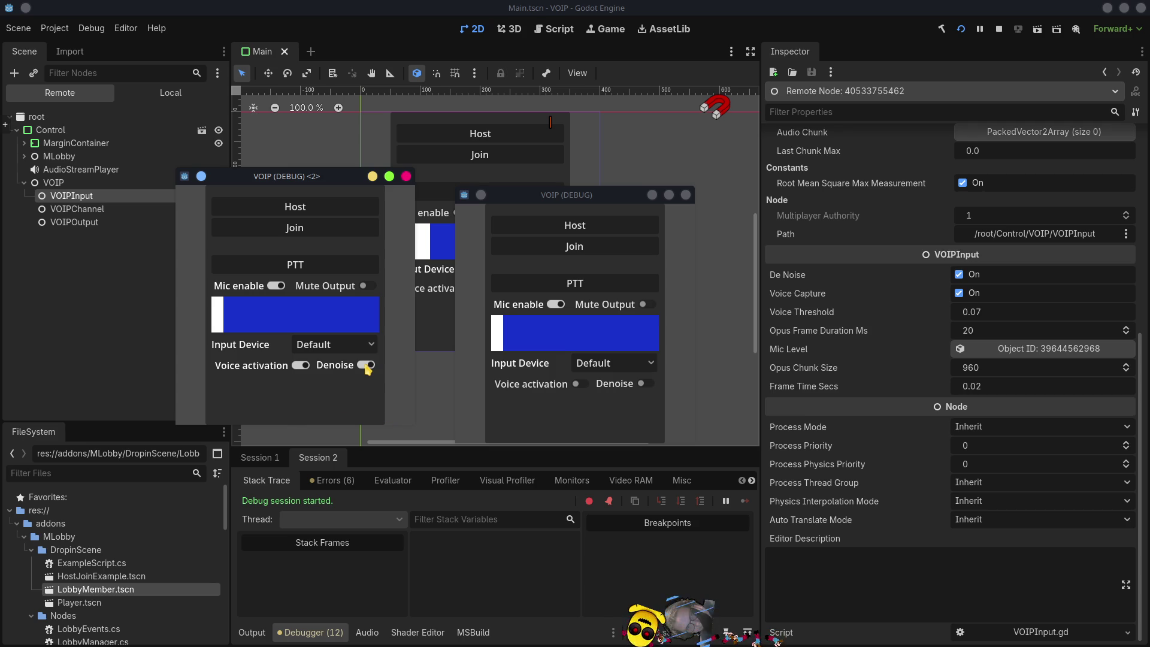
{"action": "left_click", "coordinate": [297, 267]}
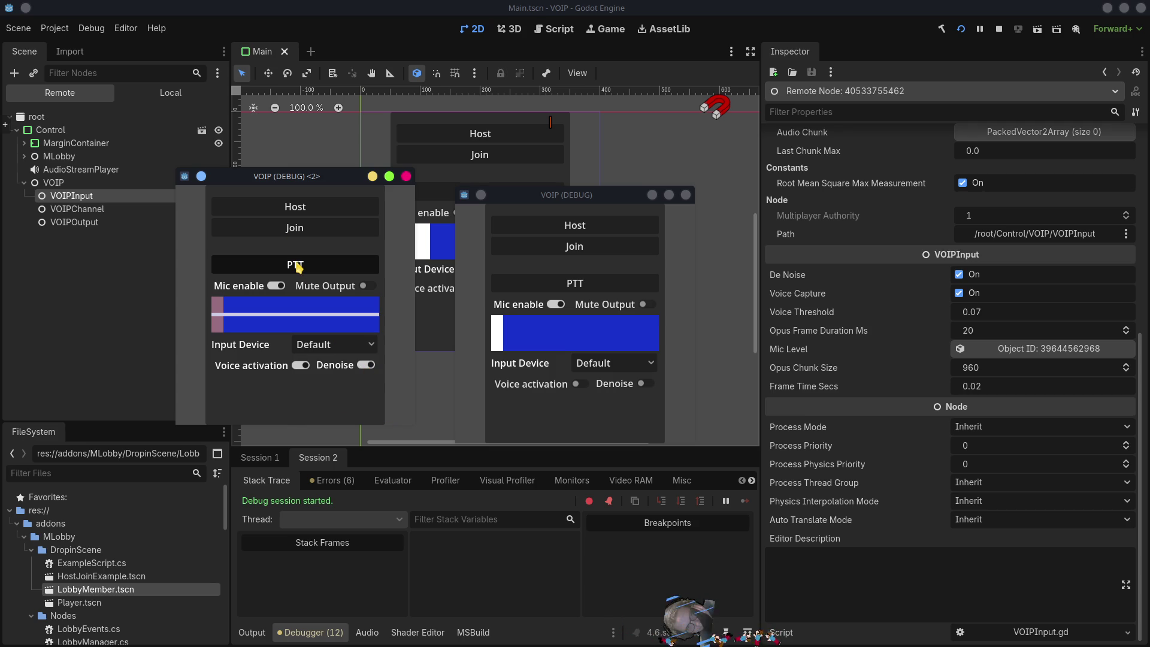
{"action": "left_click", "coordinate": [302, 270]}
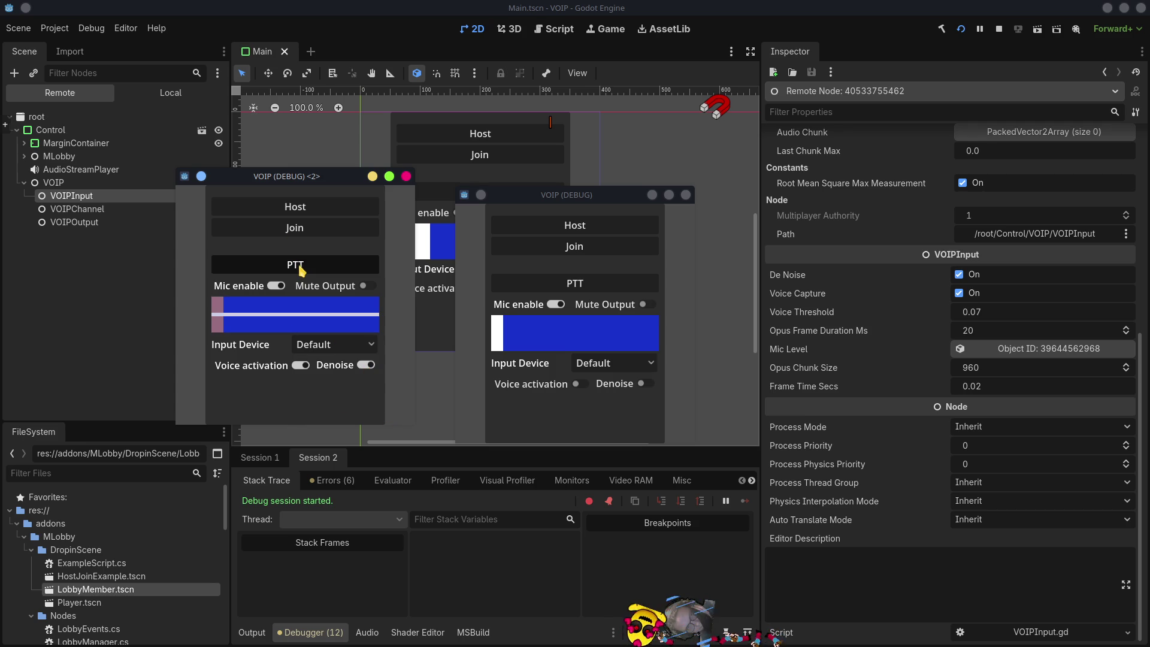
{"action": "left_click", "coordinate": [301, 270]}
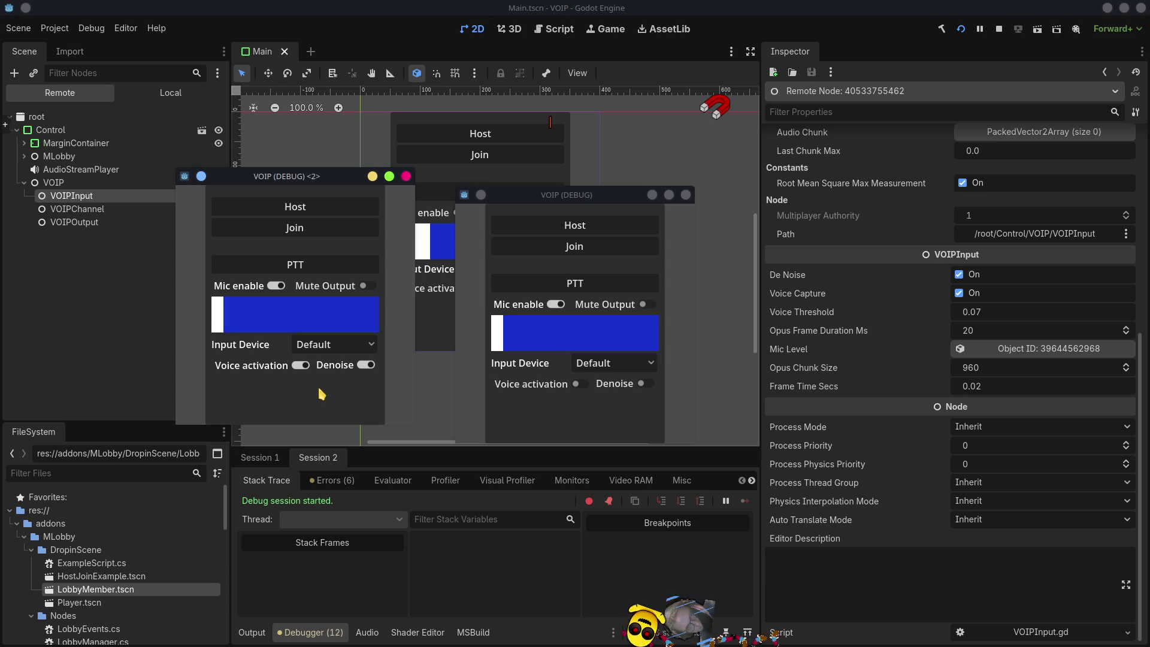
Step: Switch off Denoise and Voice activation, then hold push-to-talk to transmit
{"action": "left_click", "coordinate": [366, 366]}
{"action": "left_click", "coordinate": [301, 365]}
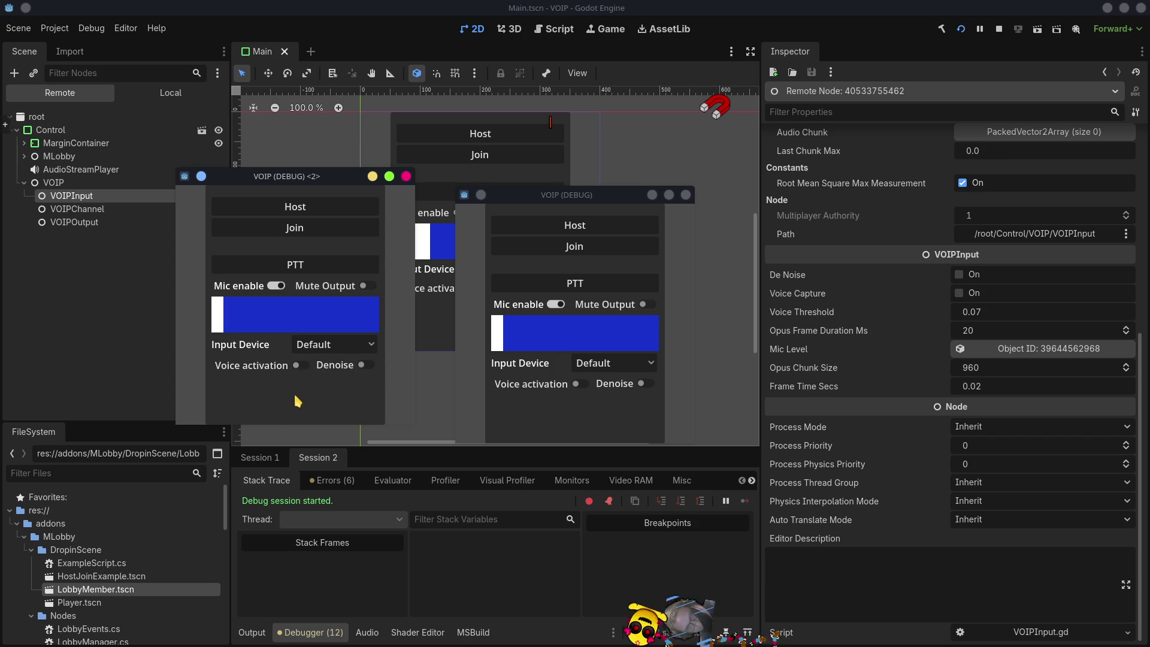
{"action": "left_click", "coordinate": [304, 267]}
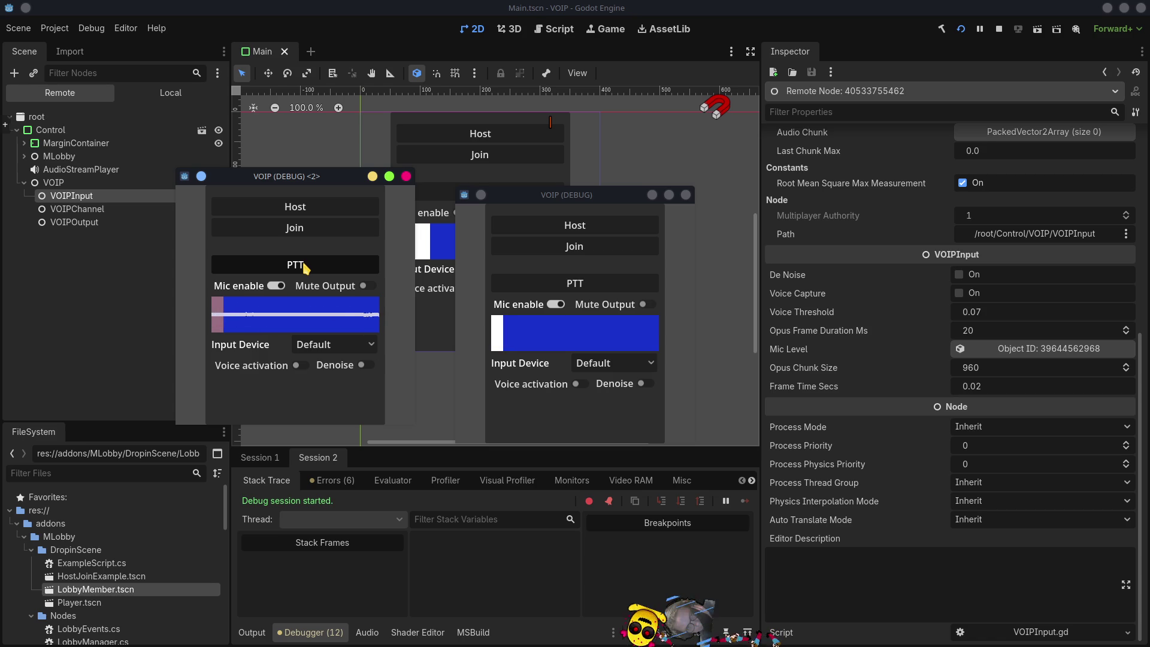
{"action": "left_click_drag", "start_coordinate": [305, 265], "coordinate": [304, 282]}
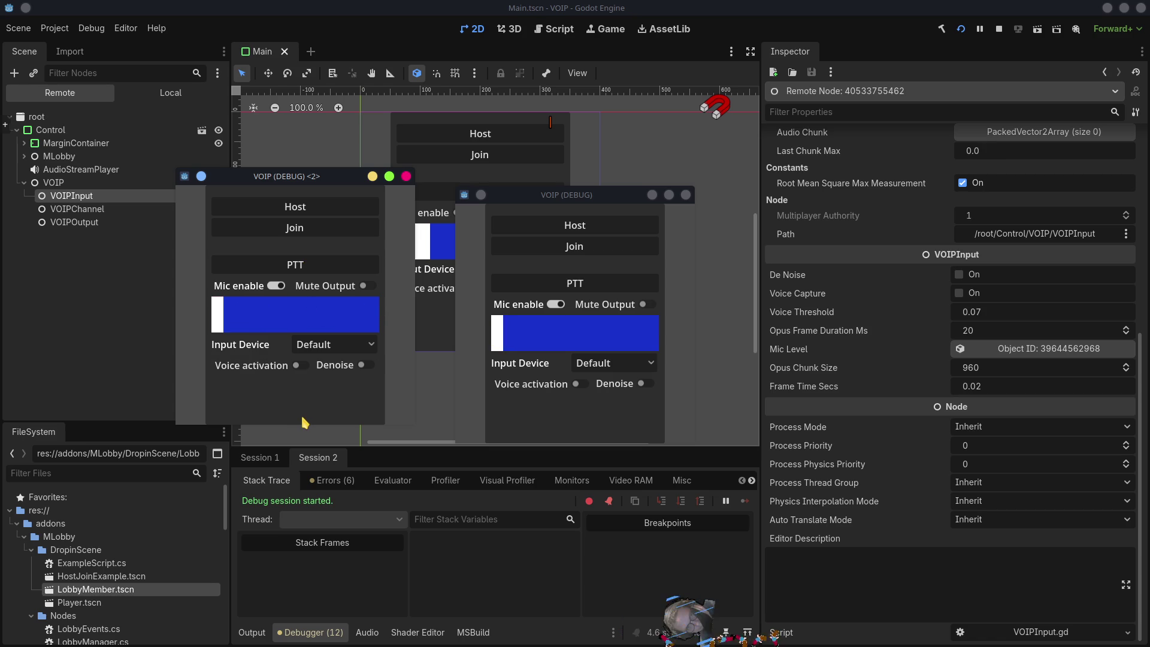
Step: Turn on Voice activation, then Denoise, testing push-to-talk after each
{"action": "left_click", "coordinate": [300, 365]}
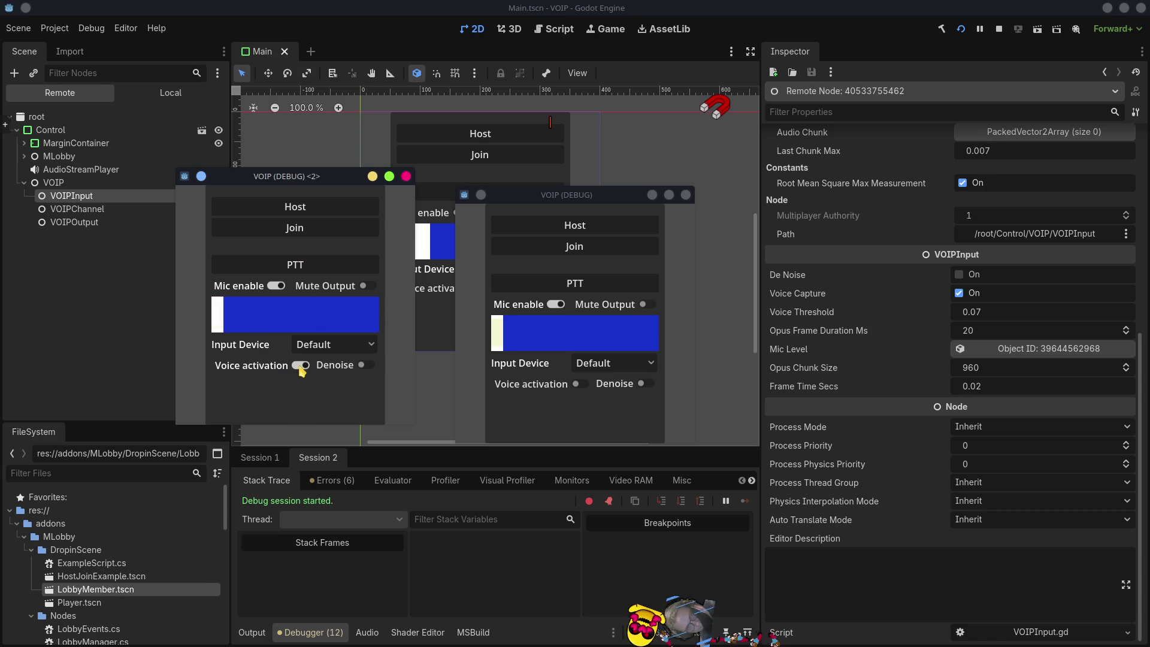
{"action": "left_click", "coordinate": [302, 267]}
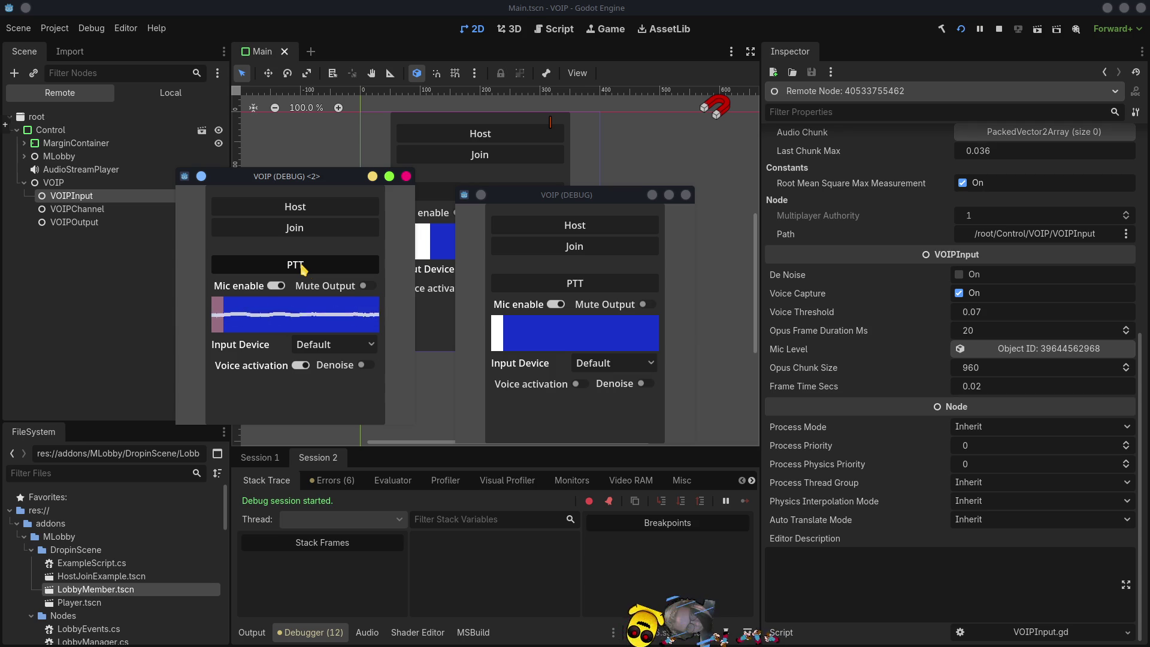
{"action": "left_click", "coordinate": [301, 267]}
{"action": "left_click", "coordinate": [364, 365]}
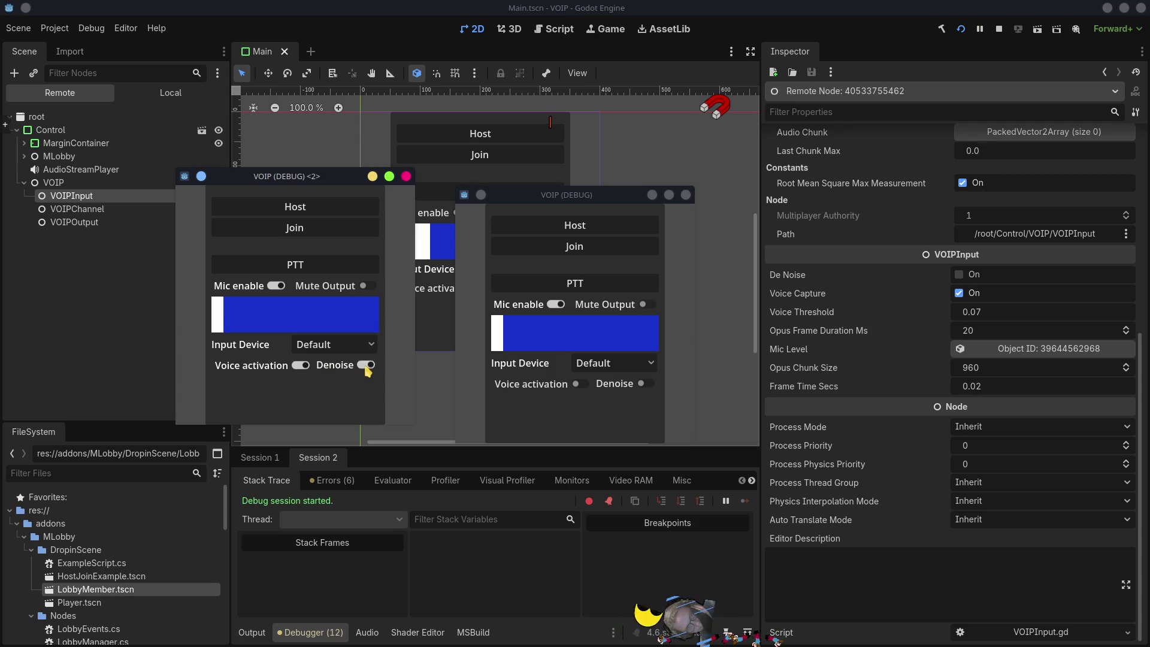
{"action": "left_click", "coordinate": [289, 259]}
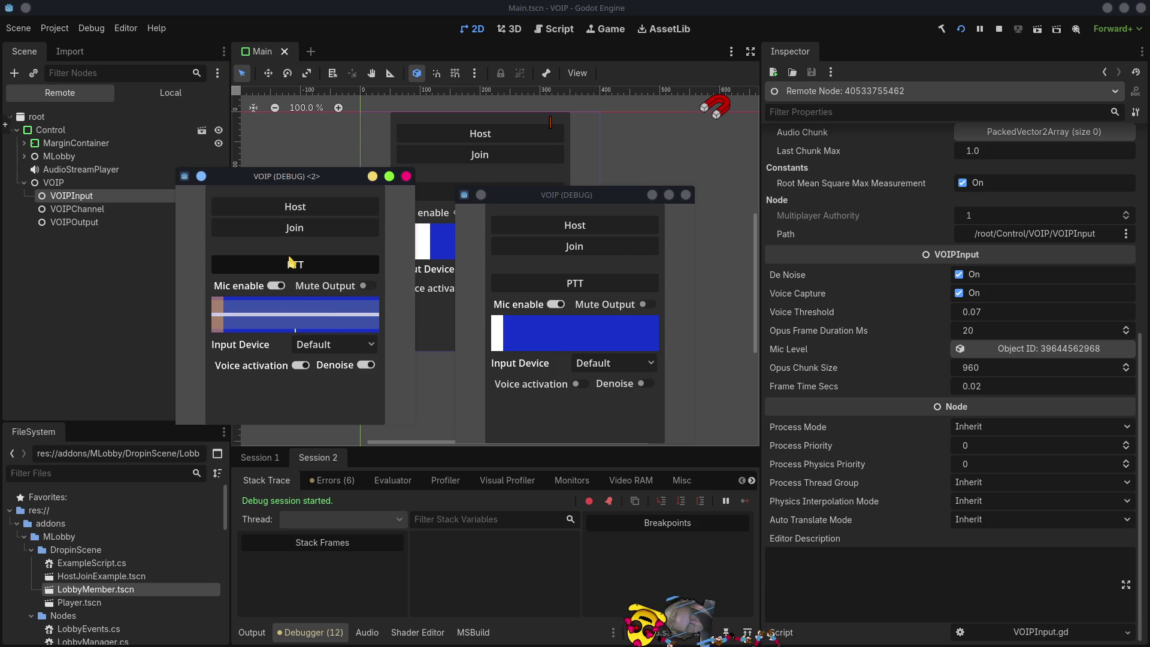
{"action": "left_click_drag", "start_coordinate": [290, 262], "coordinate": [297, 268]}
Step: Turn Voice activation off and hold push-to-talk to transmit
{"action": "left_click", "coordinate": [302, 366]}
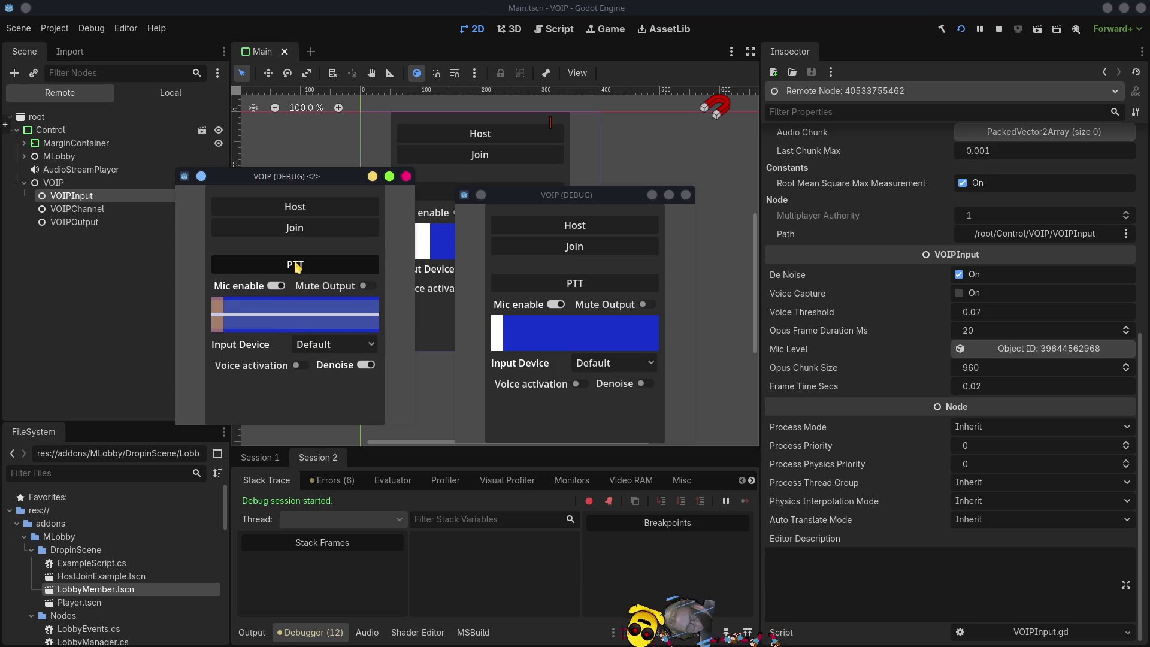
{"action": "left_click_drag", "start_coordinate": [296, 264], "coordinate": [296, 264]}
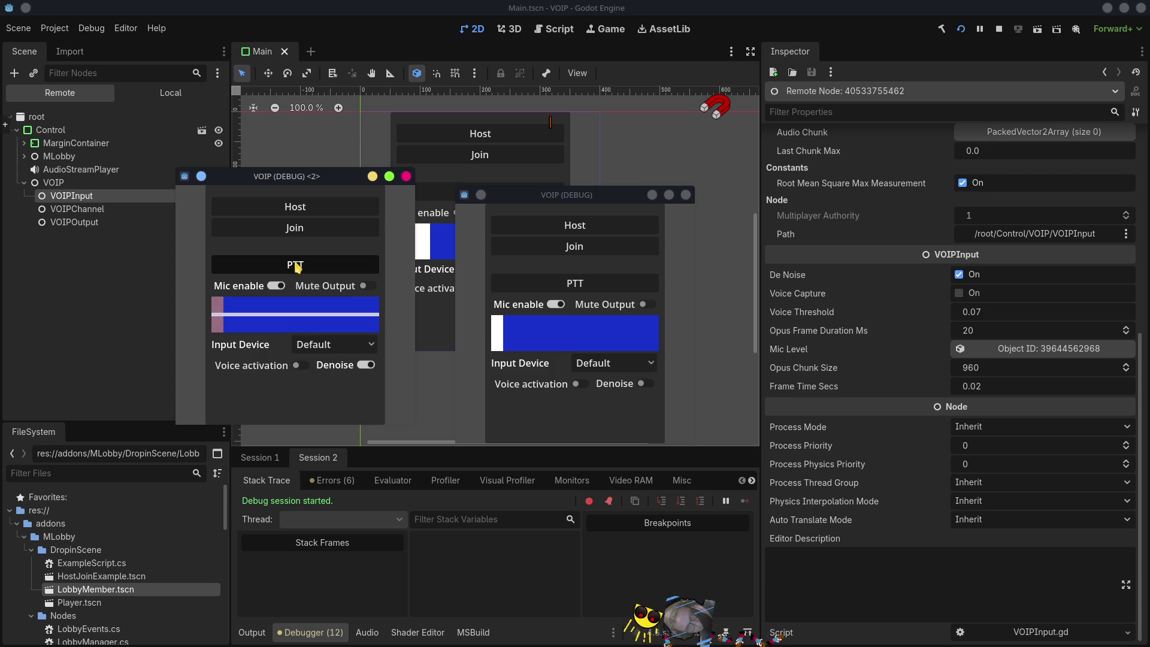
{"action": "left_click_drag", "start_coordinate": [296, 264], "coordinate": [296, 264]}
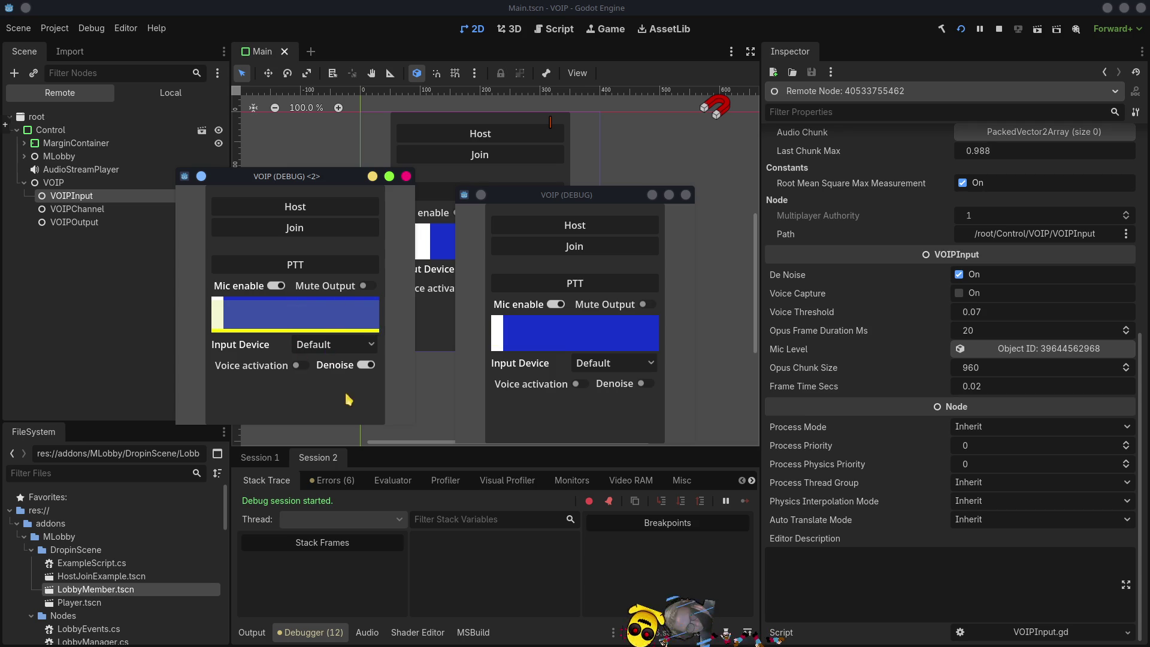
Step: Switch Denoise off and stop the running VOIP demo
{"action": "left_click", "coordinate": [365, 365]}
{"action": "left_click_drag", "start_coordinate": [310, 267], "coordinate": [310, 268]}
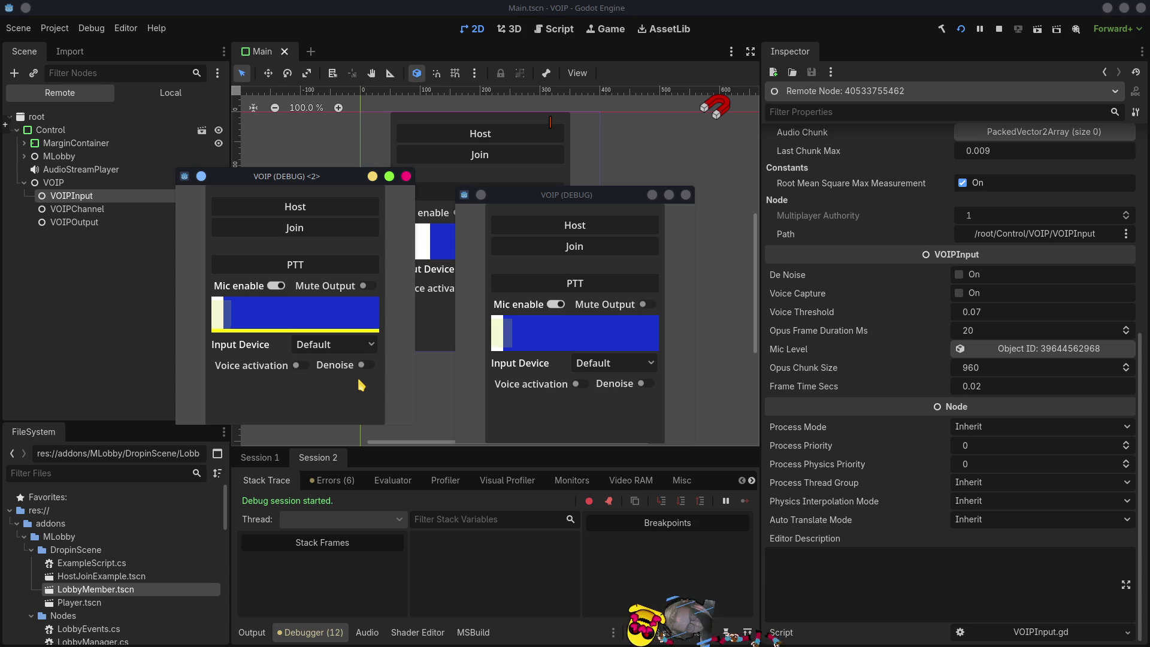
{"action": "left_click", "coordinate": [998, 33]}
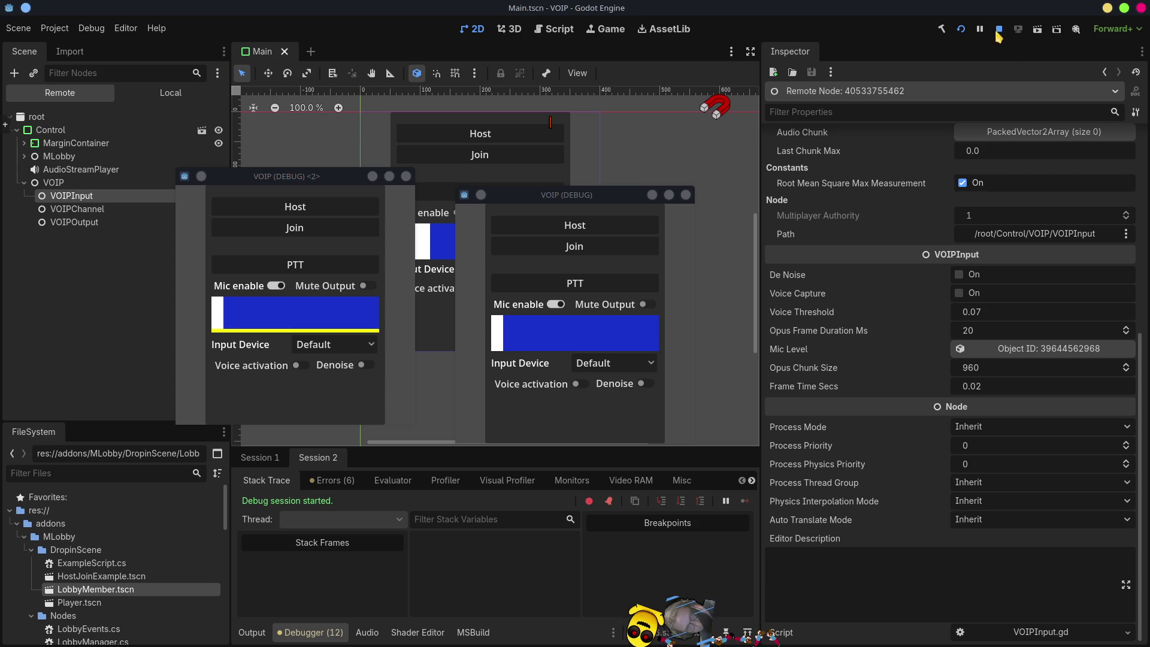
{"action": "key", "text": "alt+Tab"}
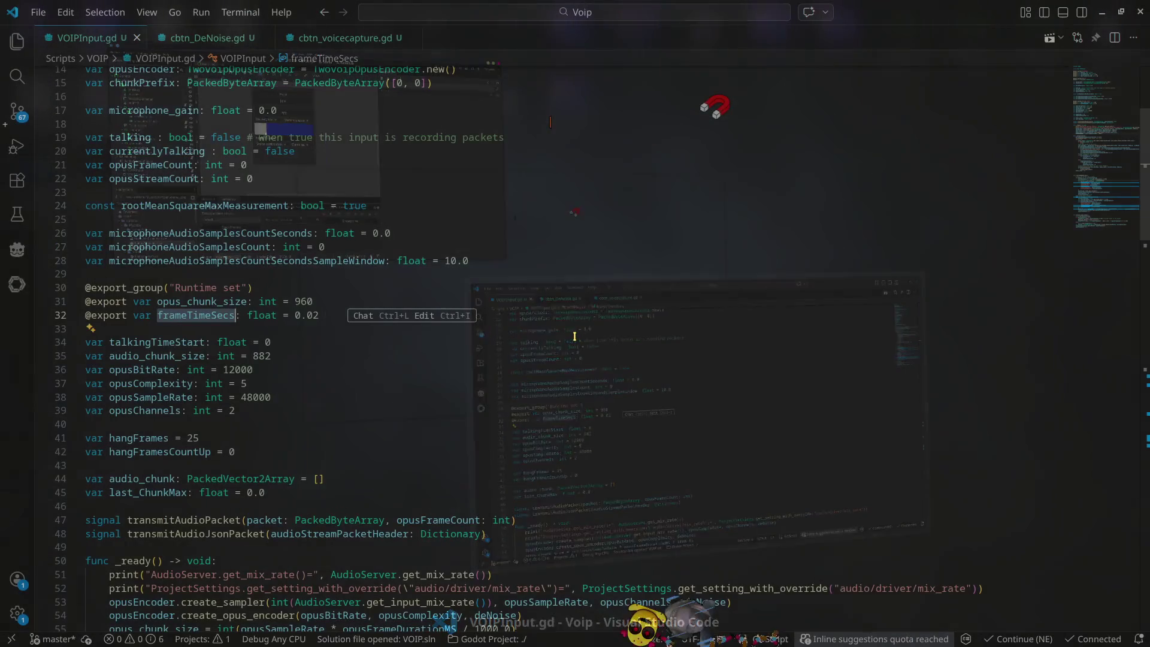
Step: Select deNoise on line 6 of VOIPInput.gd and peek its references with Shift+F12
{"action": "key", "text": "shift+Down"}
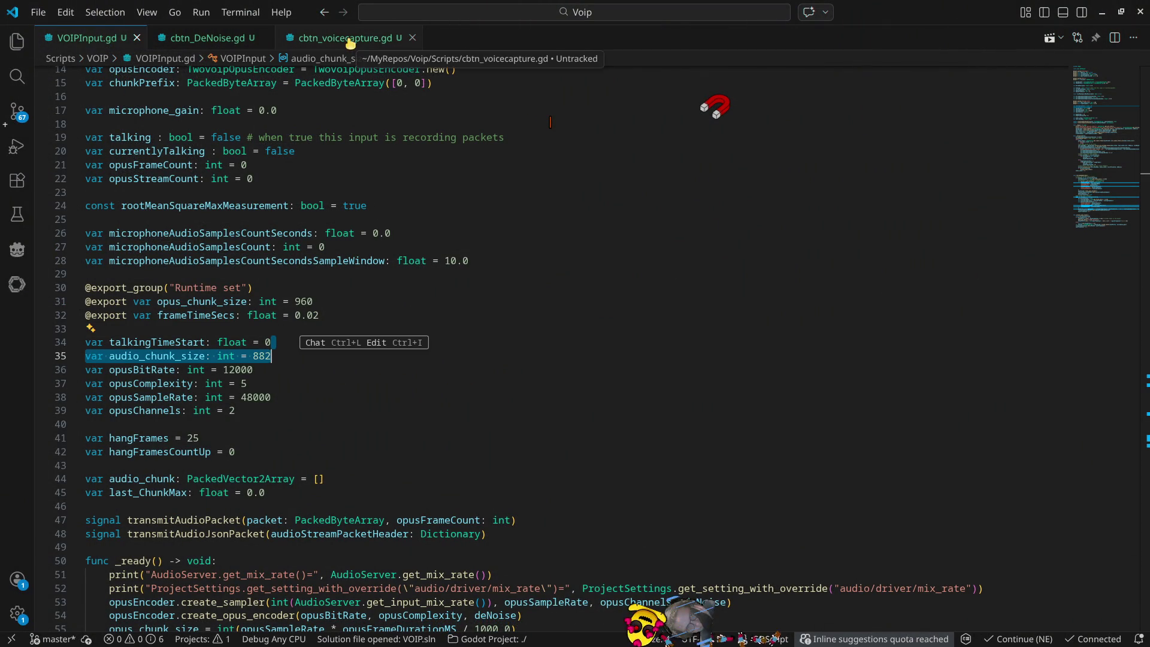
{"action": "left_click", "coordinate": [364, 388]}
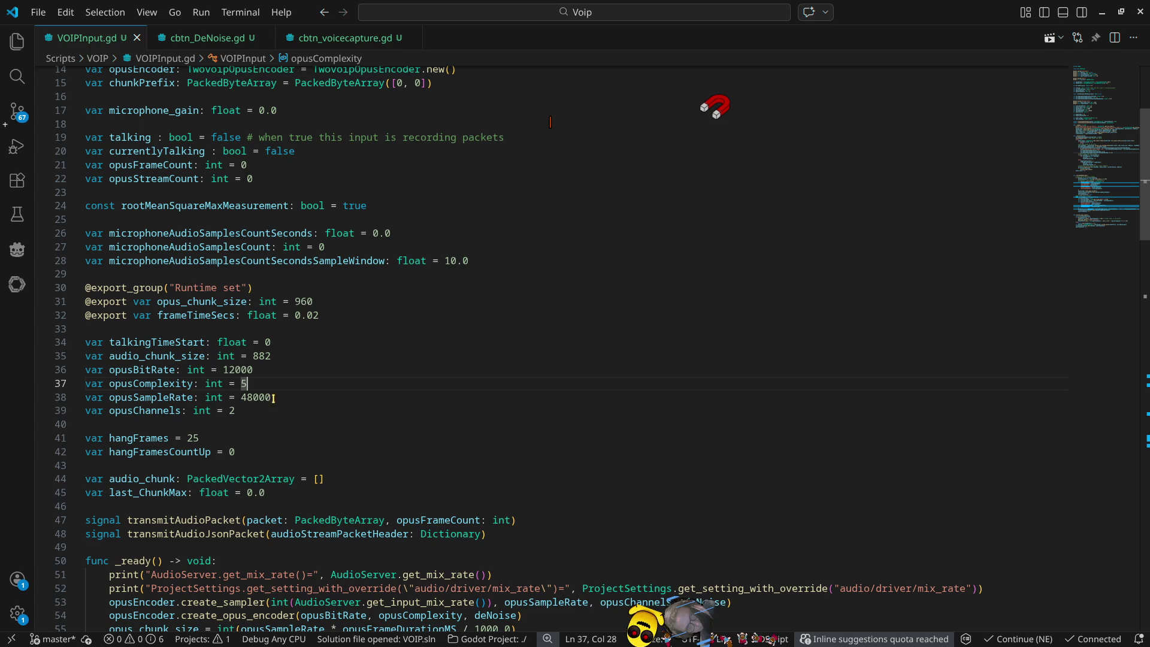
{"action": "scroll", "coordinate": [353, 337], "scroll_direction": "up", "scroll_amount": 5}
{"action": "double_click", "coordinate": [173, 142]}
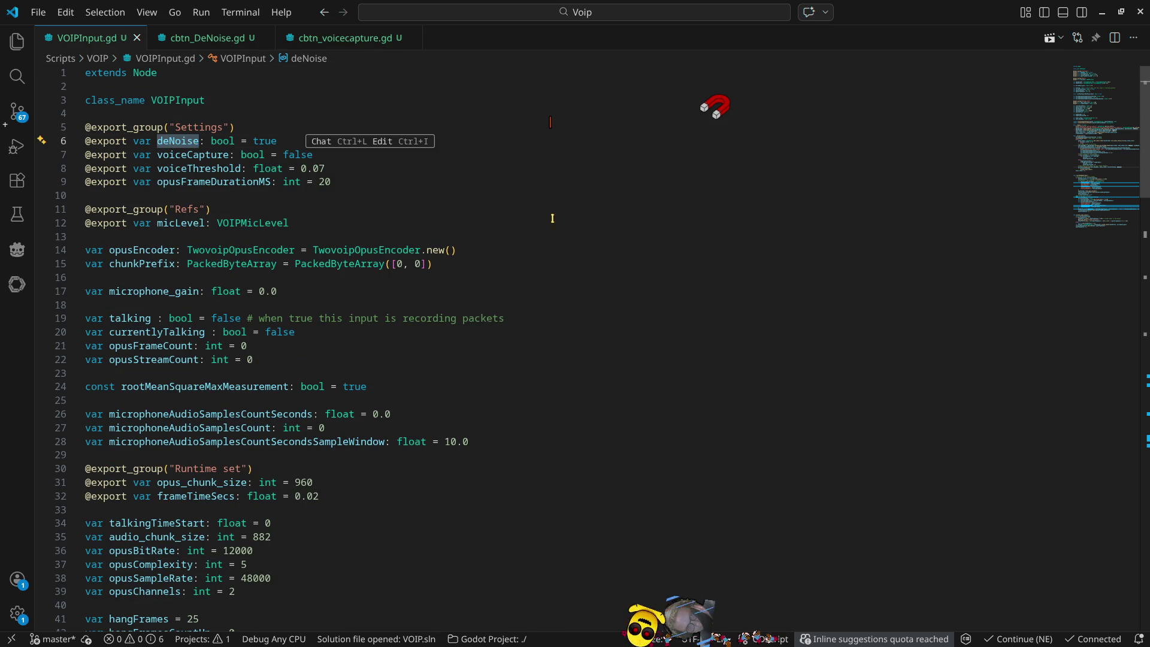
{"action": "key", "text": "shift+F12"}
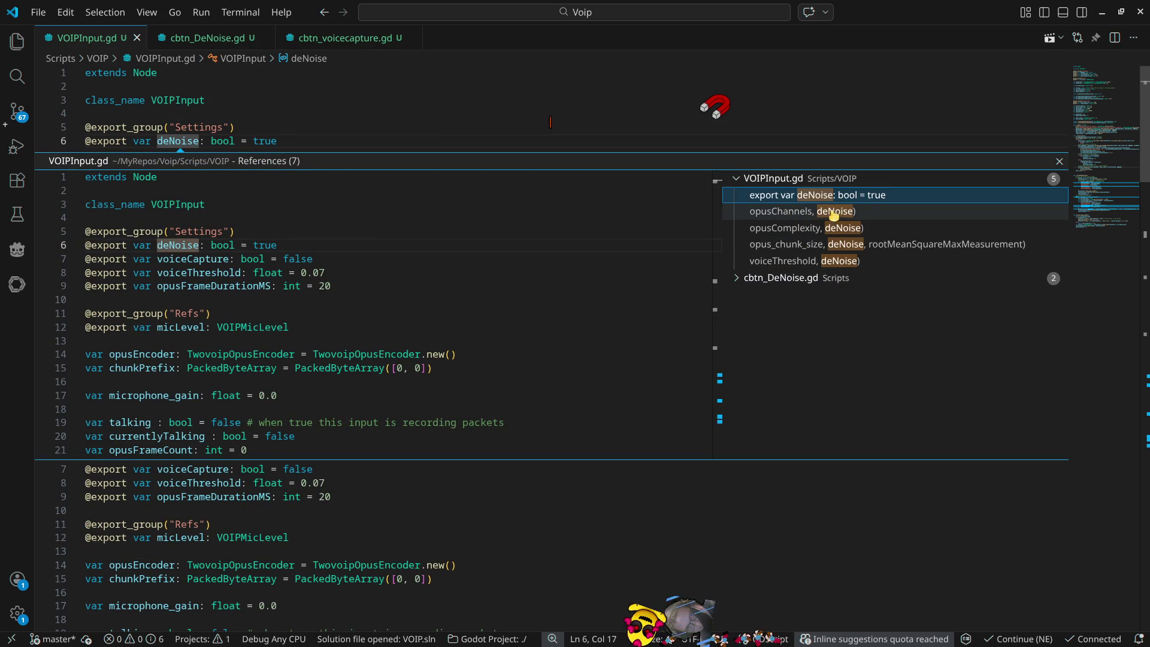
Step: Change deNoise's default from true to false on line 6 and save VOIPInput.gd
{"action": "double_click", "coordinate": [265, 140]}
{"action": "type", "text": "fa"}
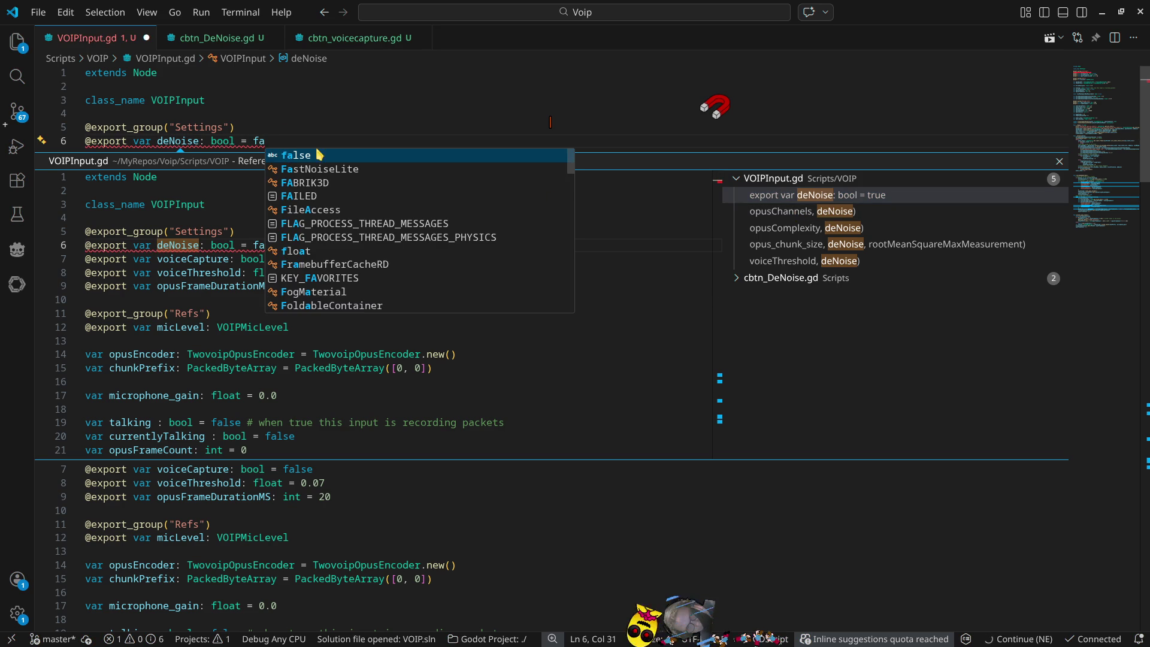
{"action": "key", "text": "Return"}
{"action": "key", "text": "ctrl+s"}
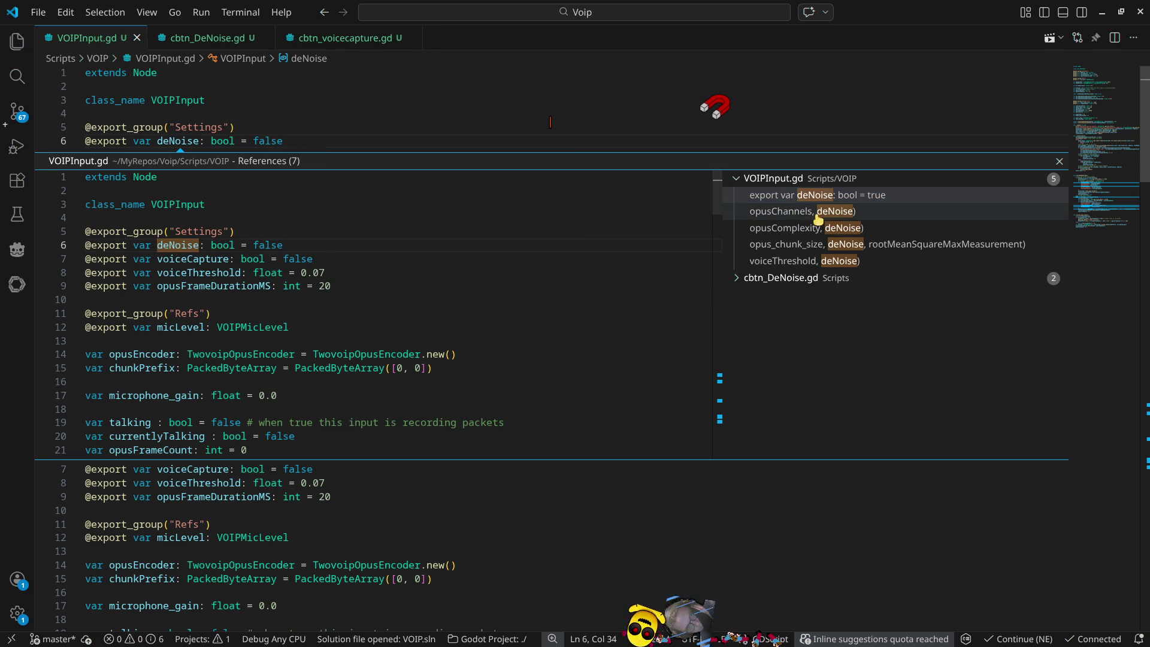
Step: Review the deNoise references for opusChannels, opusComplexity and the pre-encoded chunk call
{"action": "left_click", "coordinate": [803, 214]}
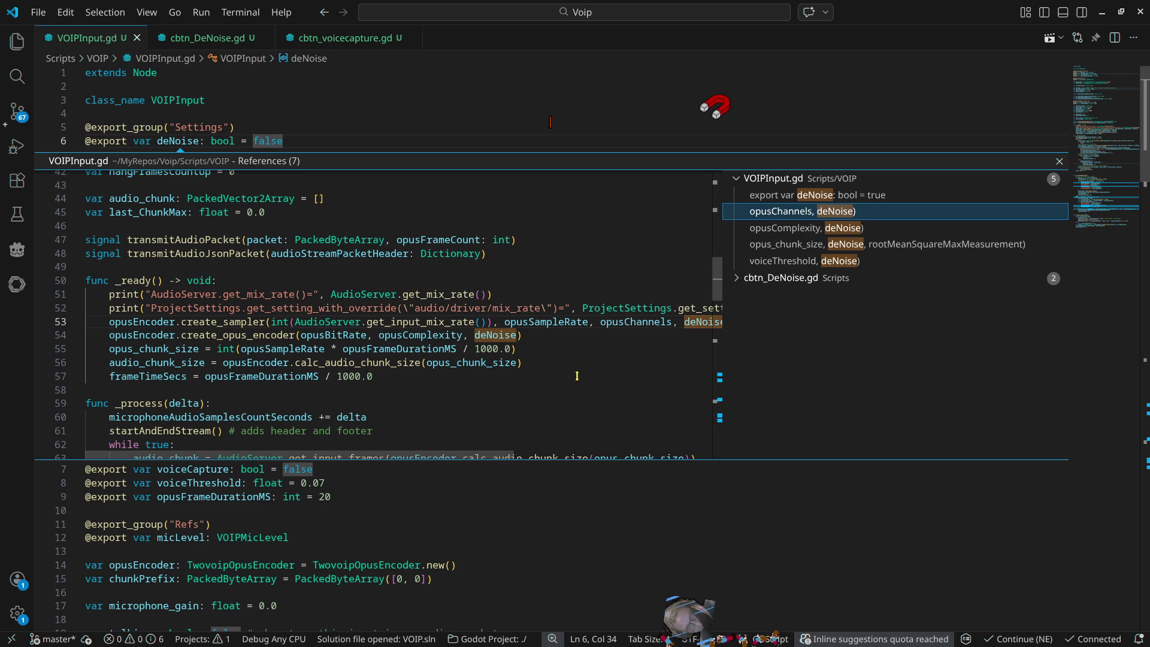
{"action": "mouse_move", "coordinate": [422, 456]}
{"action": "left_mouse_down"}
{"action": "mouse_move", "coordinate": [628, 475]}
{"action": "mouse_move", "coordinate": [400, 487]}
{"action": "left_mouse_up"}
{"action": "left_click", "coordinate": [775, 232]}
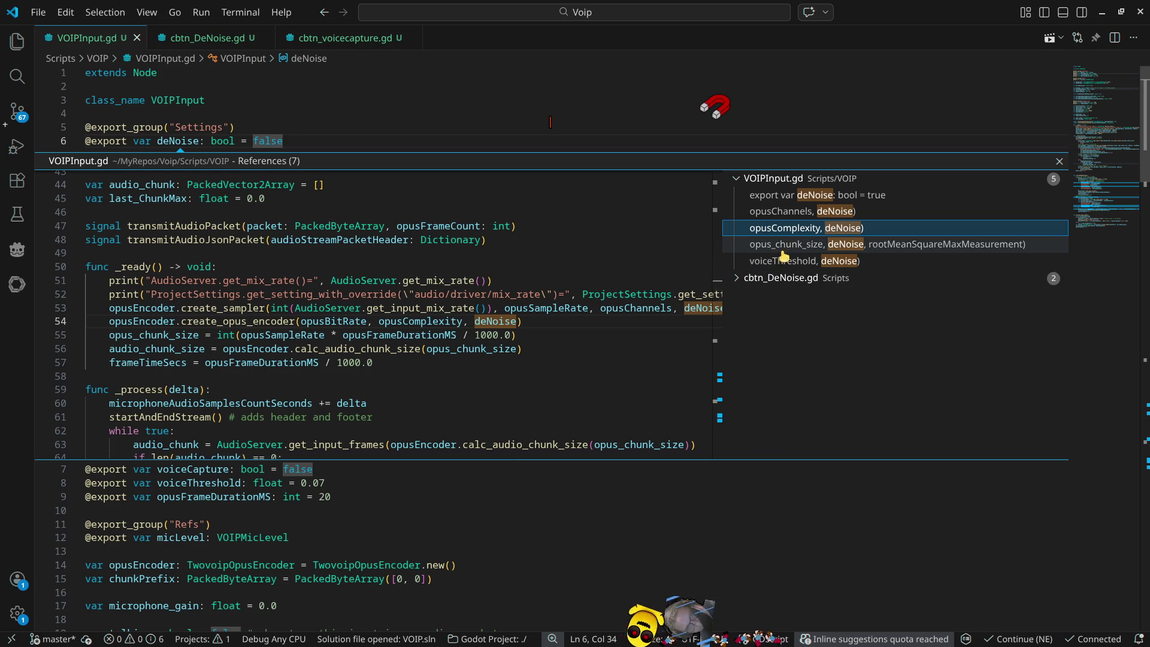
{"action": "left_click", "coordinate": [802, 245]}
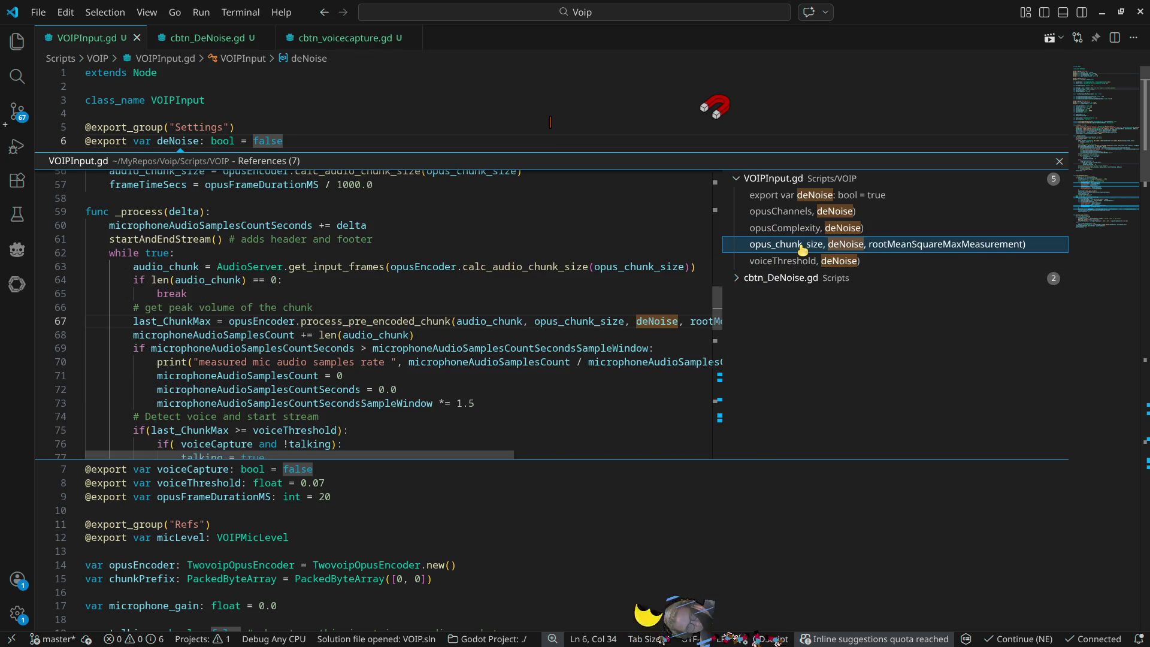
{"action": "left_click_drag", "start_coordinate": [434, 454], "coordinate": [574, 454]}
{"action": "mouse_move", "coordinate": [503, 452]}
{"action": "left_mouse_down"}
{"action": "mouse_move", "coordinate": [394, 459]}
{"action": "mouse_move", "coordinate": [475, 459]}
{"action": "left_mouse_up"}
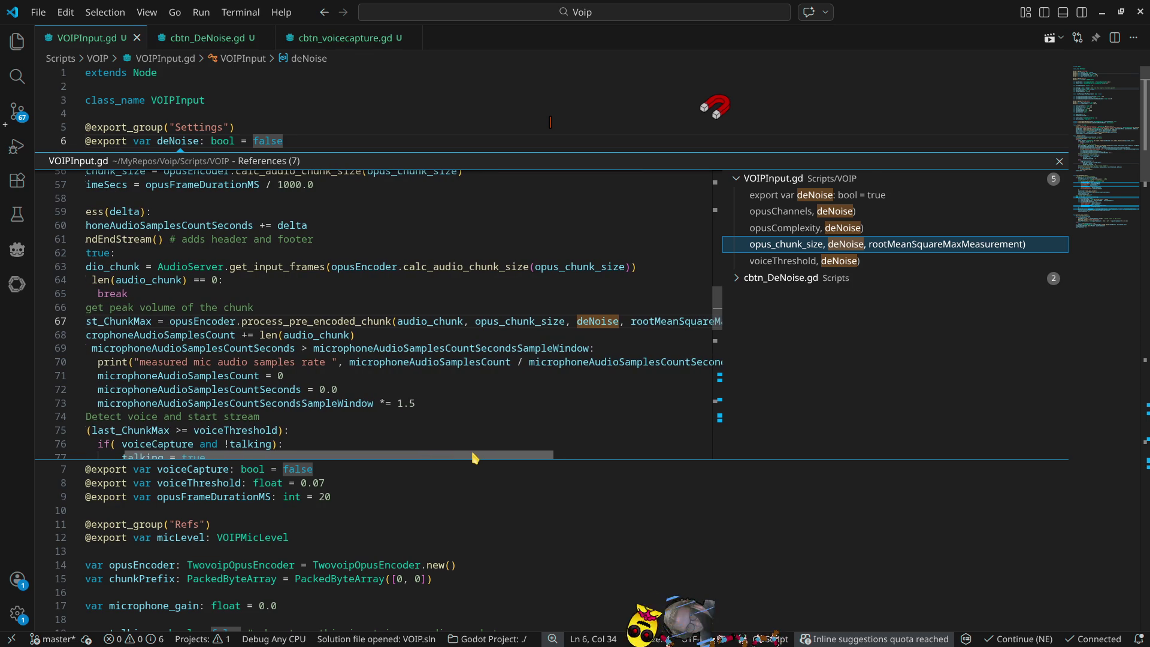
{"action": "mouse_move", "coordinate": [356, 322]}
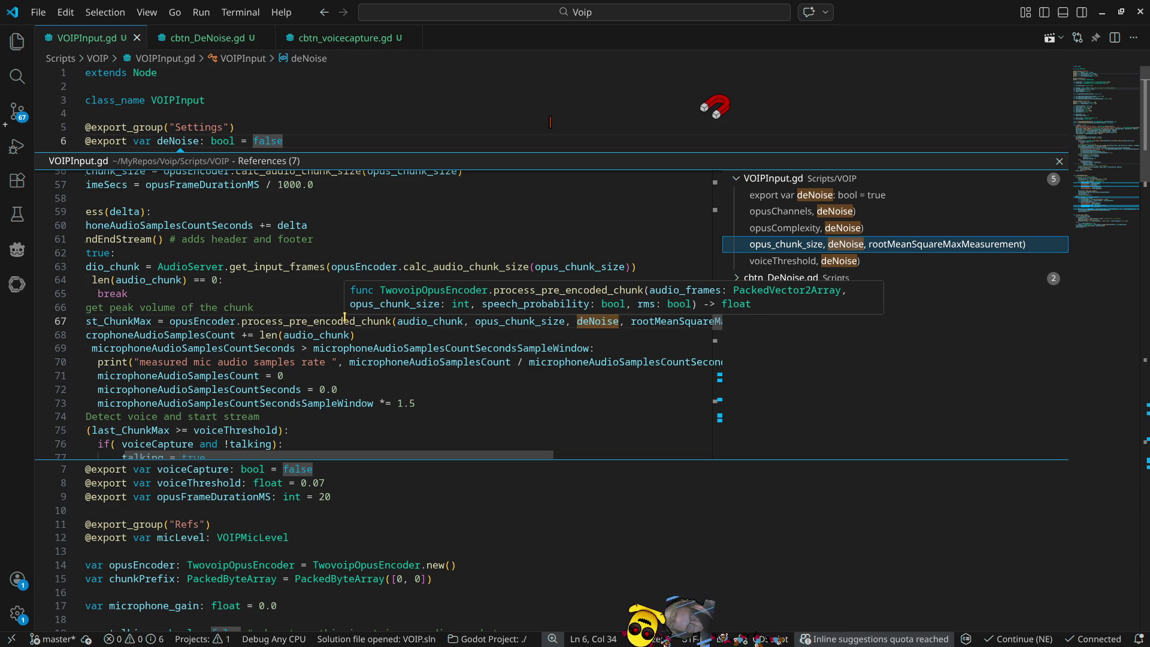
{"action": "left_click", "coordinate": [547, 446]}
{"action": "mouse_move", "coordinate": [477, 457]}
{"action": "left_mouse_down"}
{"action": "mouse_move", "coordinate": [611, 454]}
{"action": "mouse_move", "coordinate": [422, 460]}
{"action": "left_mouse_up"}
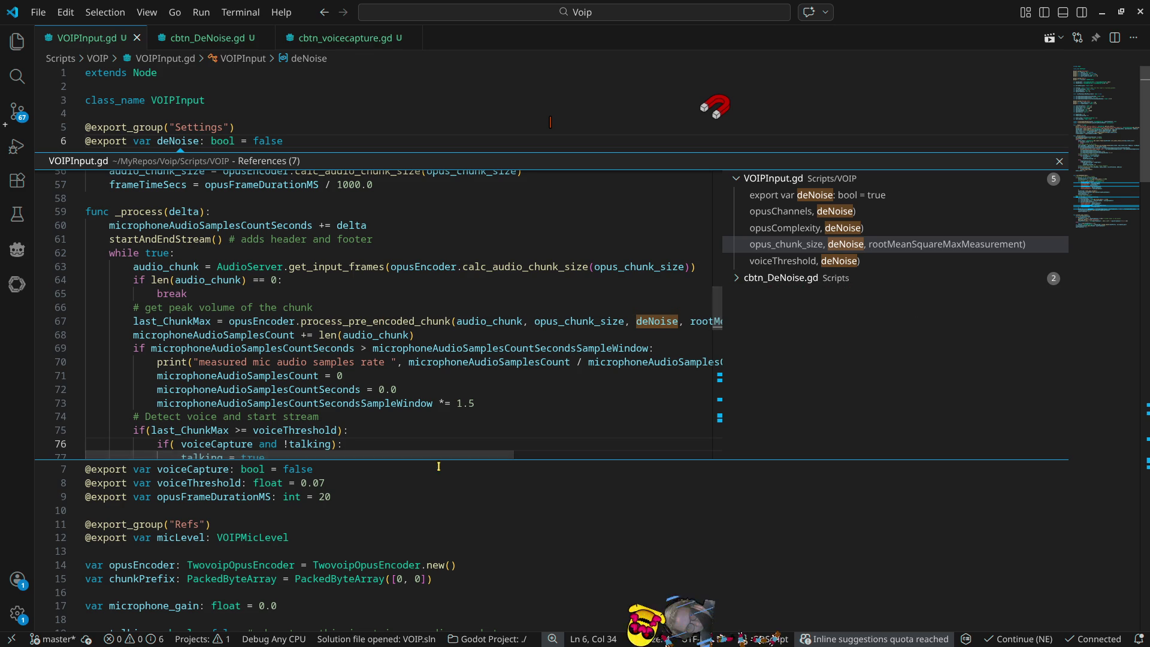
{"action": "left_click_drag", "start_coordinate": [396, 455], "coordinate": [568, 455]}
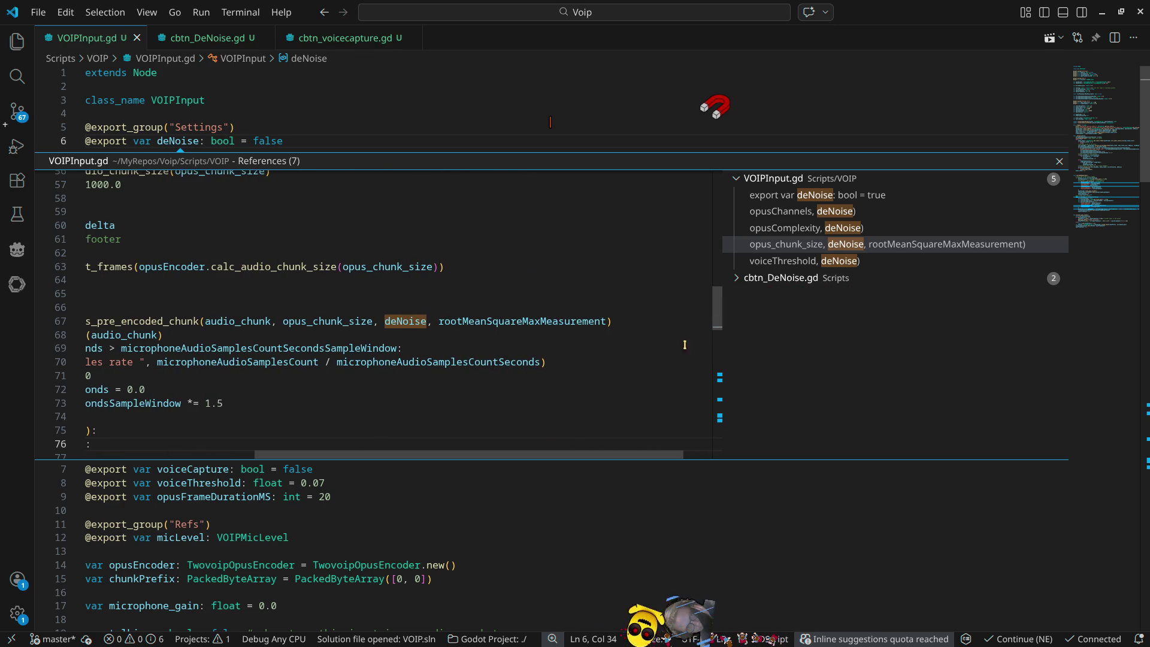
Step: Append '# TODO ShEACH prob???' to line 67, then jump to process_vox in VOIPMicLevel.gd
{"action": "type", "text": "# "}
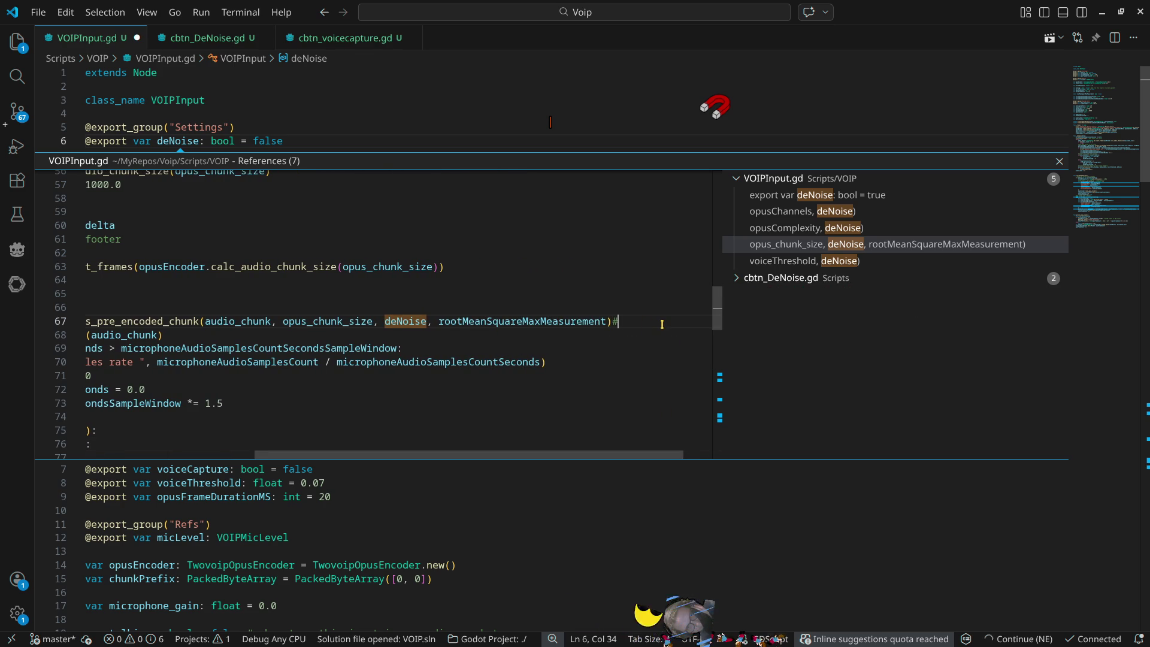
{"action": "type", "text": "TODO Sh"}
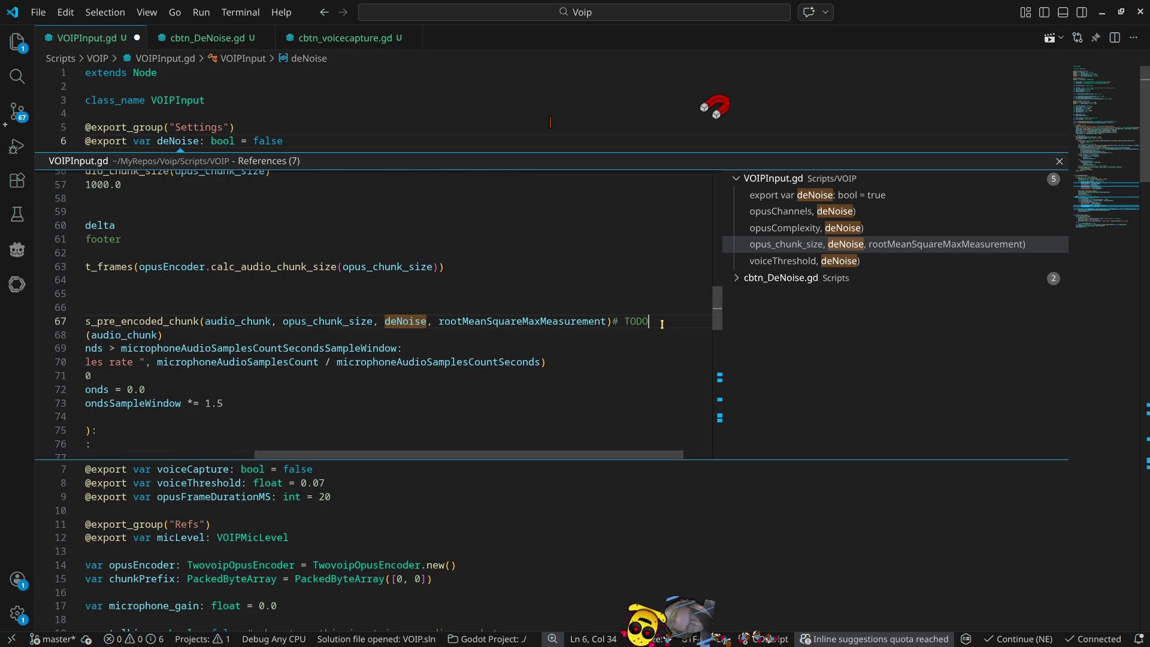
{"action": "type", "text": "EACH prob"}
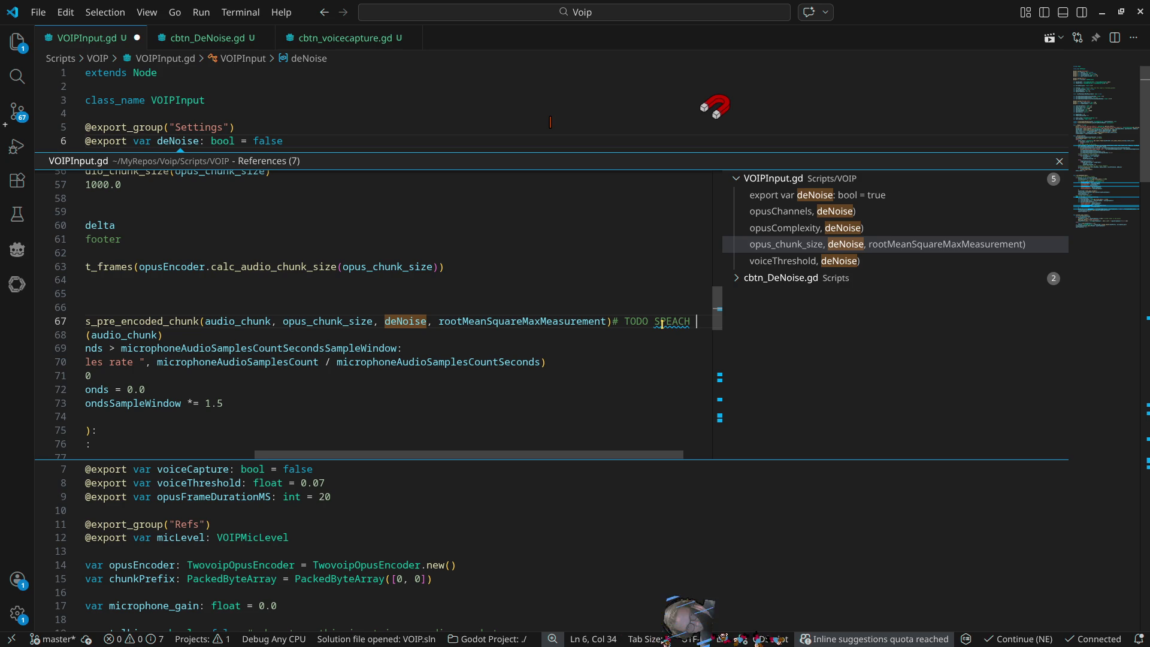
{"action": "type", "text": "???"}
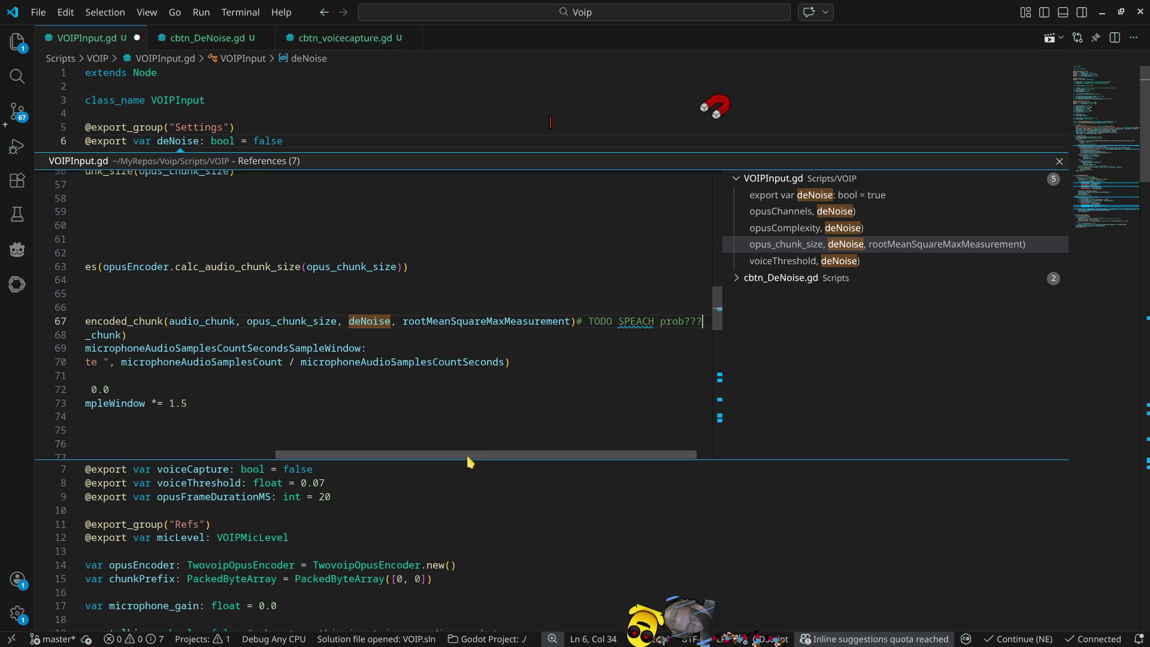
{"action": "left_click_drag", "start_coordinate": [440, 456], "coordinate": [245, 457]}
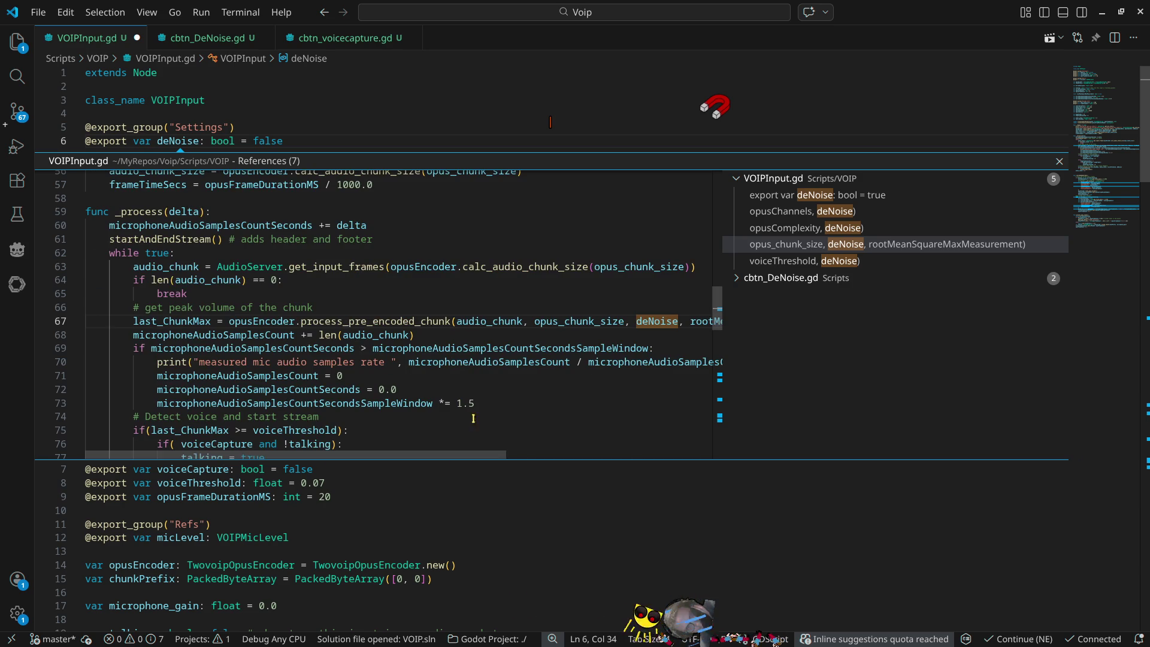
{"action": "left_click", "coordinate": [795, 263]}
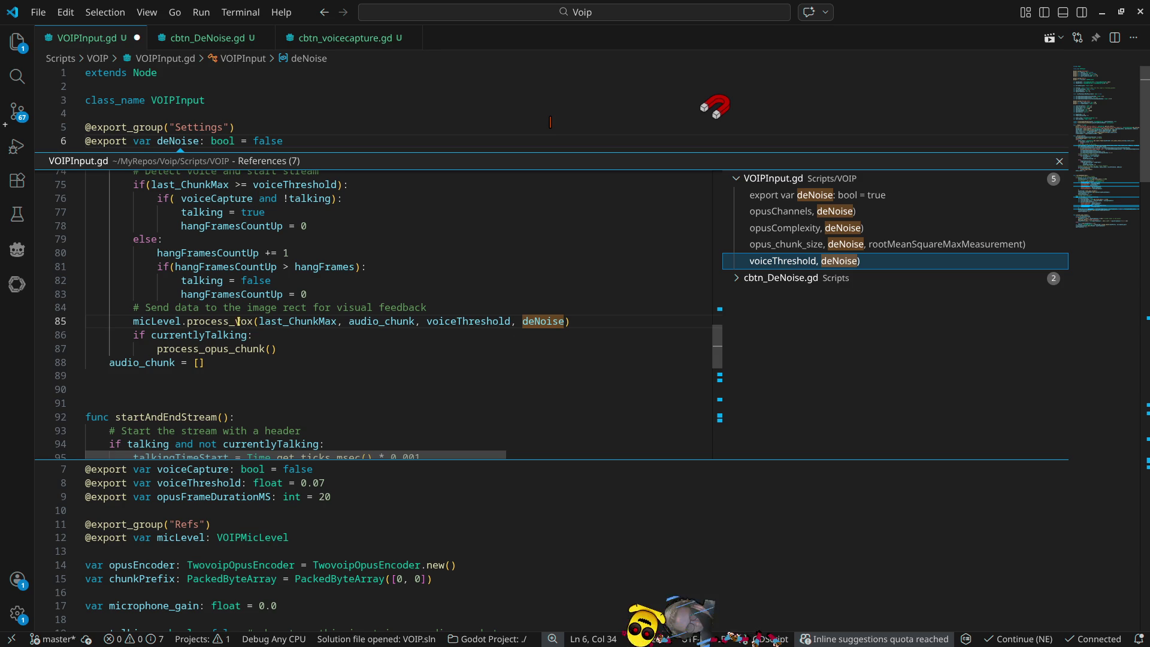
{"action": "mouse_move", "coordinate": [239, 322]}
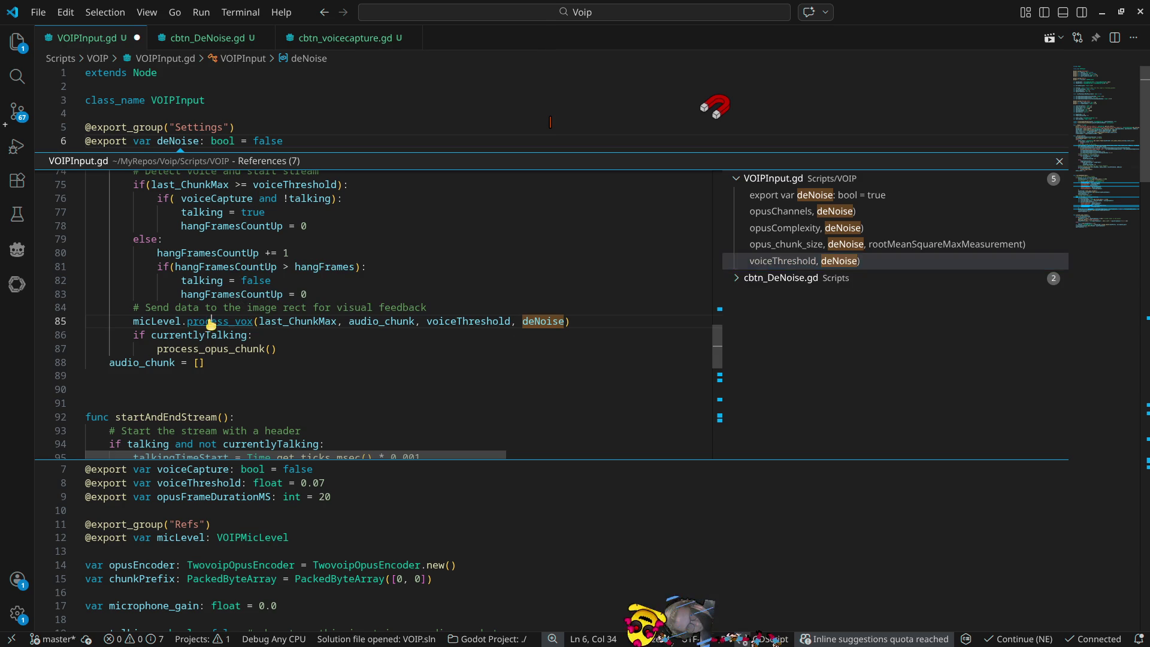
{"action": "left_click", "coordinate": [233, 321], "text": "ctrl"}
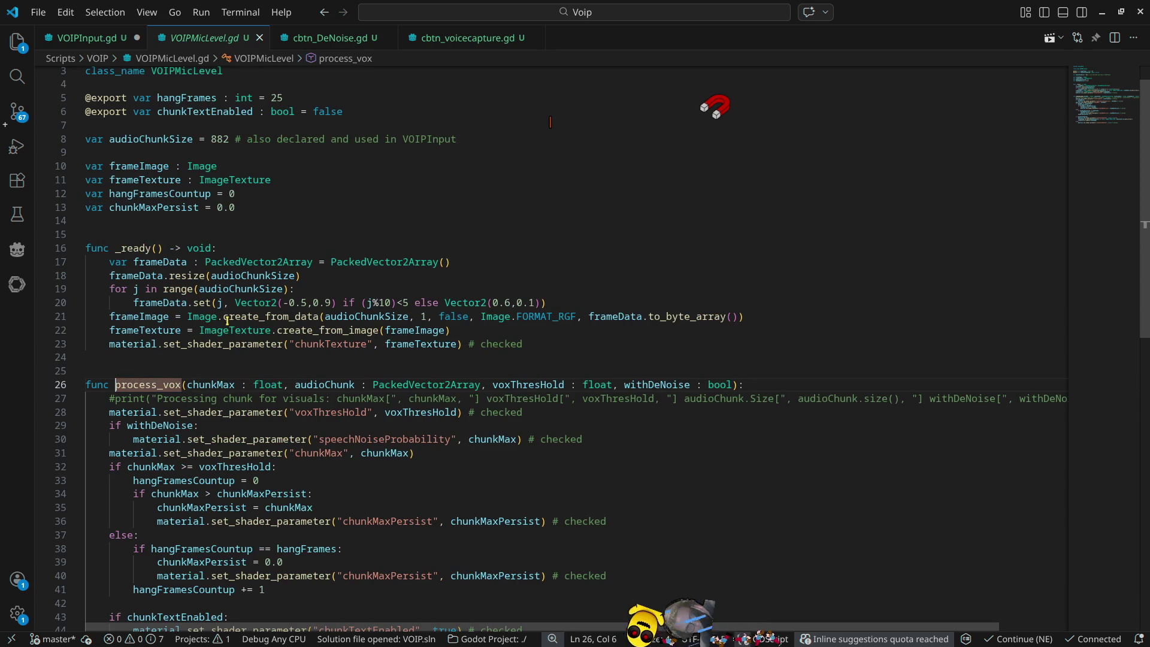
{"action": "double_click", "coordinate": [657, 383]}
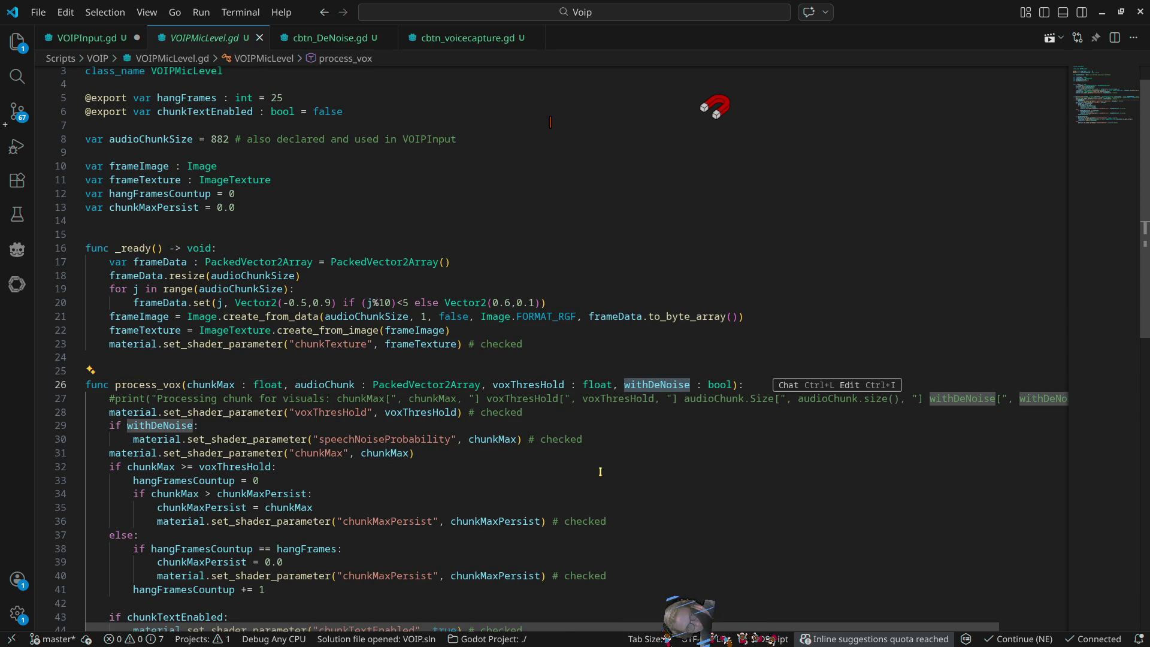
{"action": "scroll", "coordinate": [600, 471], "scroll_direction": "down", "scroll_amount": 5}
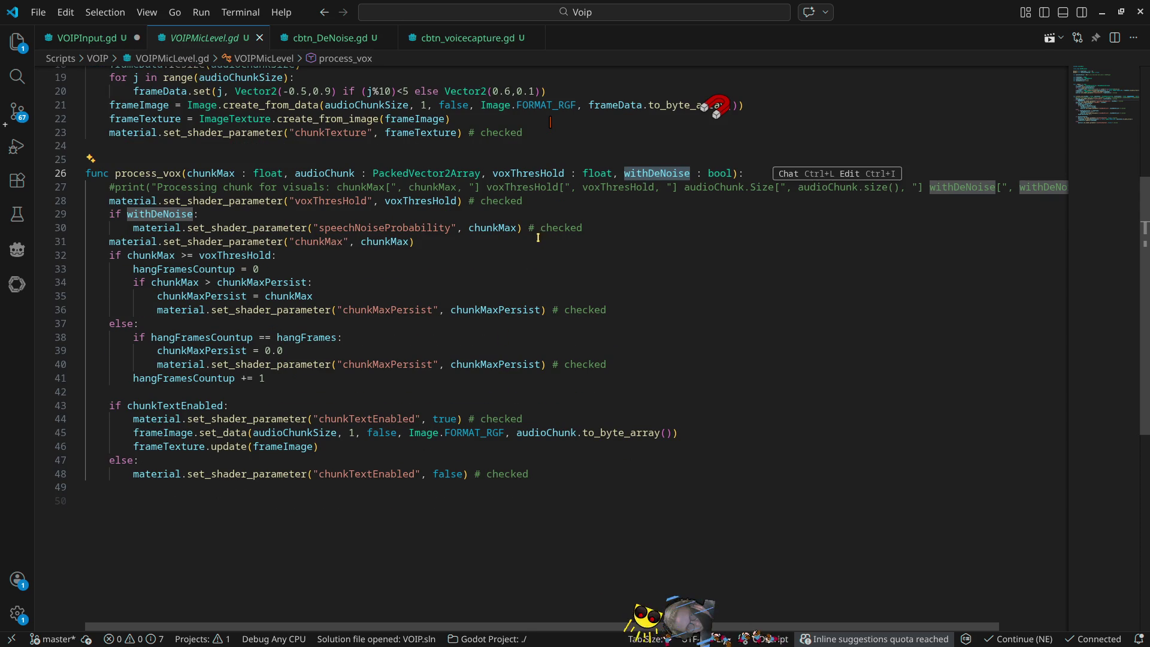
{"action": "mouse_move", "coordinate": [499, 228]}
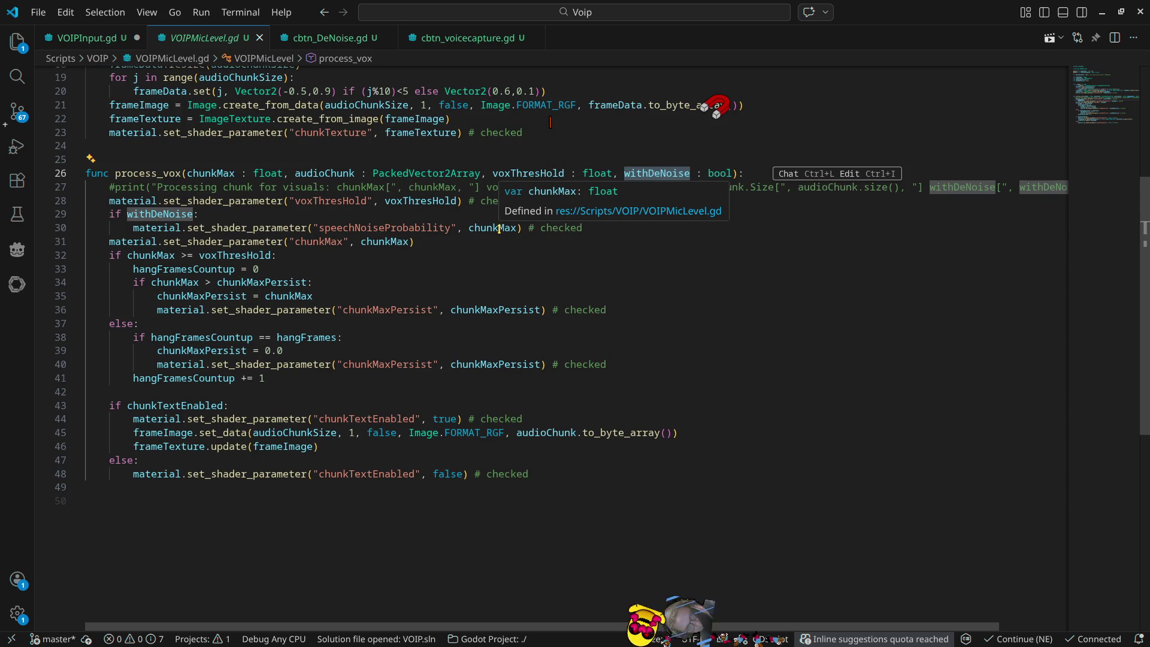
{"action": "double_click", "coordinate": [204, 37]}
{"action": "left_click", "coordinate": [96, 36]}
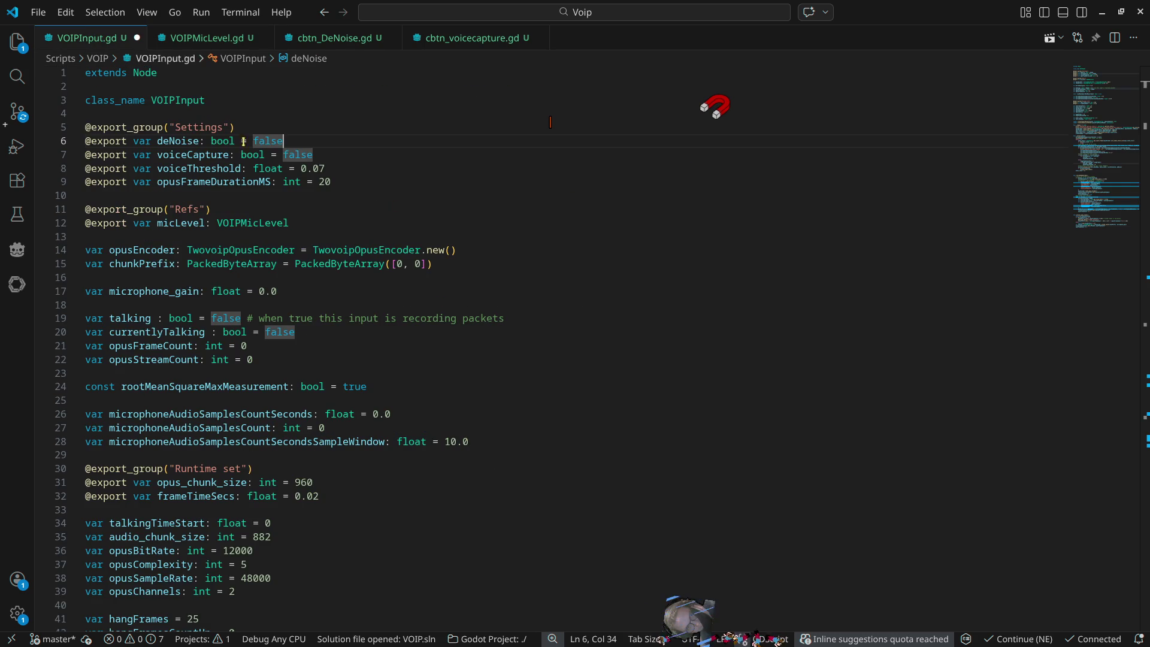
Step: Save VOIPInput.gd and inspect the process_pre_encoded_chunk call passing deNoise on line 67
{"action": "key", "text": "ctrl+s"}
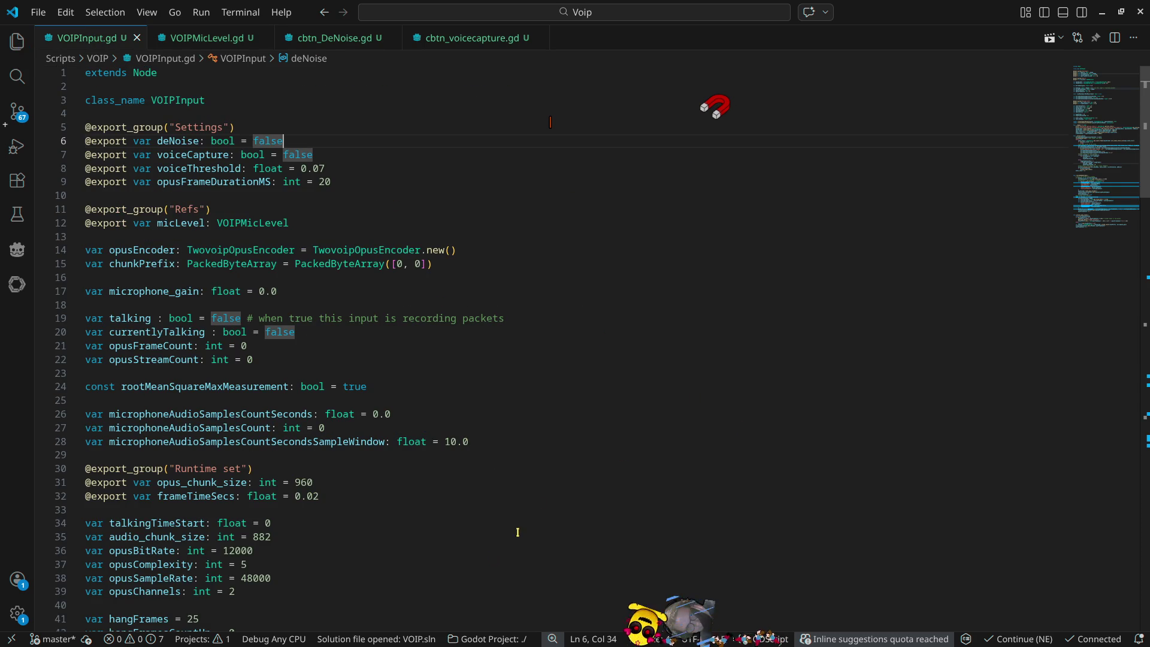
{"action": "left_click_drag", "start_coordinate": [1107, 94], "coordinate": [1103, 148]}
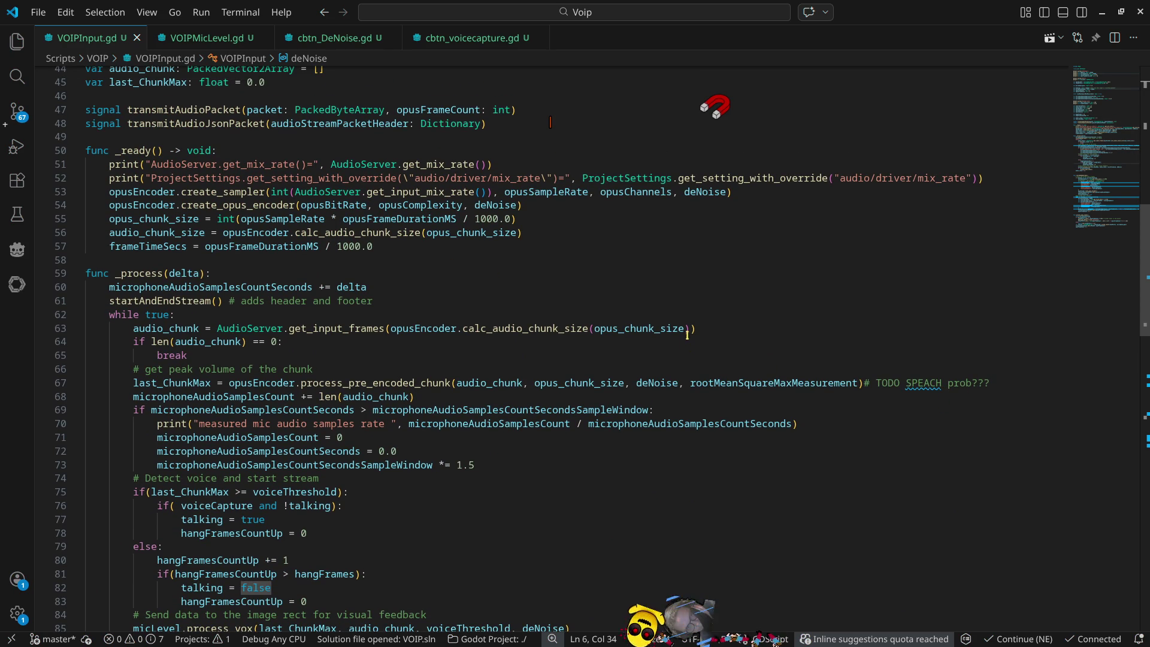
{"action": "left_click", "coordinate": [656, 384]}
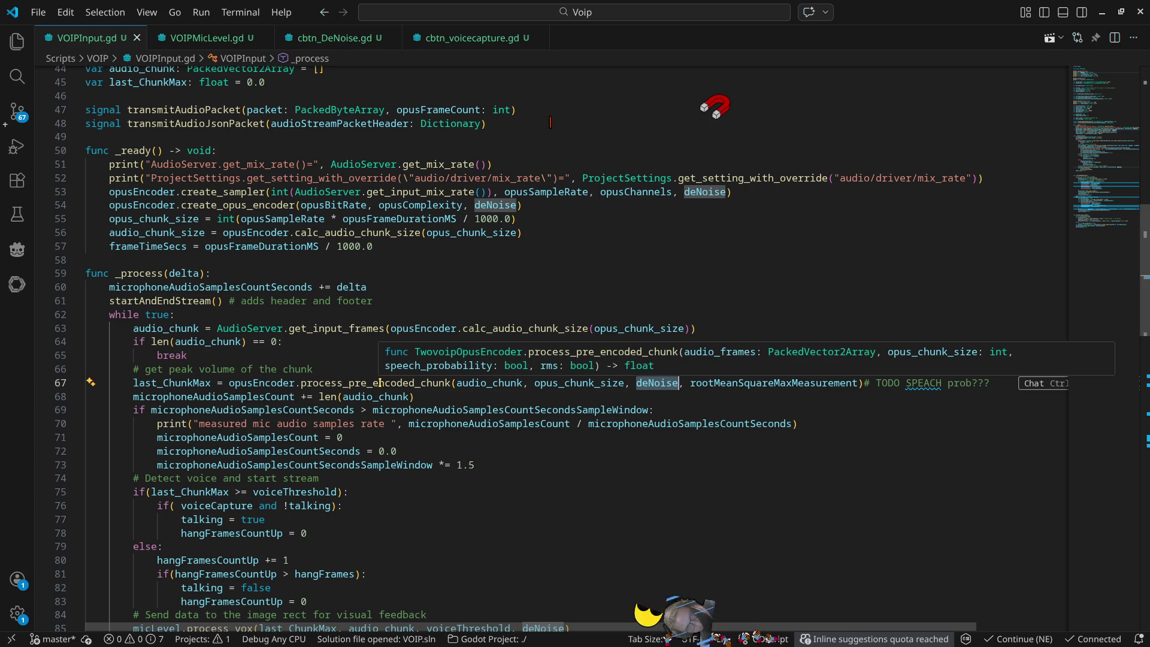
{"action": "double_click", "coordinate": [376, 384]}
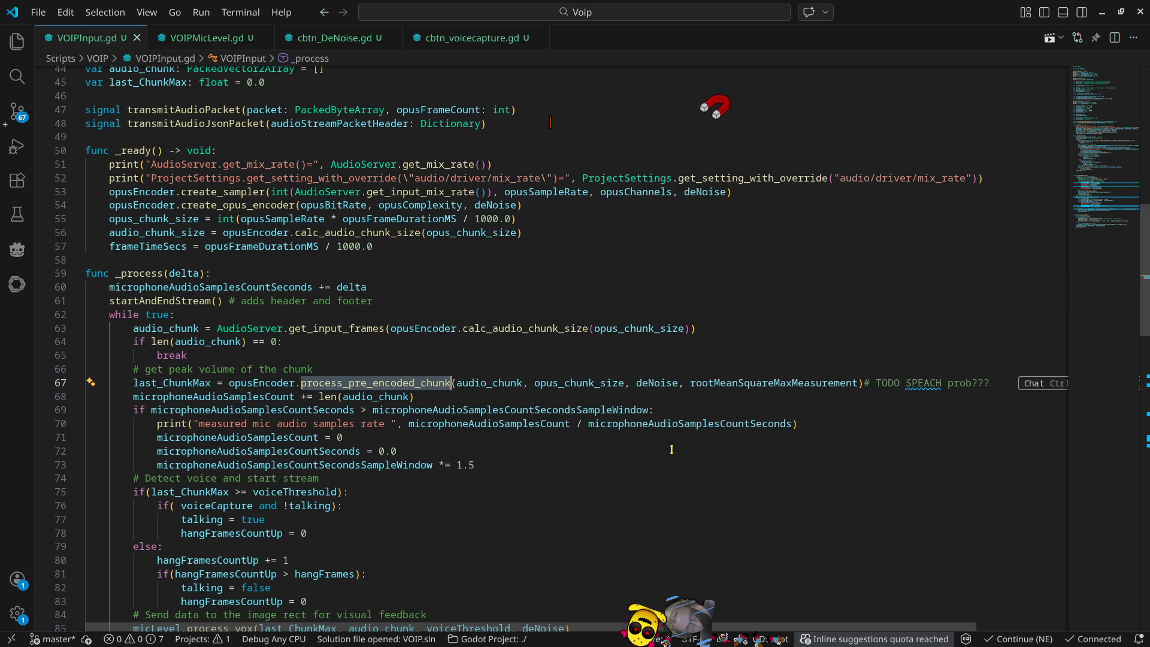
{"action": "key", "text": "alt+Tab"}
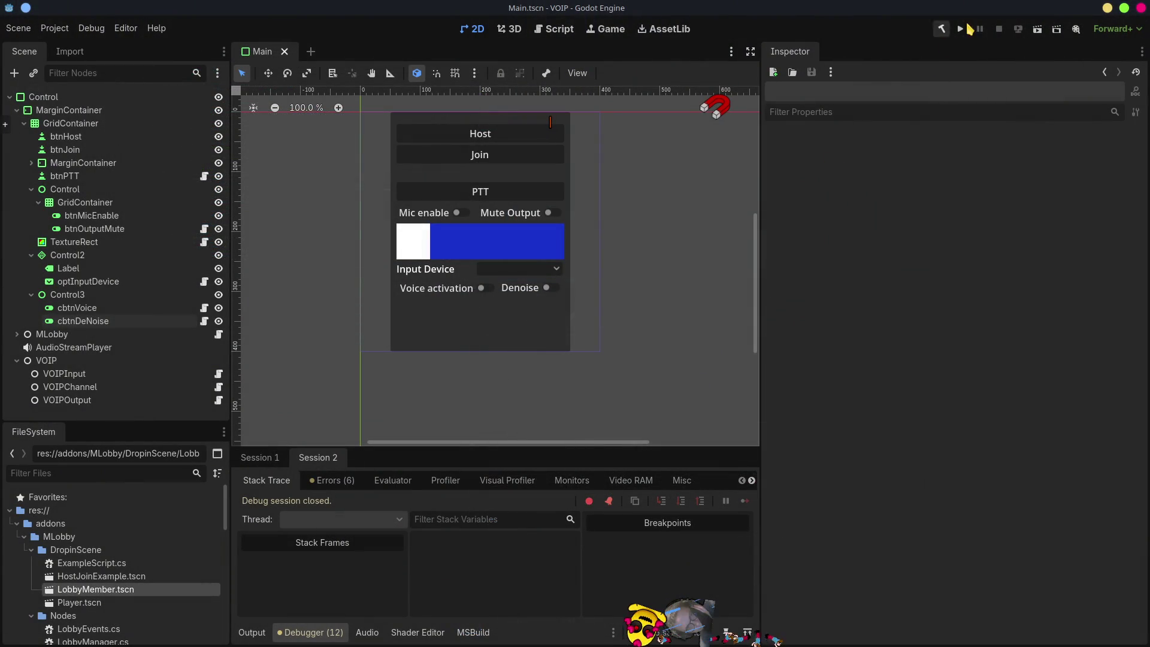
Step: Rerun the VOIP demo, test push-to-talk, enable Voice activation, then stop the game
{"action": "left_click", "coordinate": [960, 30]}
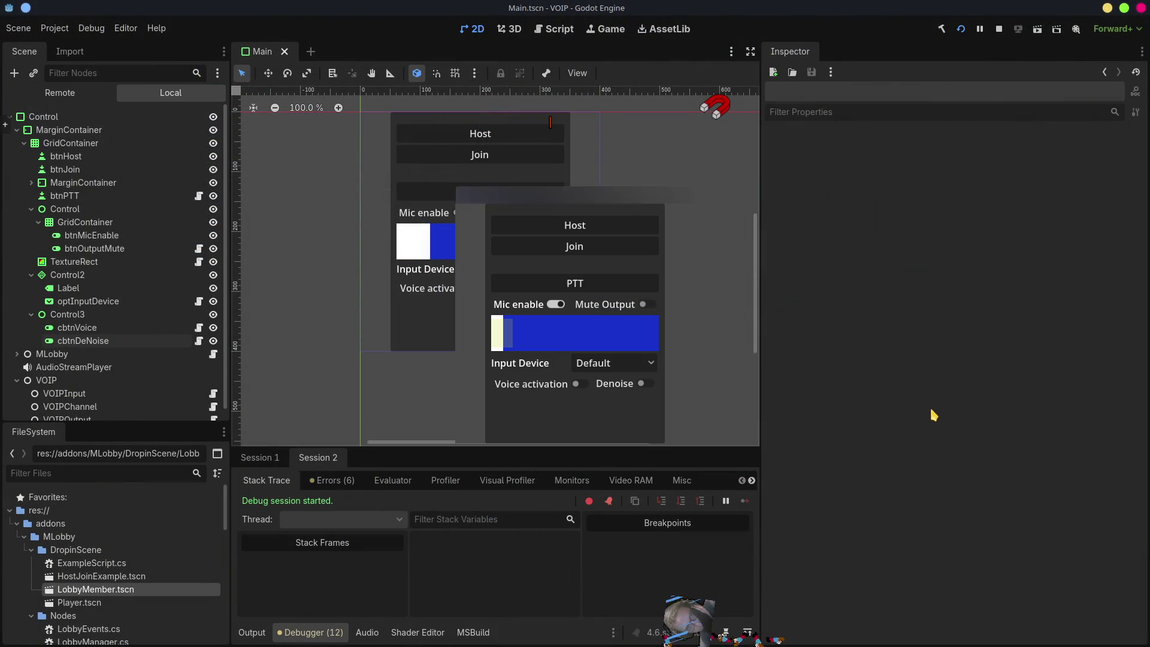
{"action": "left_click", "coordinate": [574, 289]}
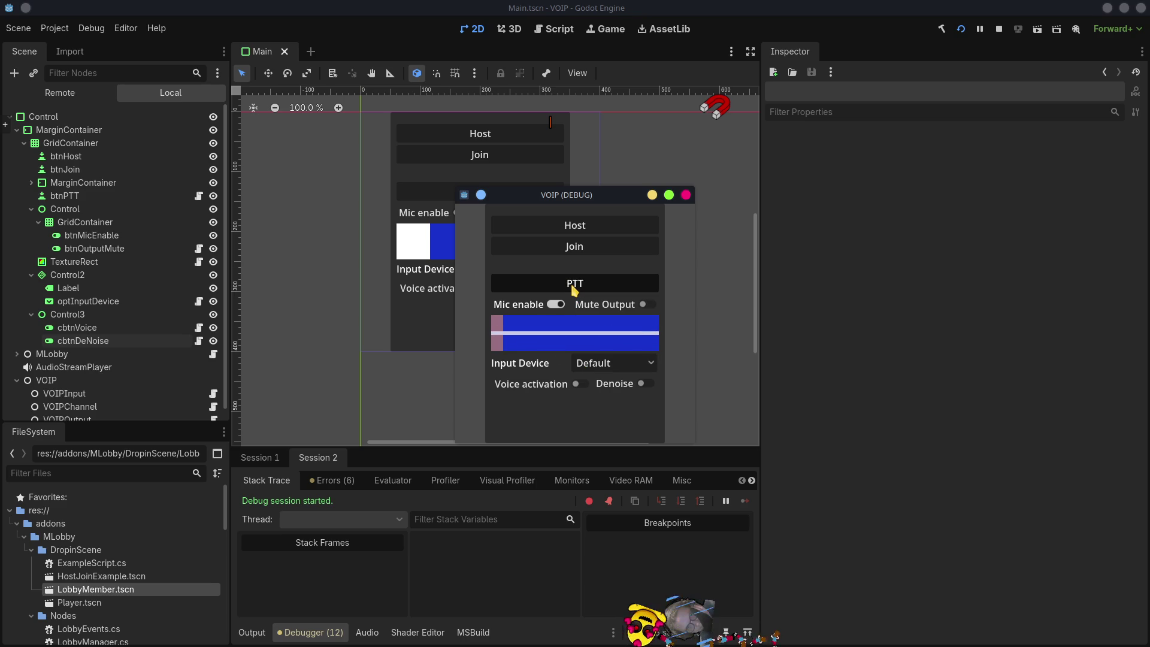
{"action": "left_click", "coordinate": [574, 292]}
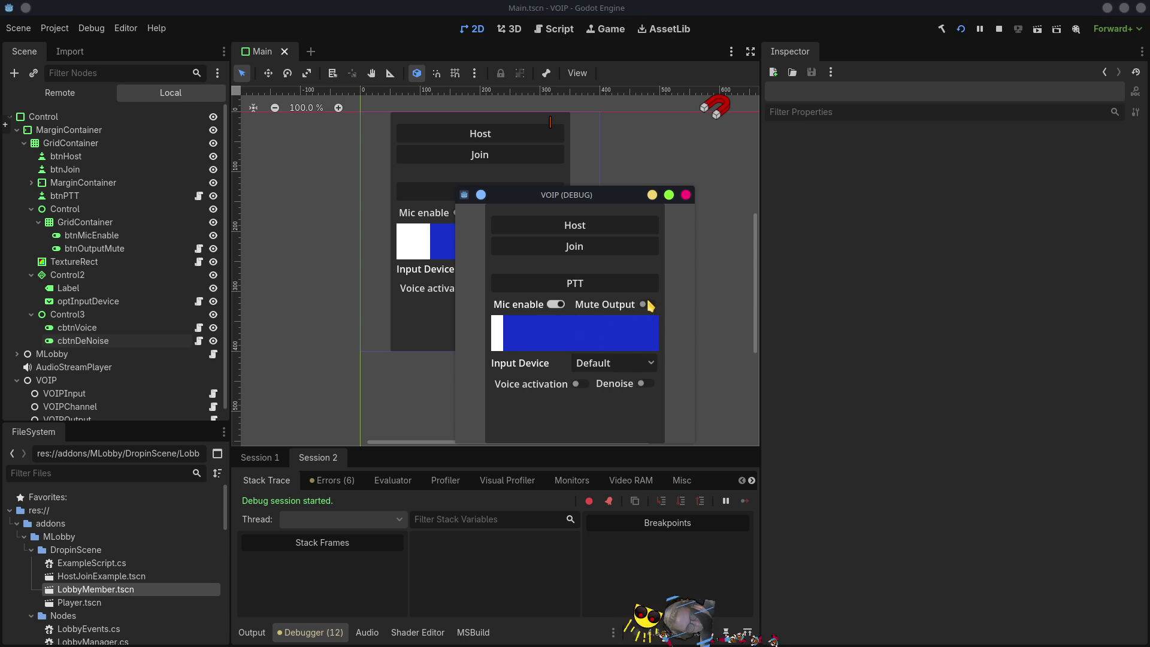
{"action": "left_click", "coordinate": [578, 384]}
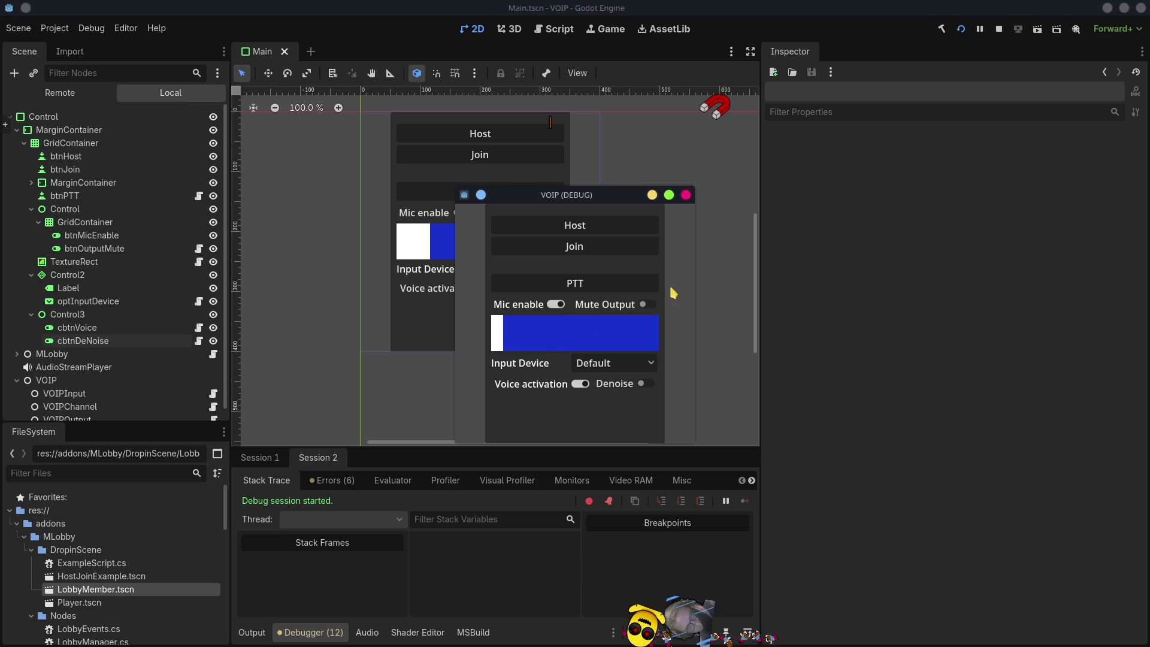
{"action": "left_click", "coordinate": [998, 31]}
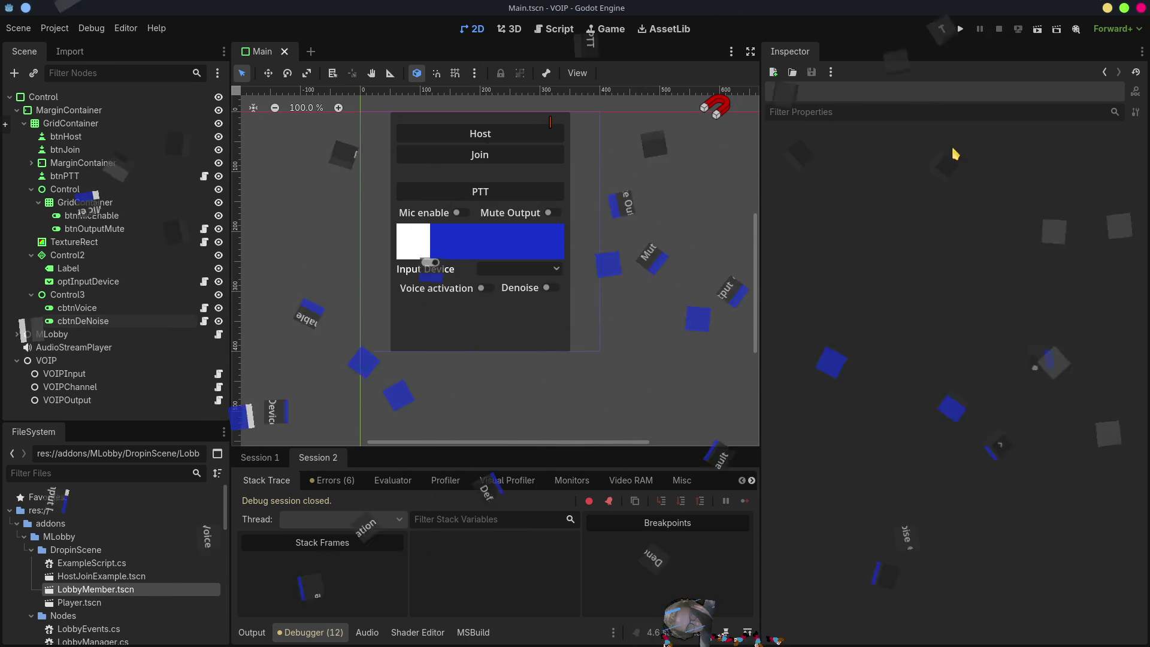
{"action": "key", "text": "alt+Tab"}
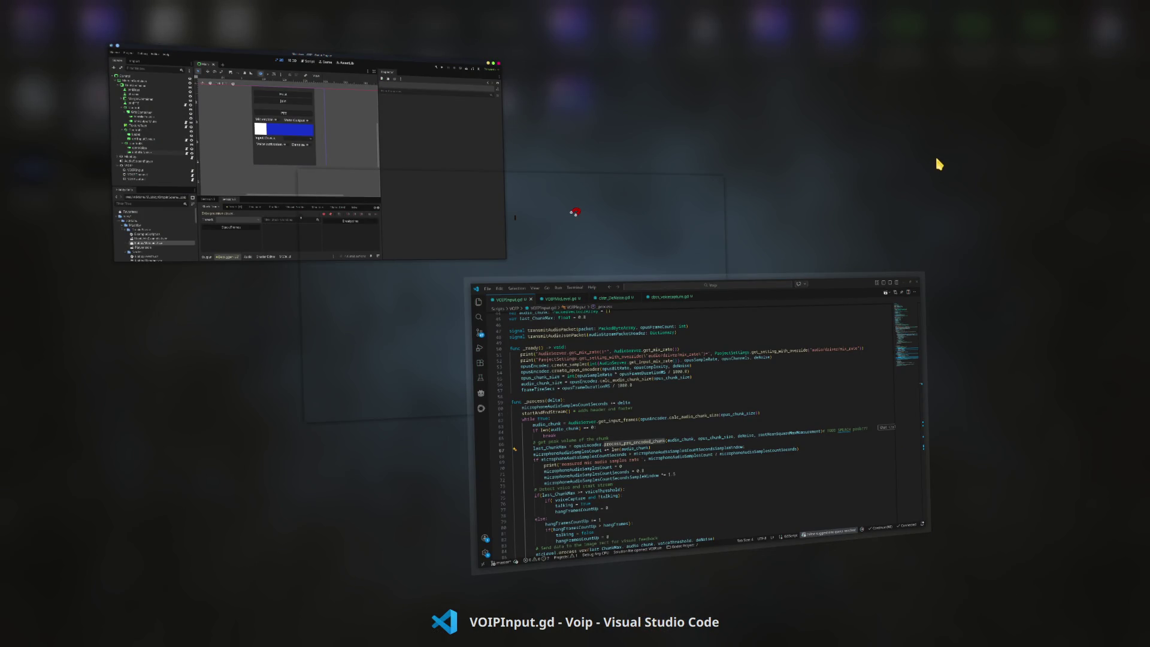
{"action": "scroll", "coordinate": [276, 231], "scroll_direction": "up", "scroll_amount": 8}
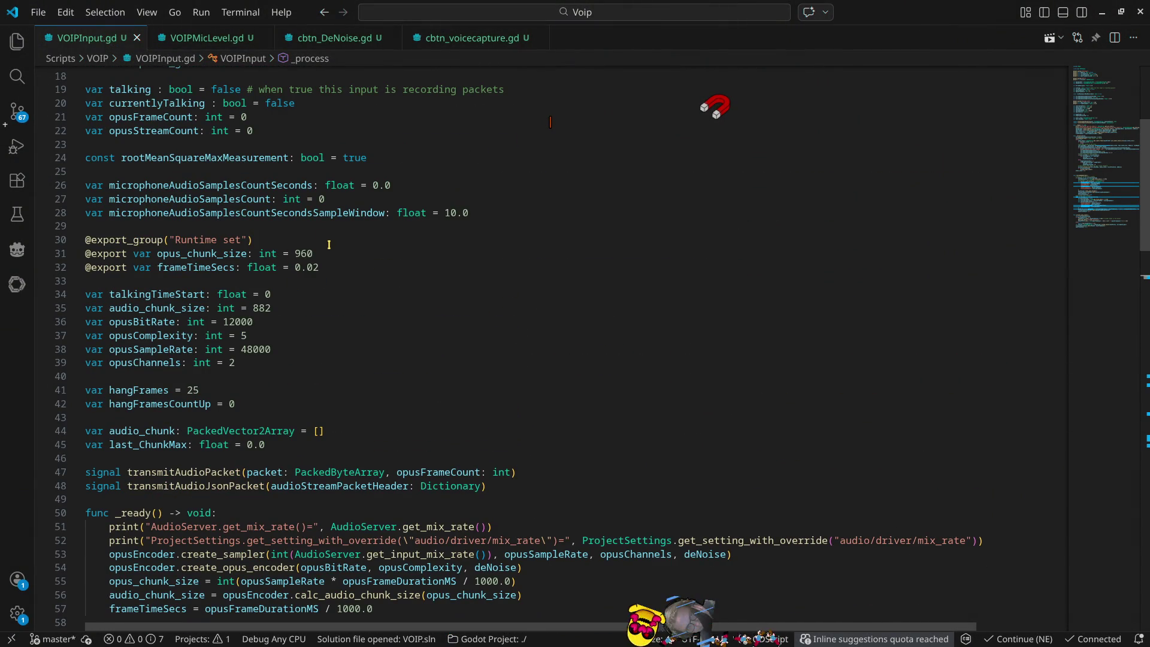
{"action": "scroll", "coordinate": [329, 245], "scroll_direction": "up", "scroll_amount": 4}
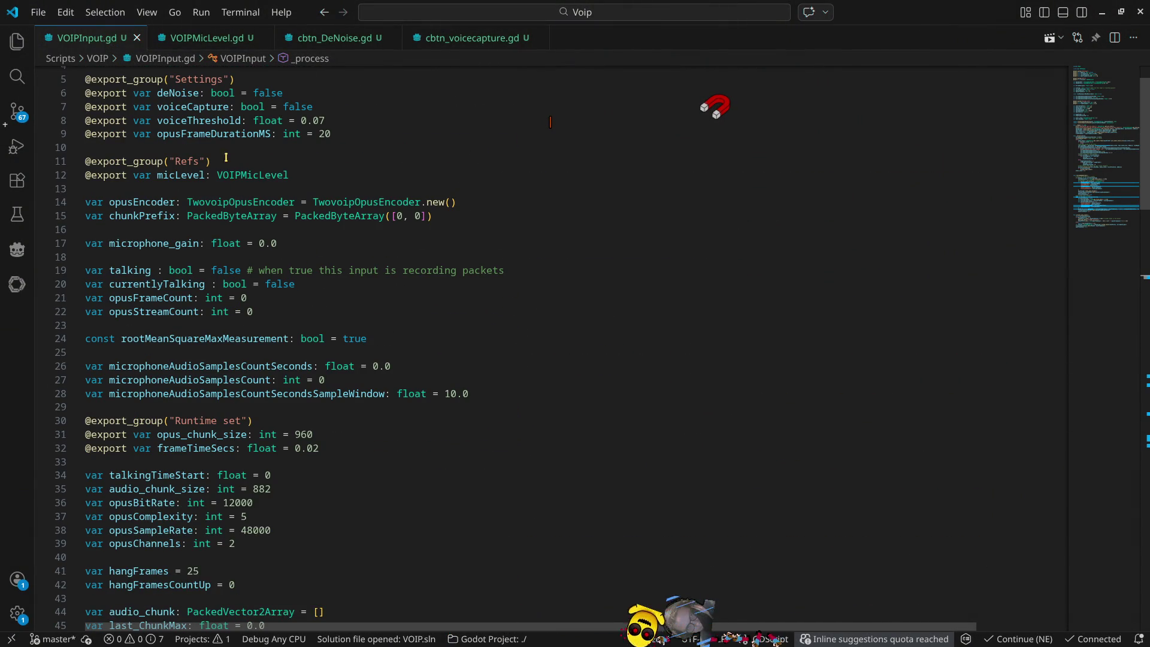
{"action": "scroll", "coordinate": [207, 258], "scroll_direction": "up", "scroll_amount": 2}
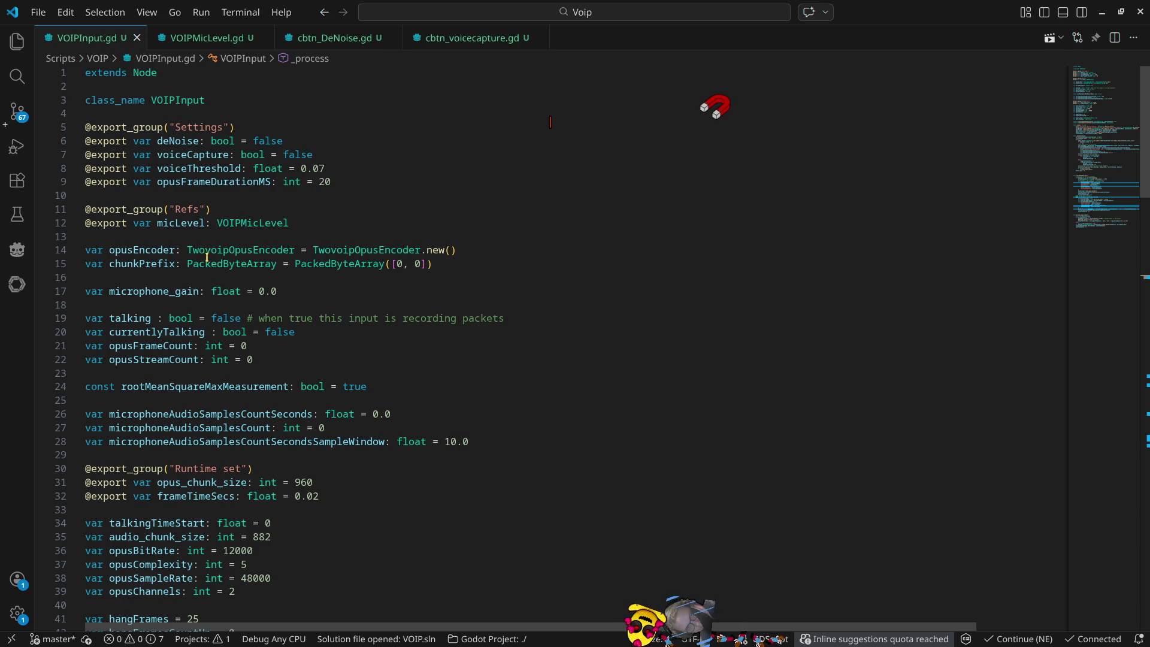
{"action": "double_click", "coordinate": [264, 291]}
{"action": "type", "text": "1.0"}
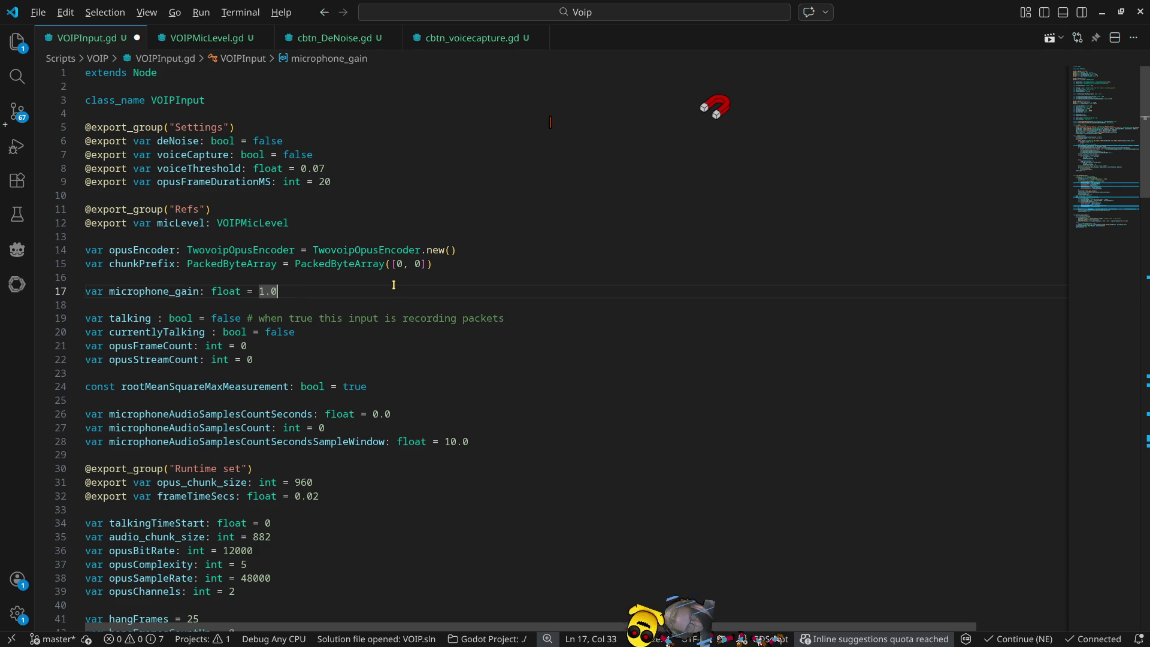
{"action": "key", "text": "alt+Up"}
{"action": "key", "text": "alt+Up"}
{"action": "key", "text": "alt+Up"}
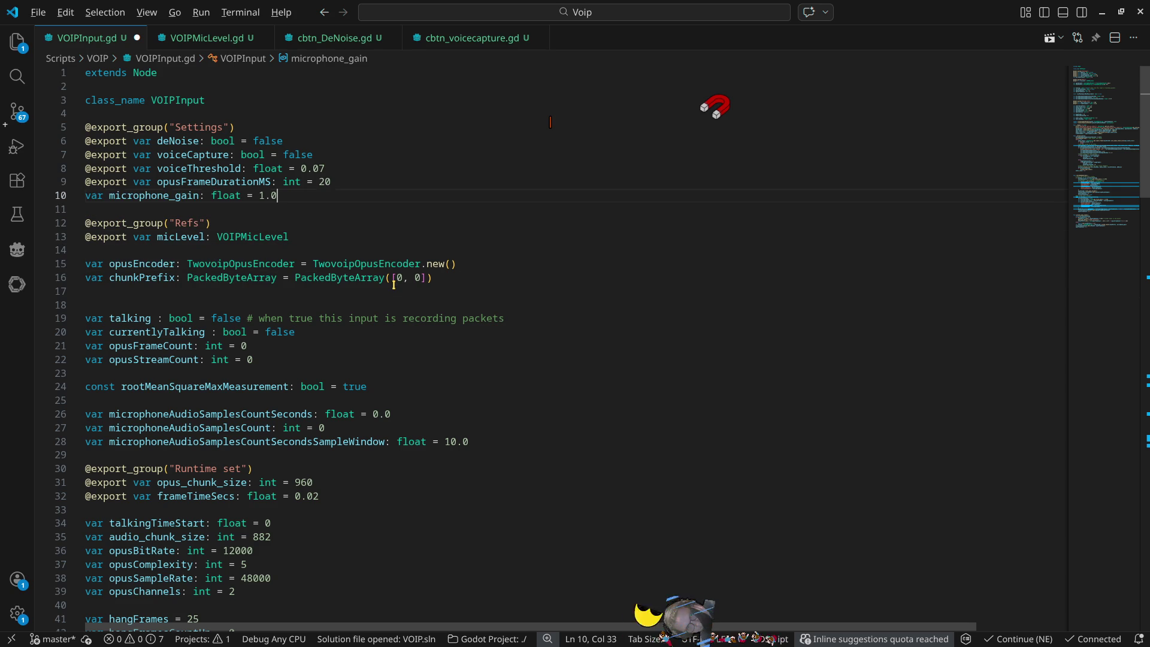
{"action": "key", "text": "alt+Up"}
{"action": "key", "text": "alt+Up"}
{"action": "key", "text": "alt+Up"}
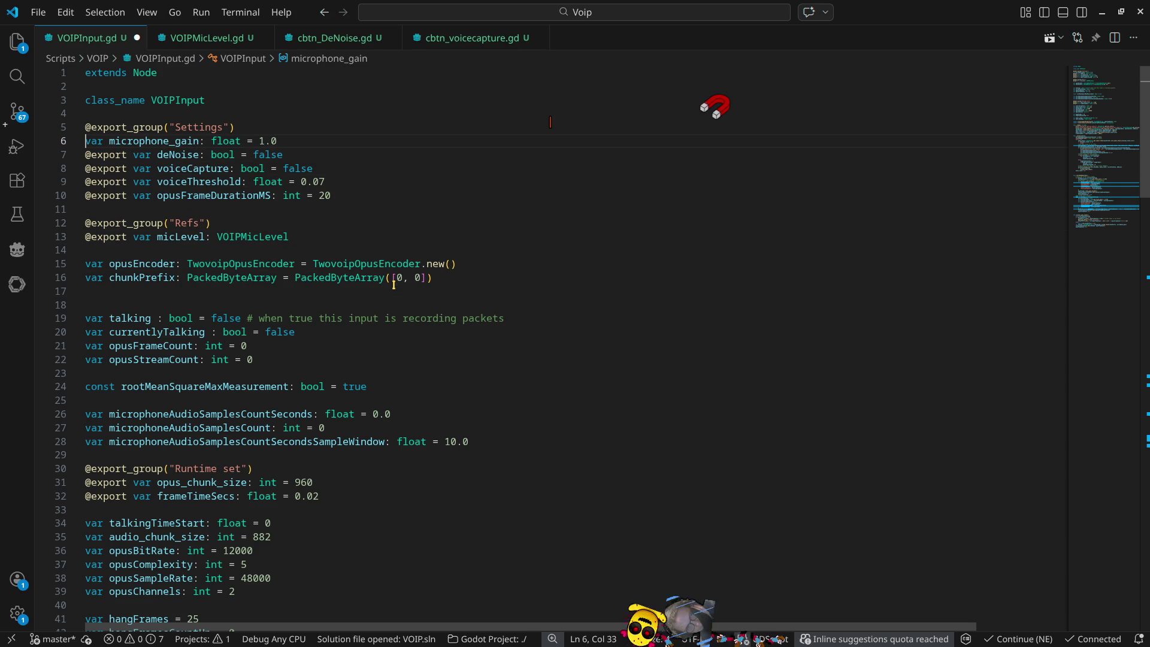
{"action": "type", "text": "@expo"}
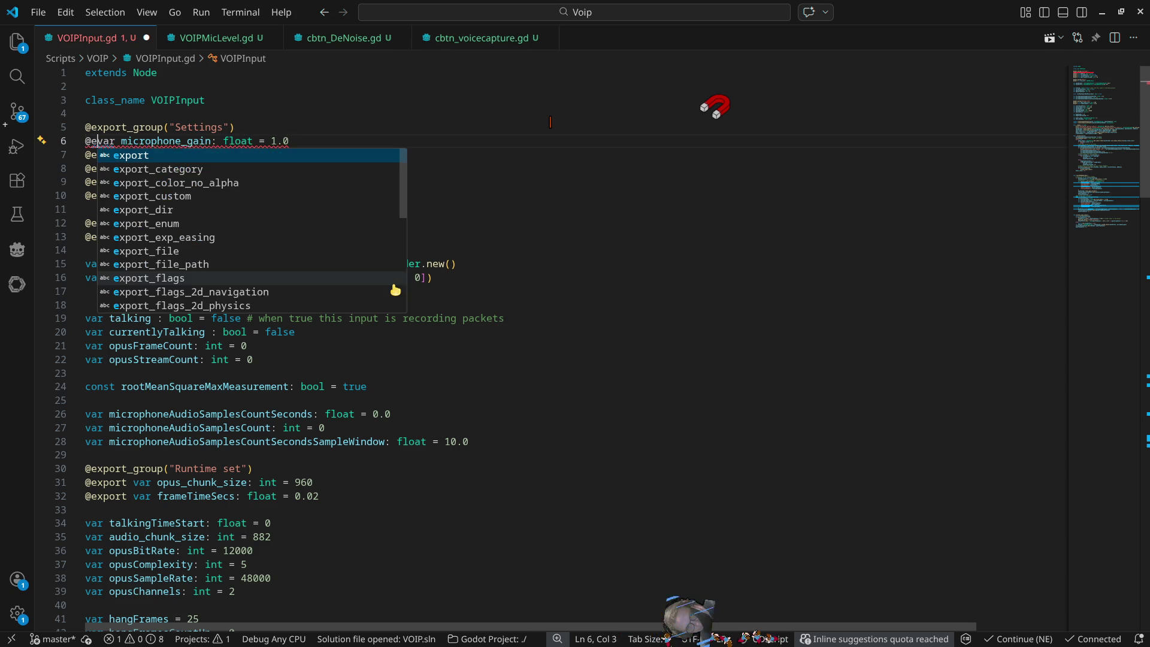
{"action": "key", "text": "Return"}
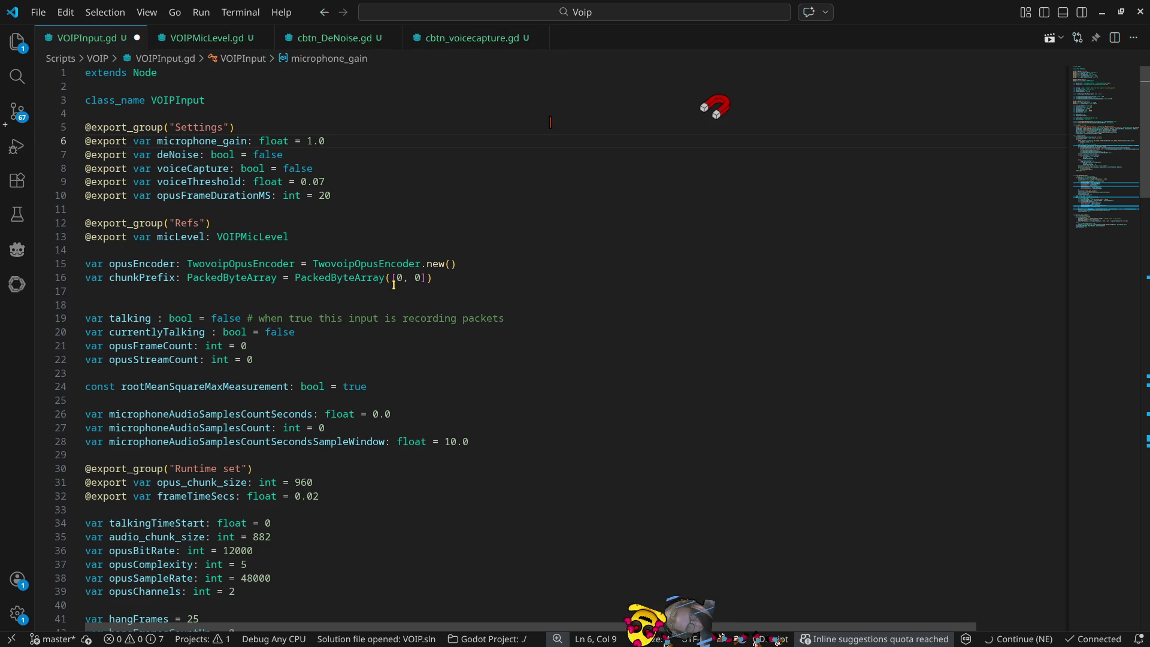
Step: Check microphone_gain's references, including its use in encode_chunk, then return to Godot
{"action": "left_click", "coordinate": [181, 140]}
{"action": "key", "text": "shift+F12"}
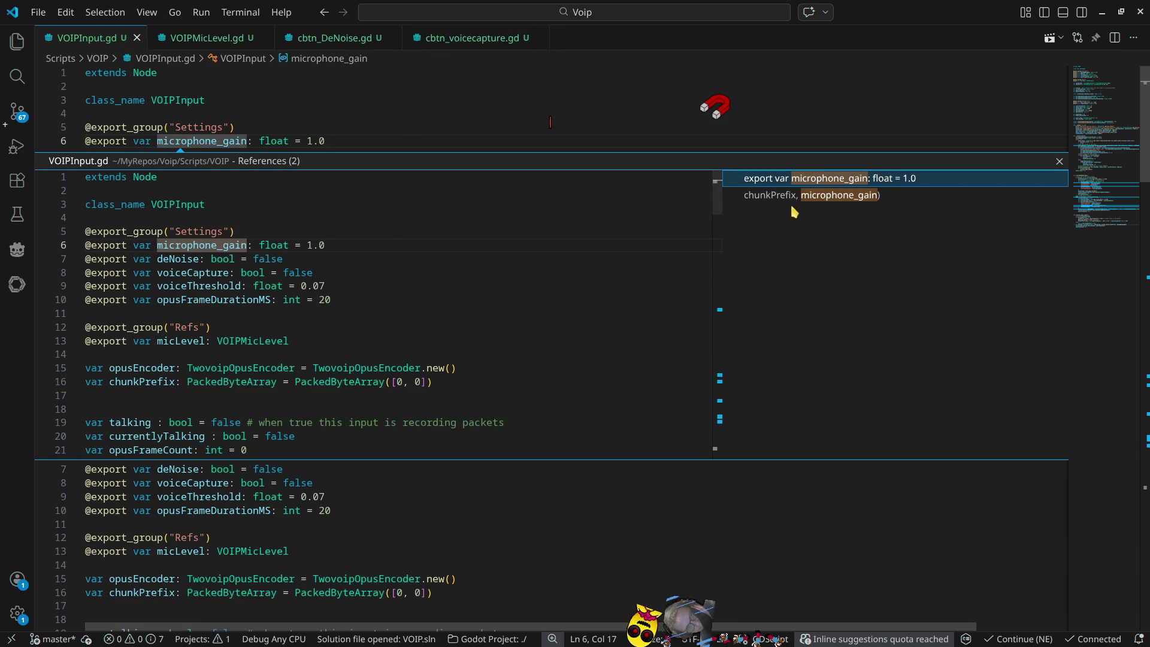
{"action": "left_click", "coordinate": [788, 201]}
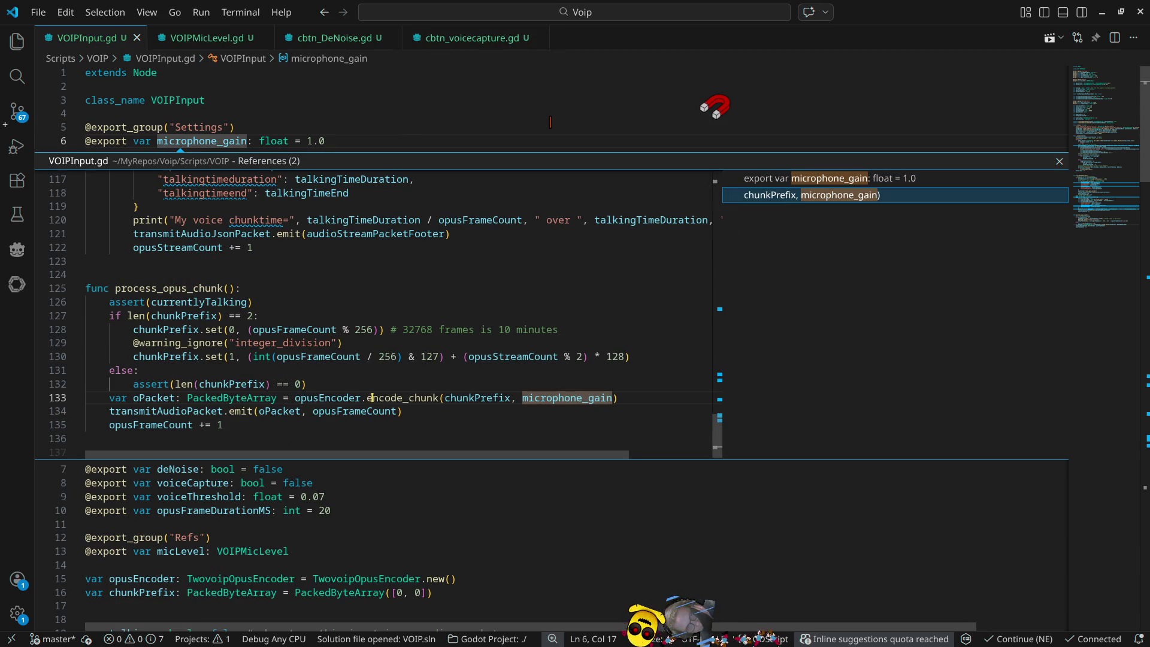
{"action": "mouse_move", "coordinate": [419, 400]}
{"action": "mouse_move", "coordinate": [571, 403]}
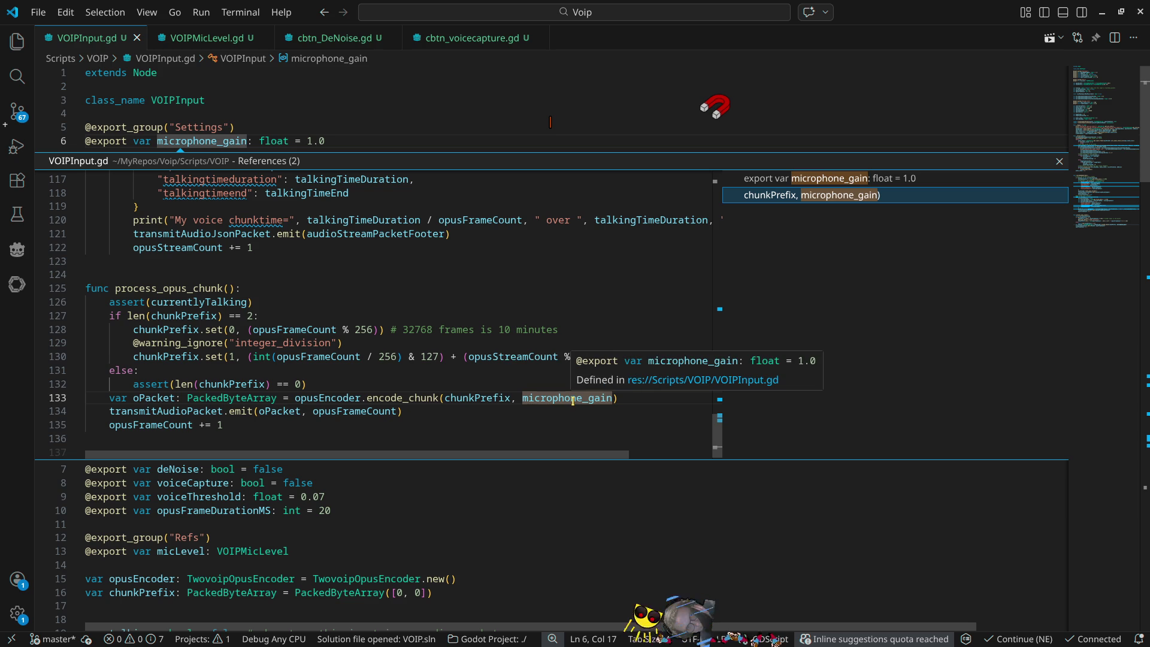
{"action": "left_click", "coordinate": [1102, 12]}
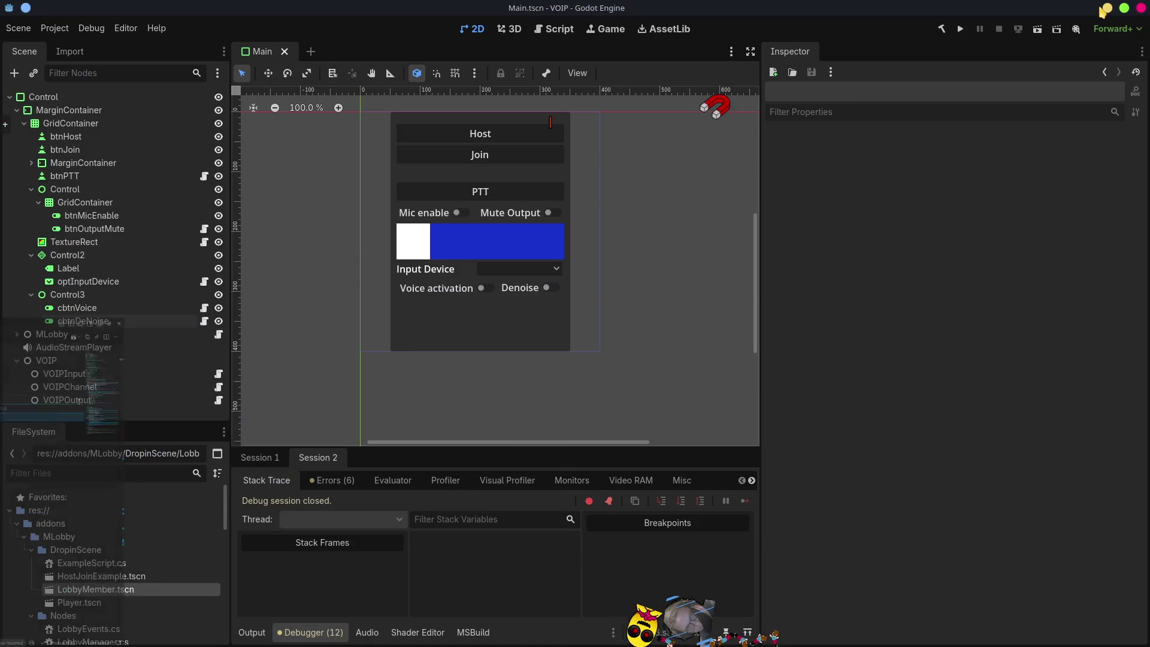
Step: Run the project, enable Voice activation in the first window, host there and join from the second
{"action": "left_click", "coordinate": [960, 29]}
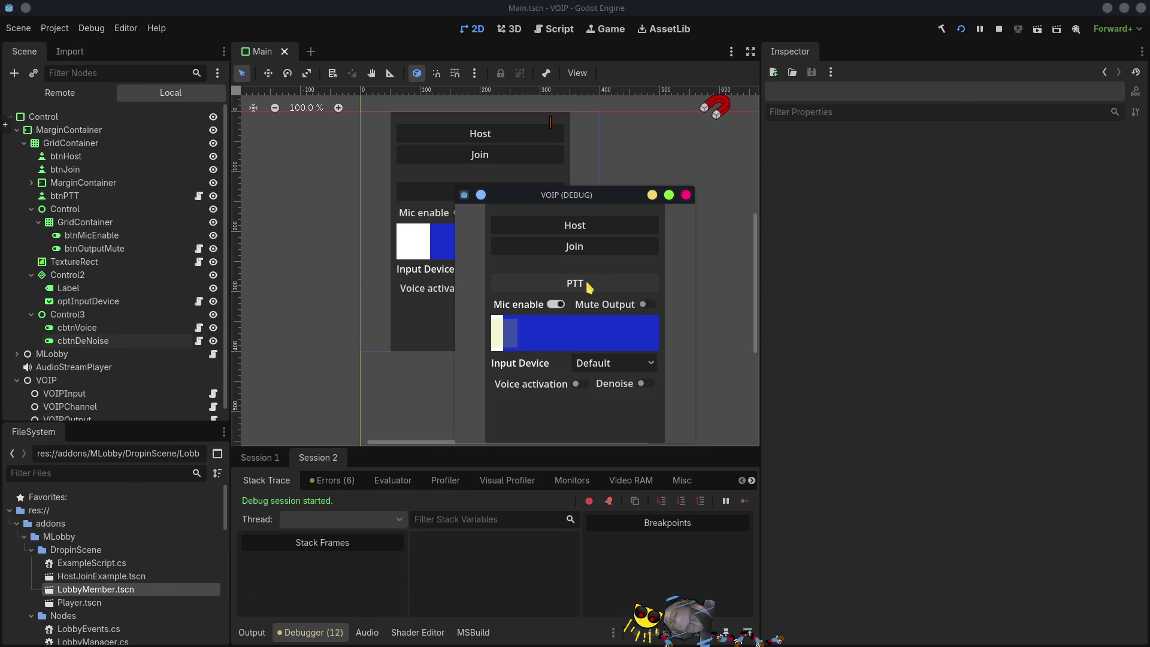
{"action": "left_click", "coordinate": [582, 385]}
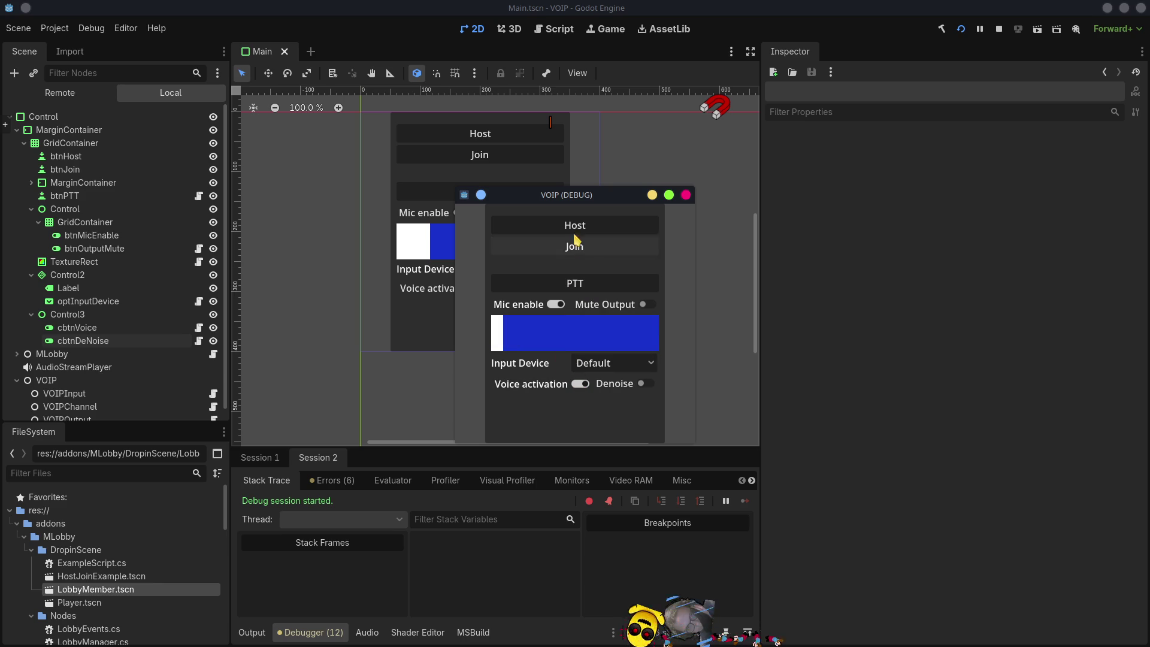
{"action": "left_click_drag", "start_coordinate": [580, 196], "coordinate": [319, 220]}
{"action": "left_click", "coordinate": [339, 253]}
{"action": "left_click", "coordinate": [570, 250]}
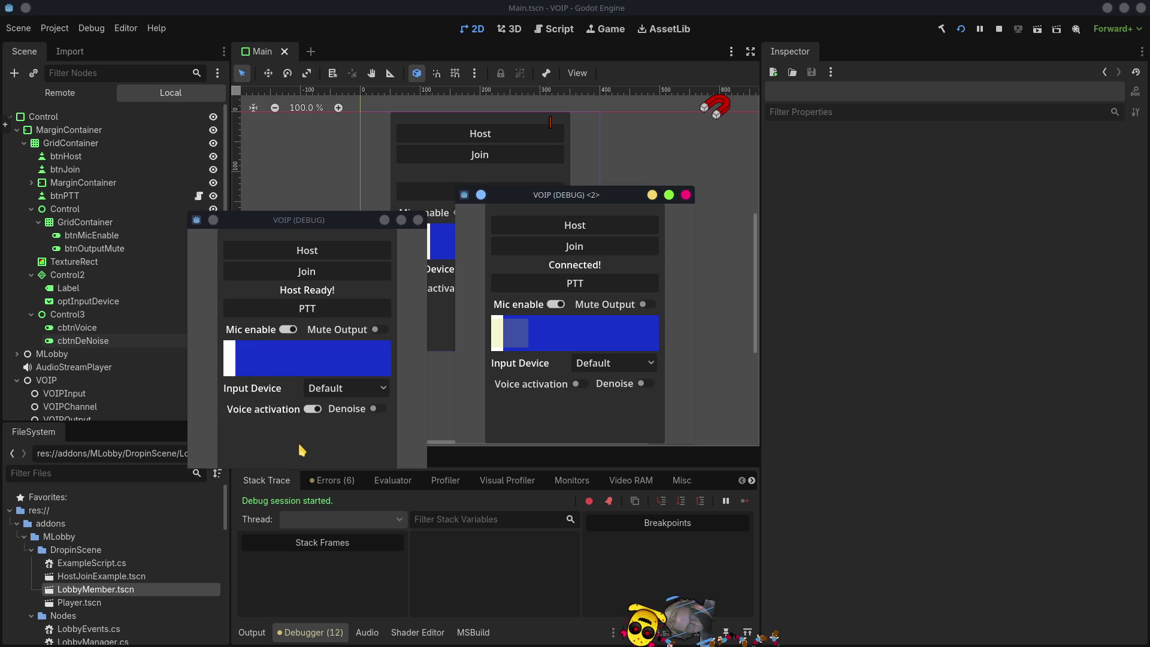
Step: Test push-to-talk in the host window with voice activation off, clearing the output log
{"action": "left_click", "coordinate": [309, 308]}
{"action": "left_click_drag", "start_coordinate": [308, 309], "coordinate": [308, 309]}
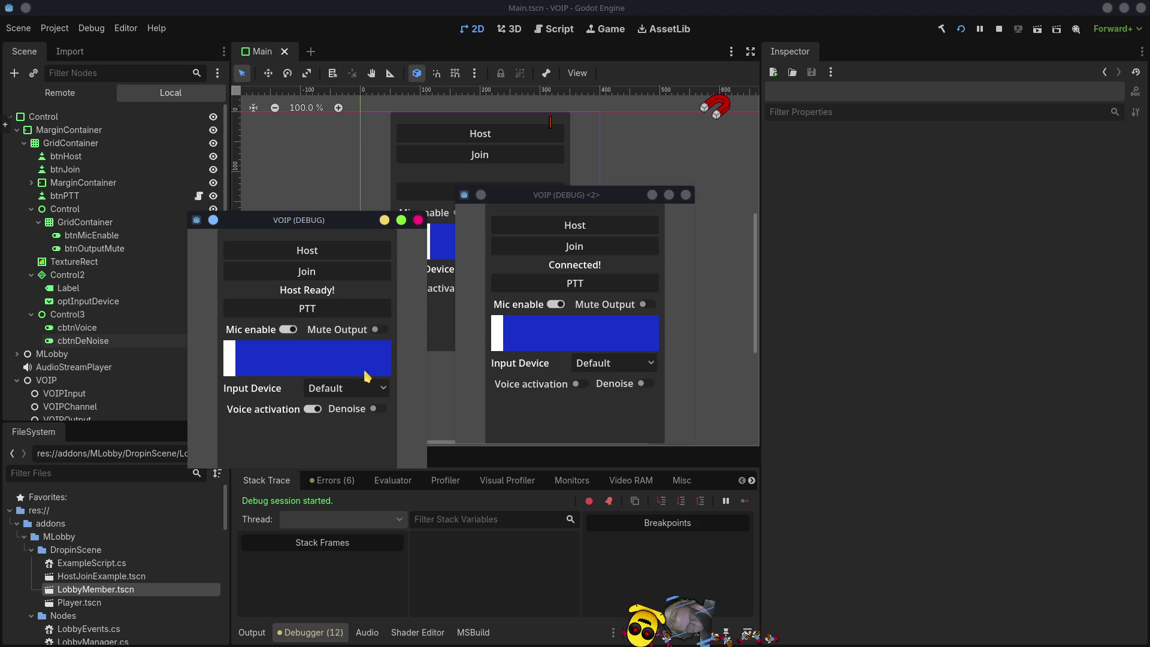
{"action": "left_click", "coordinate": [316, 411]}
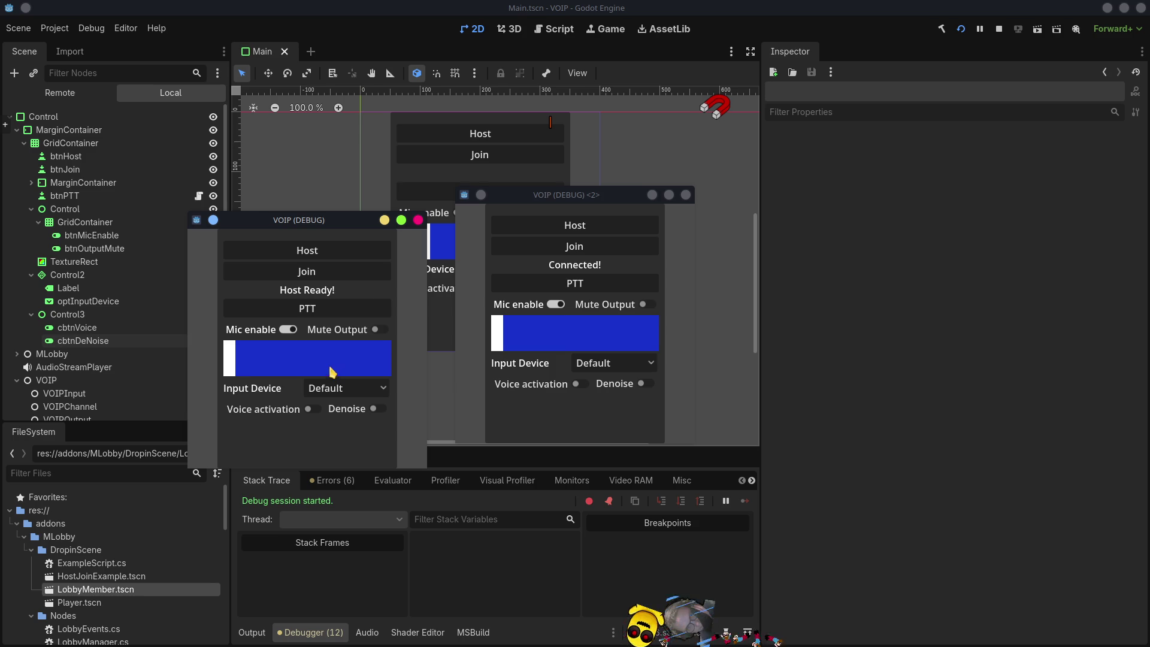
{"action": "left_click", "coordinate": [314, 312]}
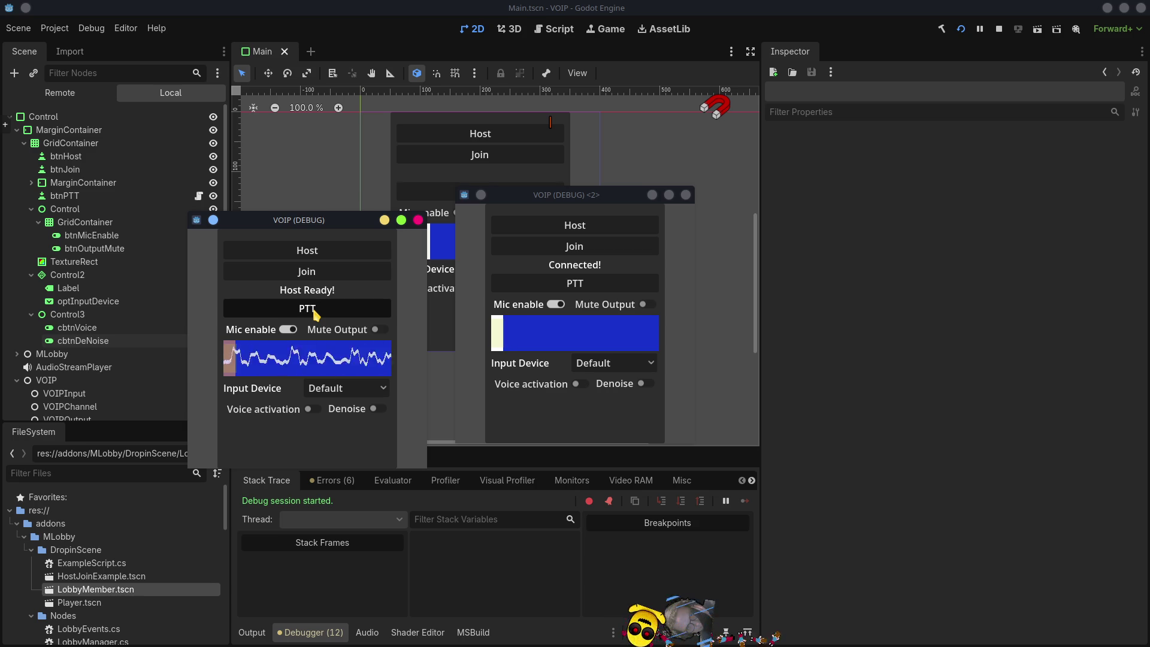
{"action": "left_click", "coordinate": [252, 632]}
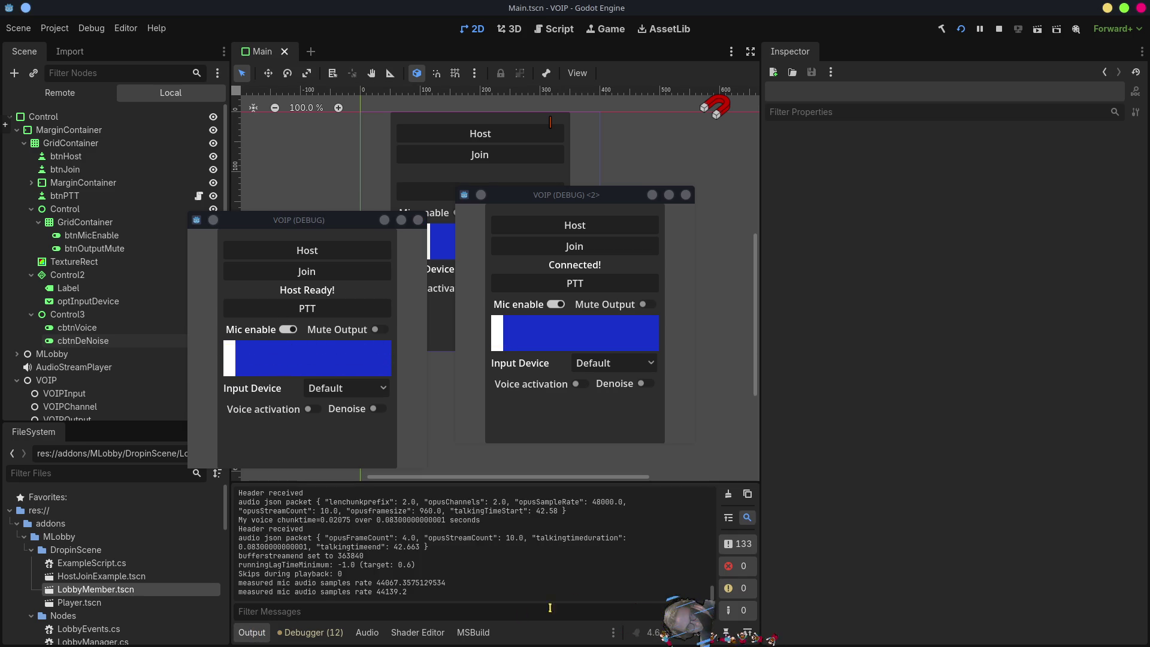
{"action": "left_click", "coordinate": [728, 494]}
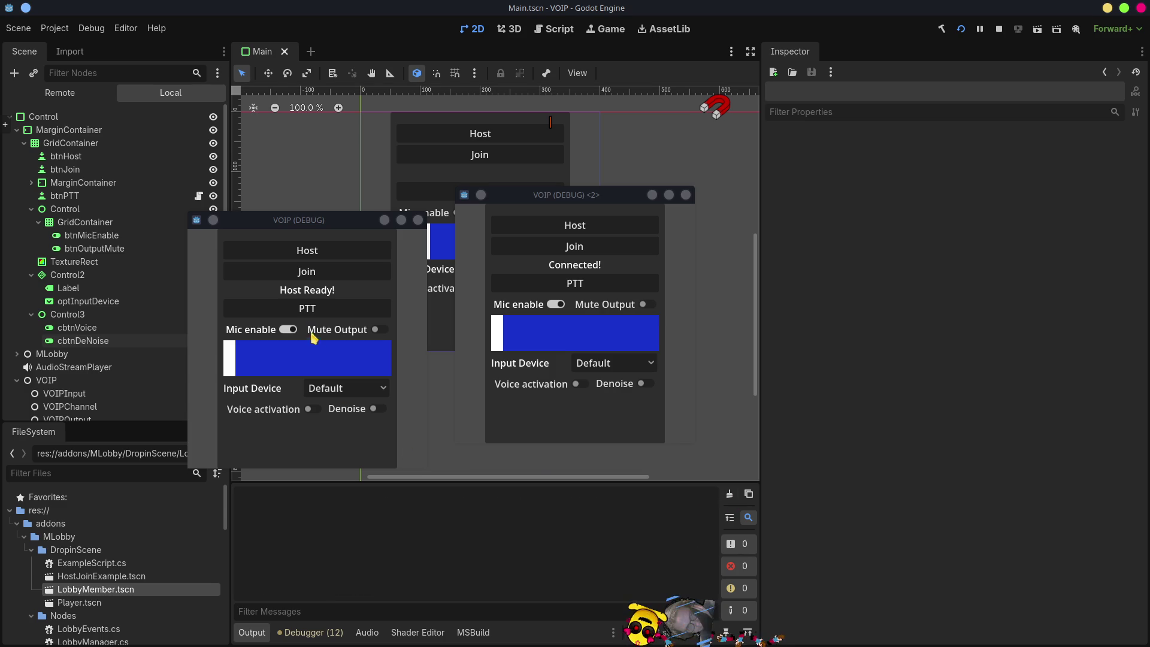
{"action": "left_click", "coordinate": [333, 309]}
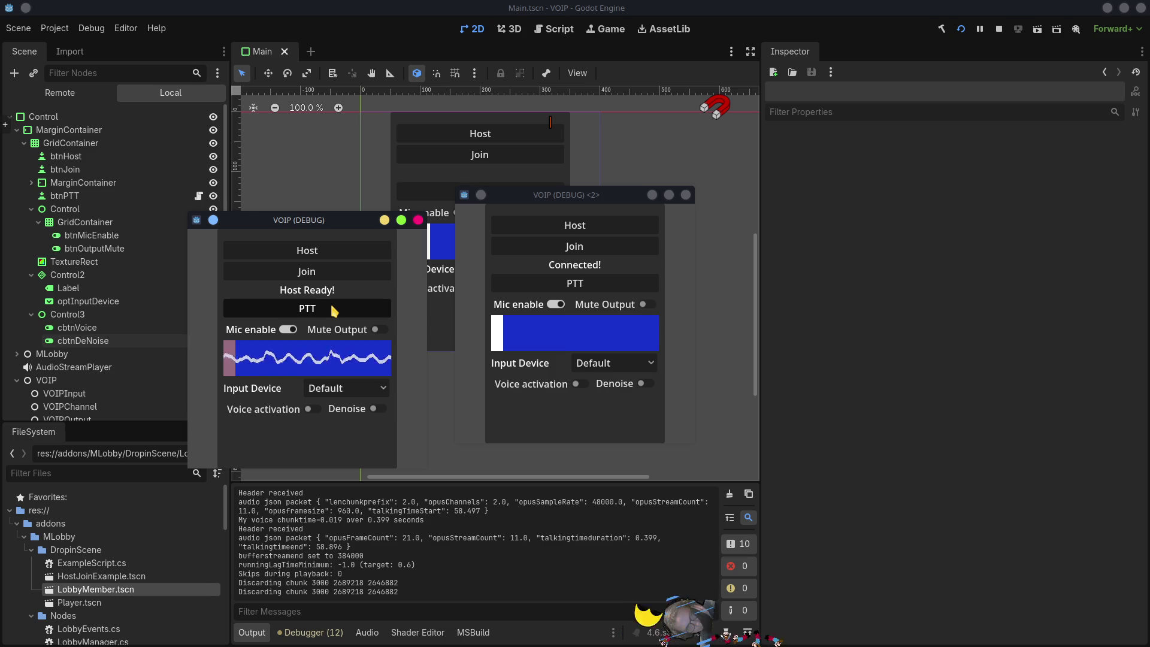
{"action": "left_click_drag", "start_coordinate": [333, 310], "coordinate": [334, 311]}
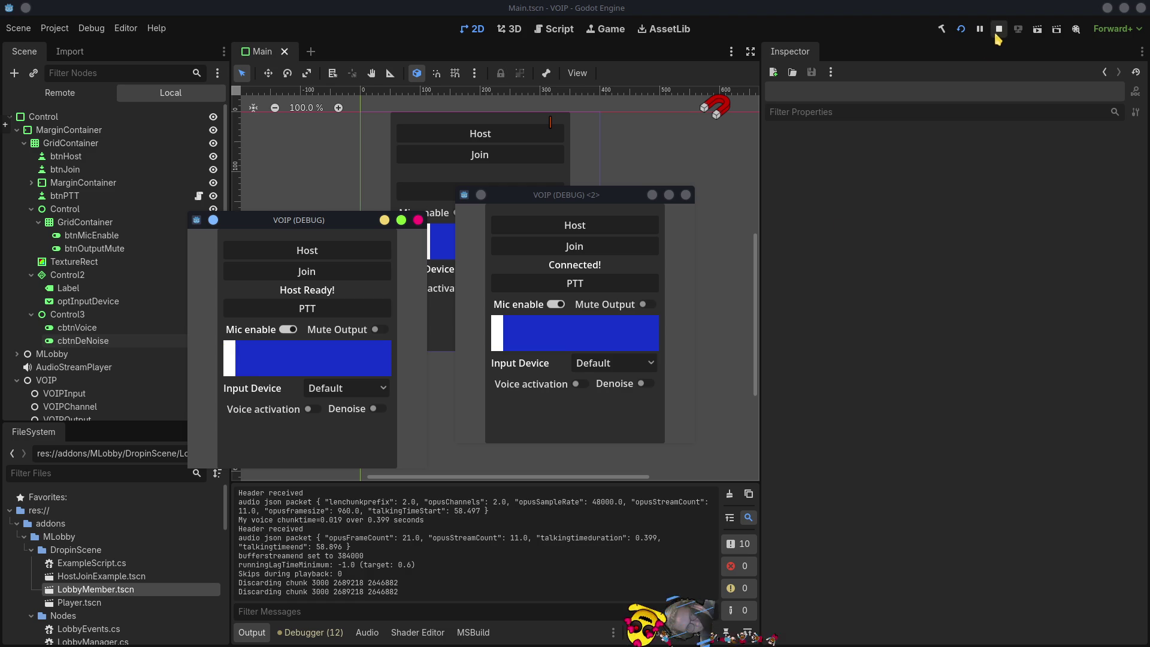
Step: Enable Denoise in the host window and test push-to-talk from both host and client
{"action": "left_click", "coordinate": [378, 409]}
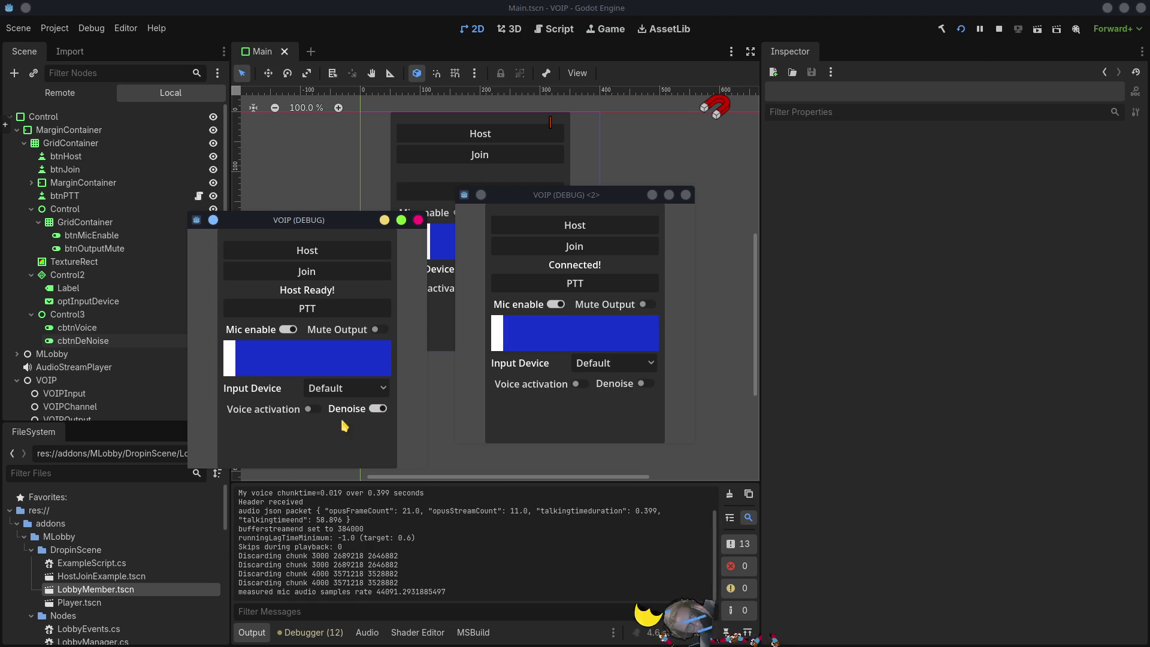
{"action": "left_click", "coordinate": [312, 305]}
{"action": "left_click", "coordinate": [312, 307]}
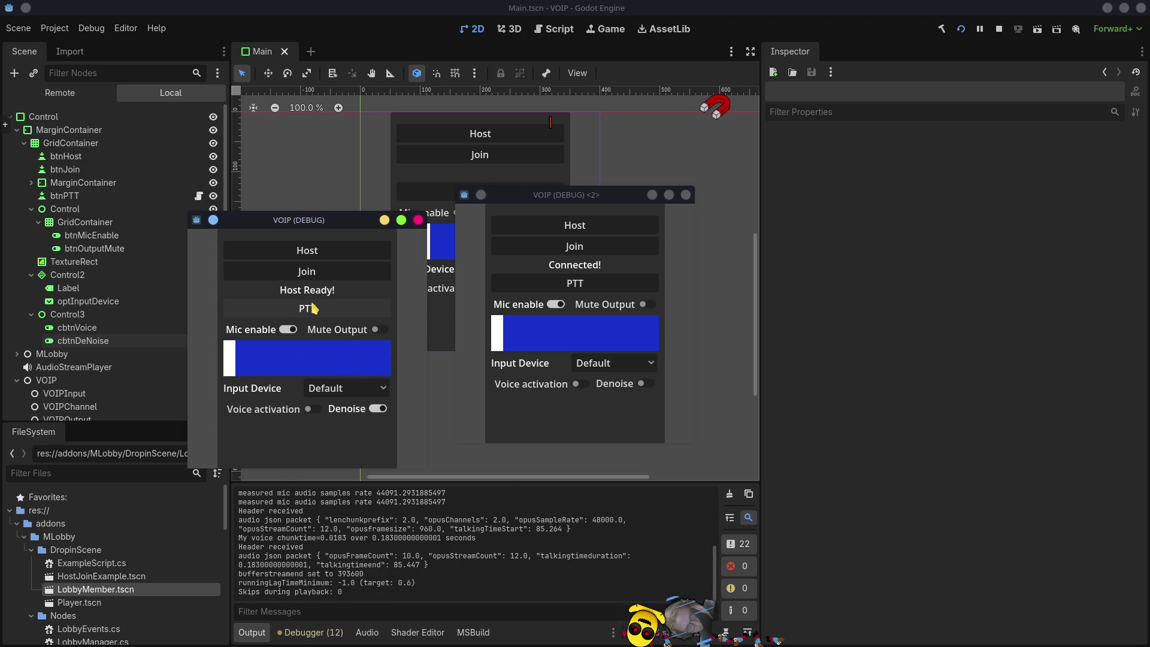
{"action": "left_click", "coordinate": [312, 311]}
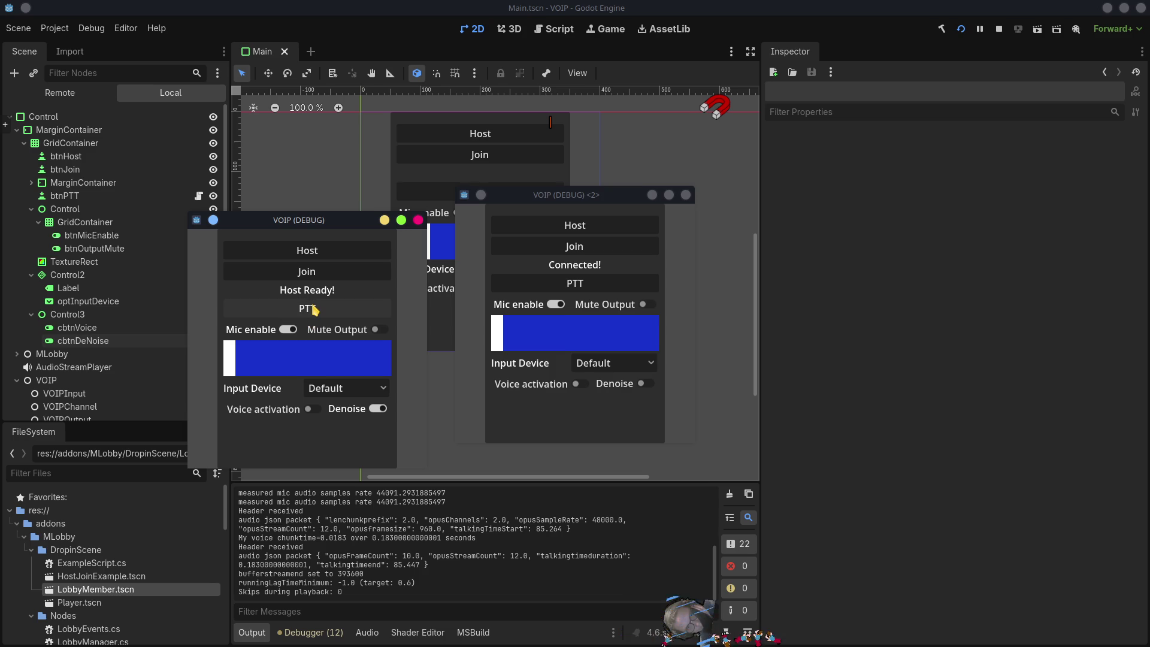
{"action": "left_click", "coordinate": [313, 310]}
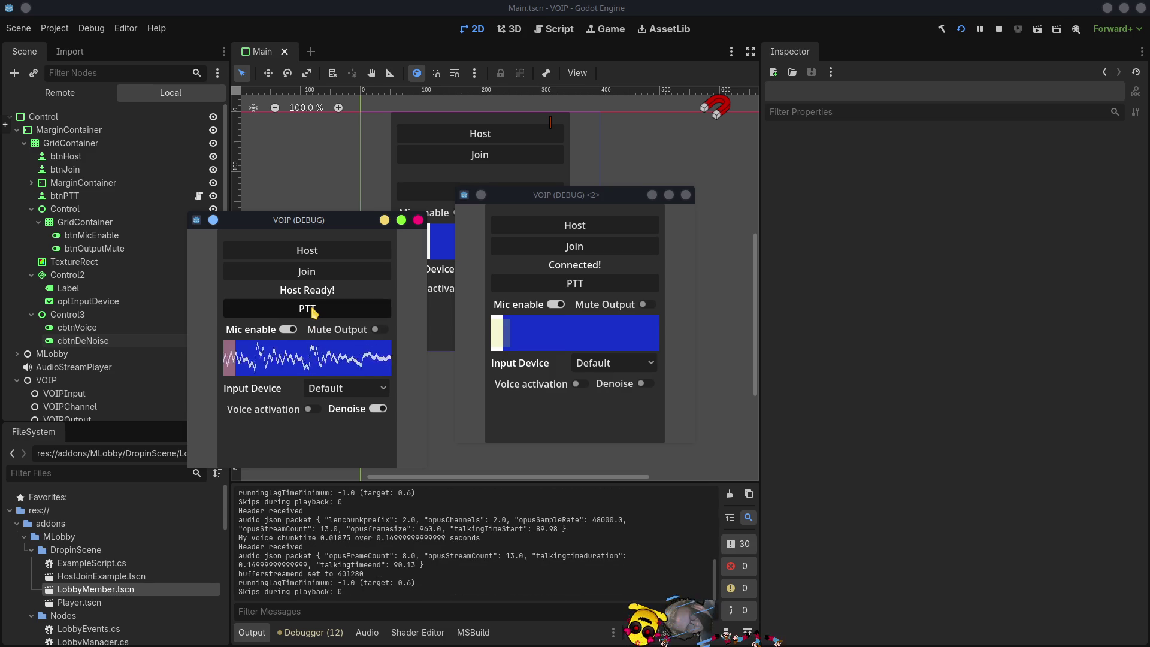
{"action": "left_click", "coordinate": [313, 309]}
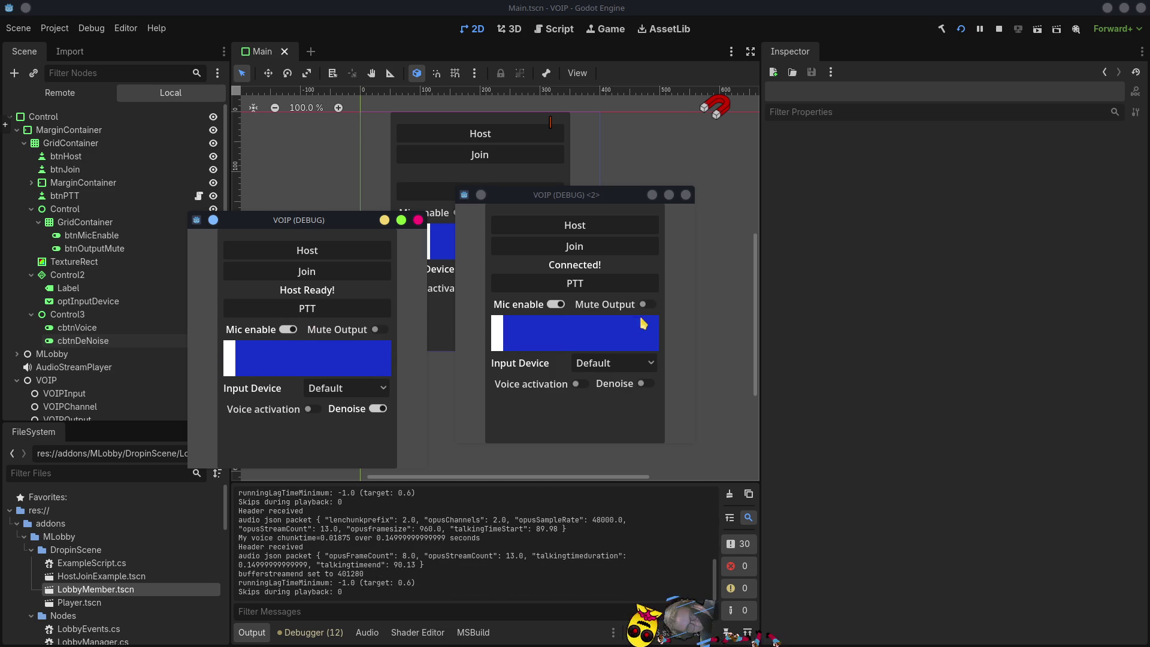
{"action": "left_click", "coordinate": [576, 292]}
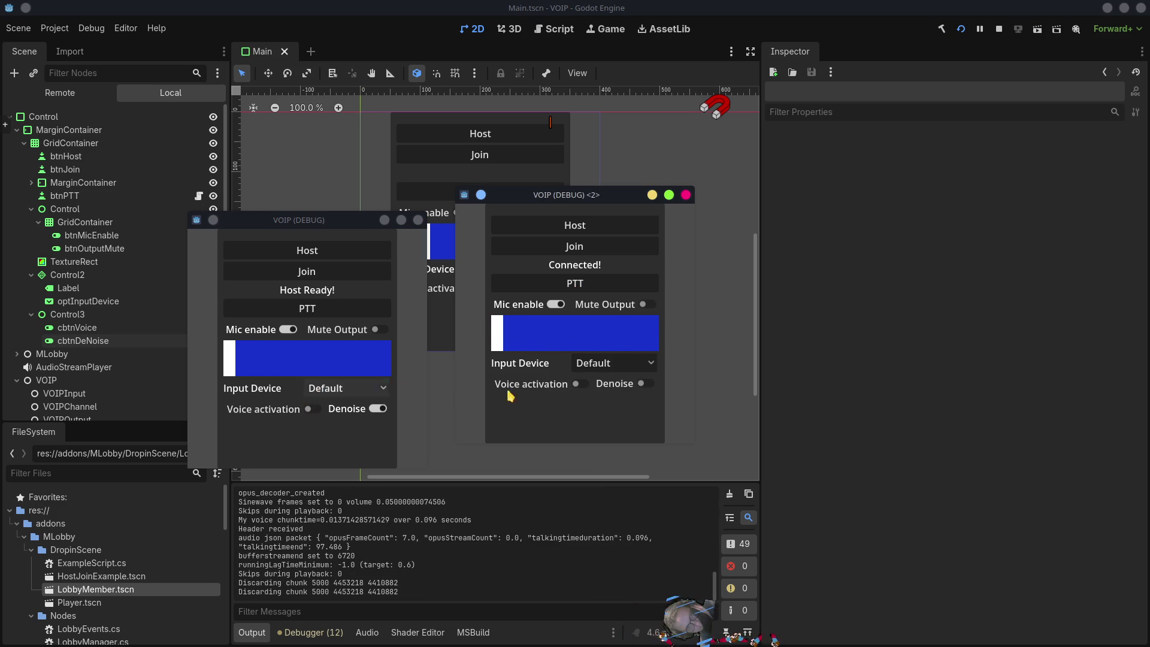
{"action": "left_click", "coordinate": [999, 30]}
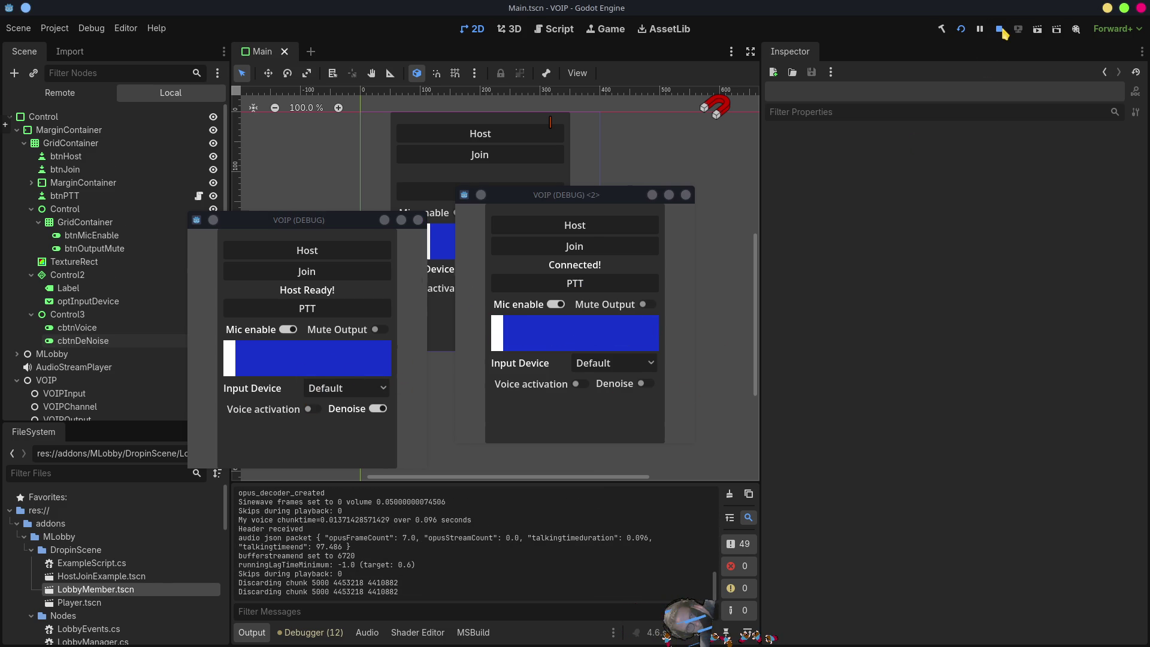
Step: Relaunch the demo, host a new session in one window and join from the other
{"action": "left_click", "coordinate": [961, 30]}
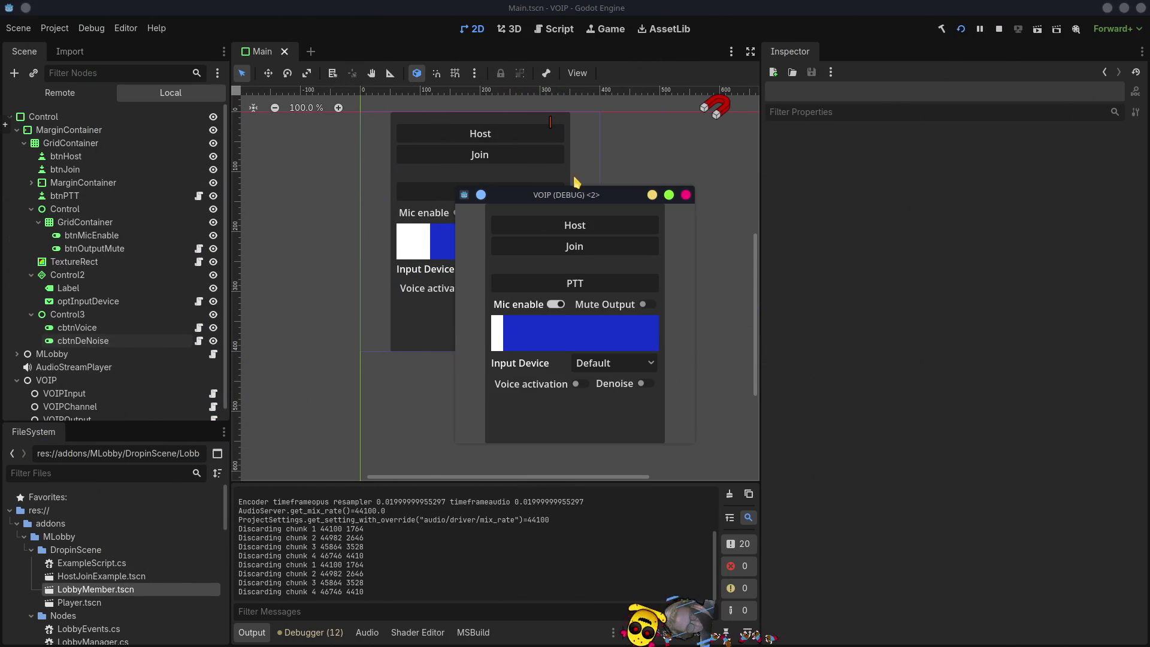
{"action": "left_click", "coordinate": [328, 230]}
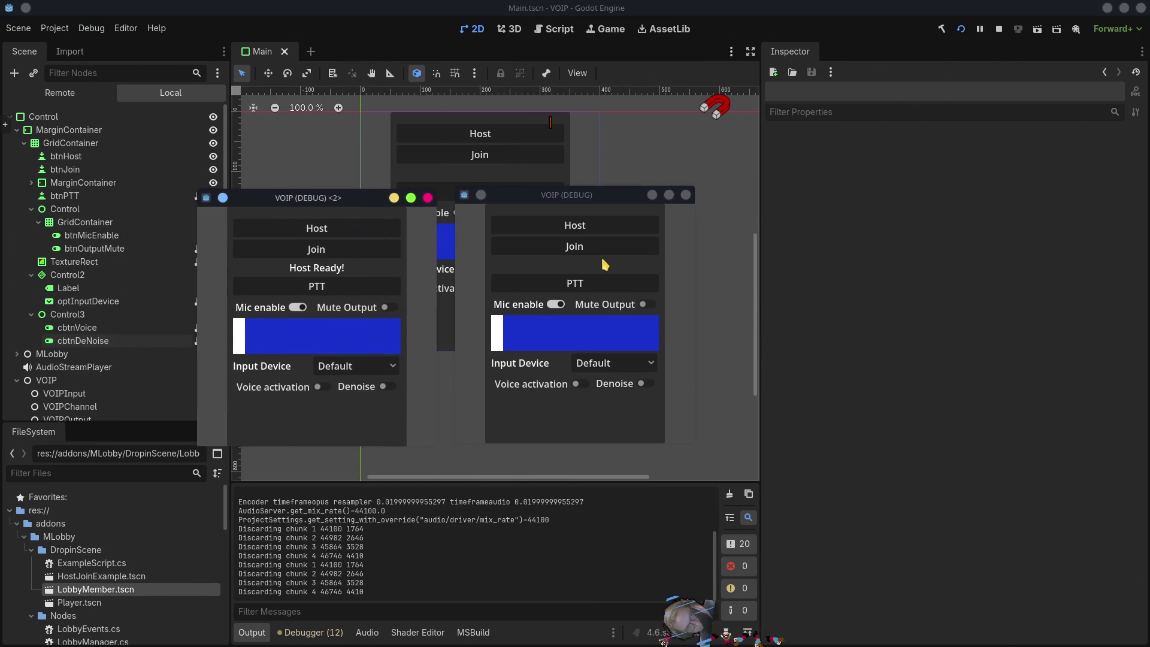
{"action": "left_click", "coordinate": [578, 246]}
Step: Test talking from client and host, then turn on voice activation in the host window
{"action": "left_click", "coordinate": [579, 283]}
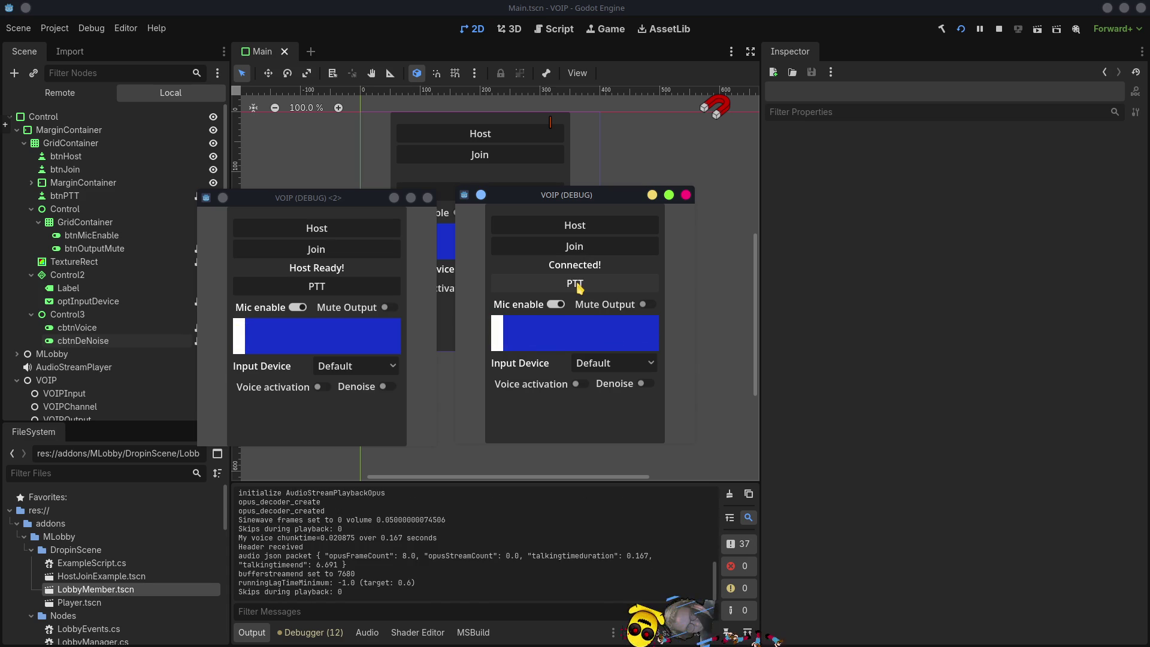
{"action": "left_click", "coordinate": [579, 285]}
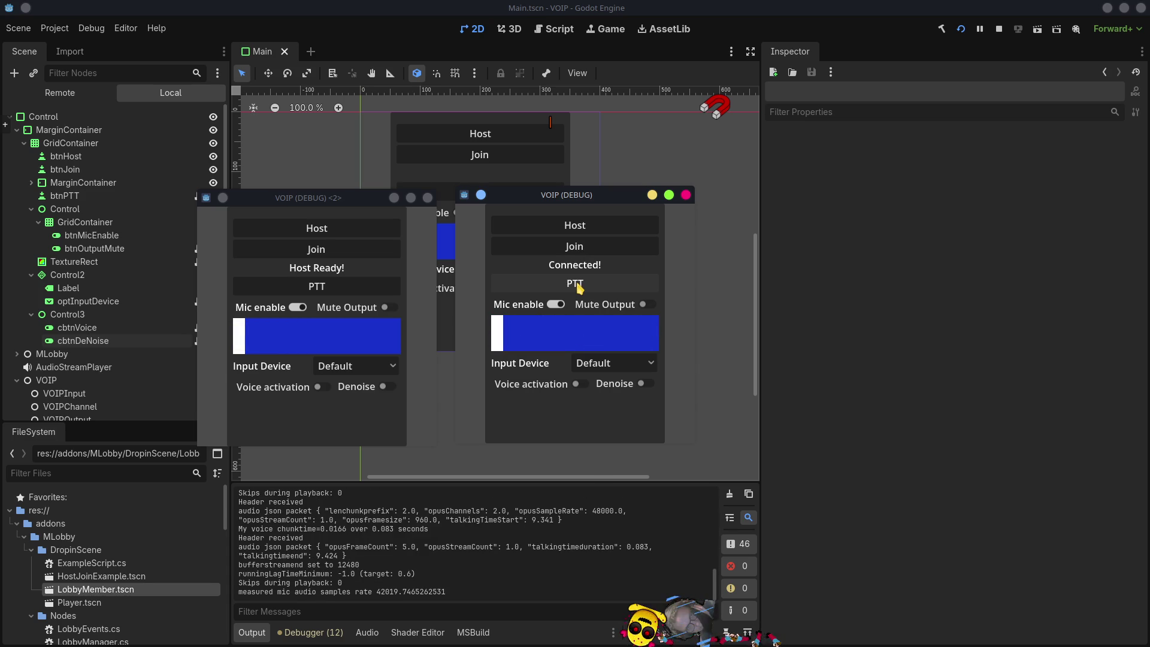
{"action": "left_click", "coordinate": [578, 288]}
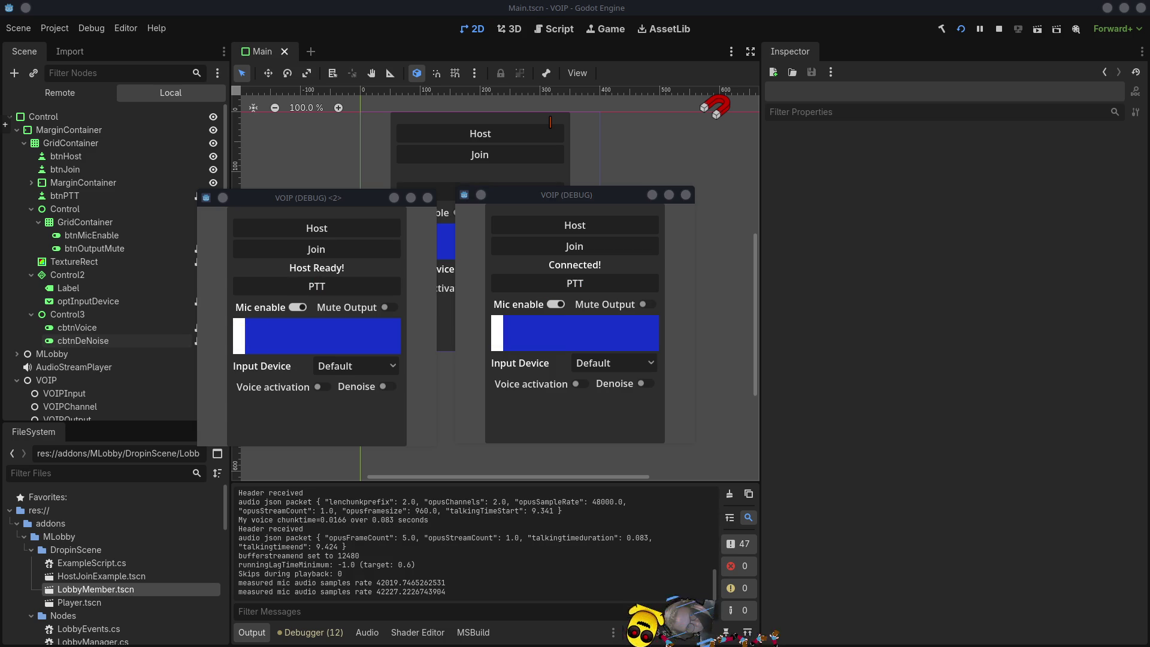
{"action": "left_click", "coordinate": [326, 290]}
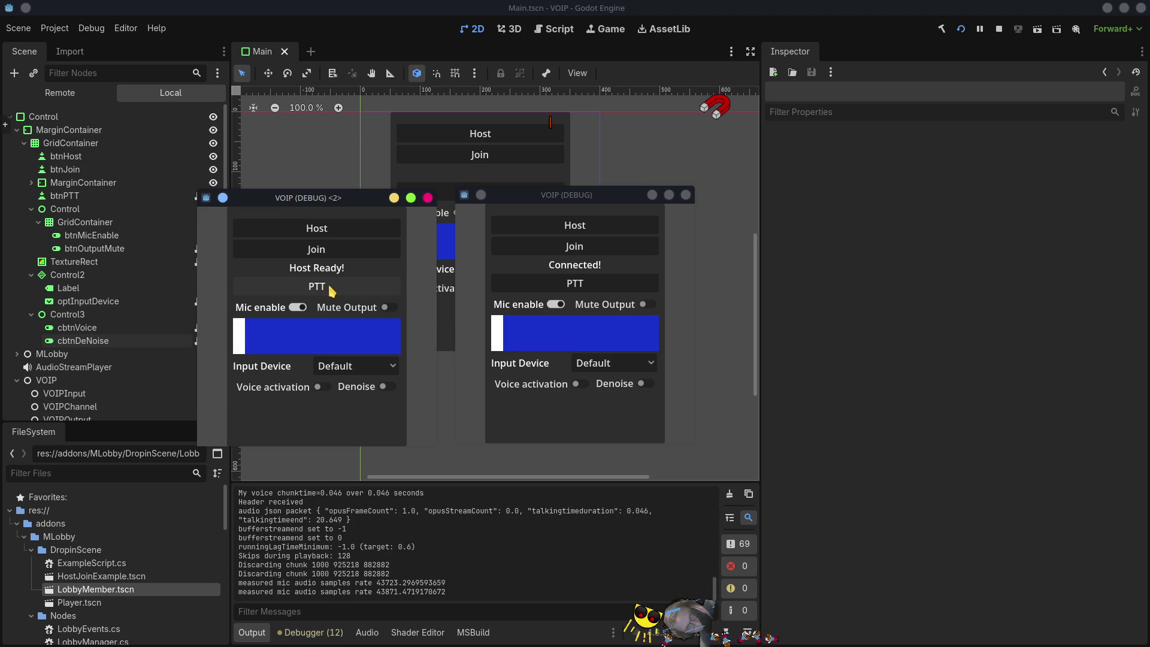
{"action": "left_click", "coordinate": [323, 388]}
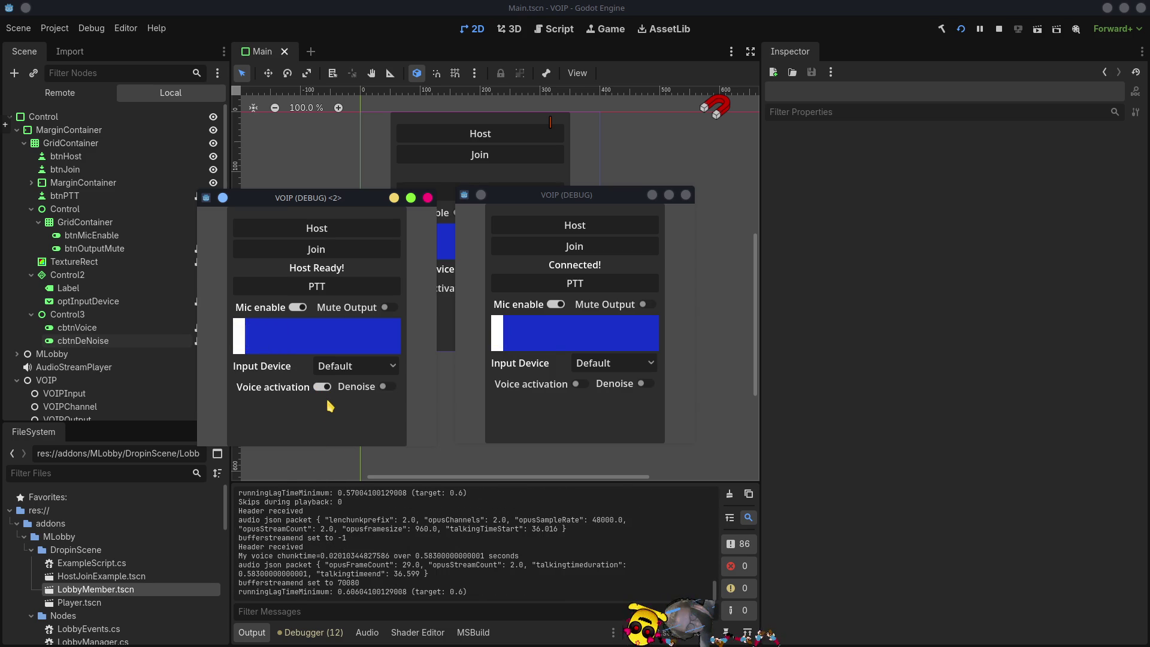
{"action": "left_click", "coordinate": [313, 287]}
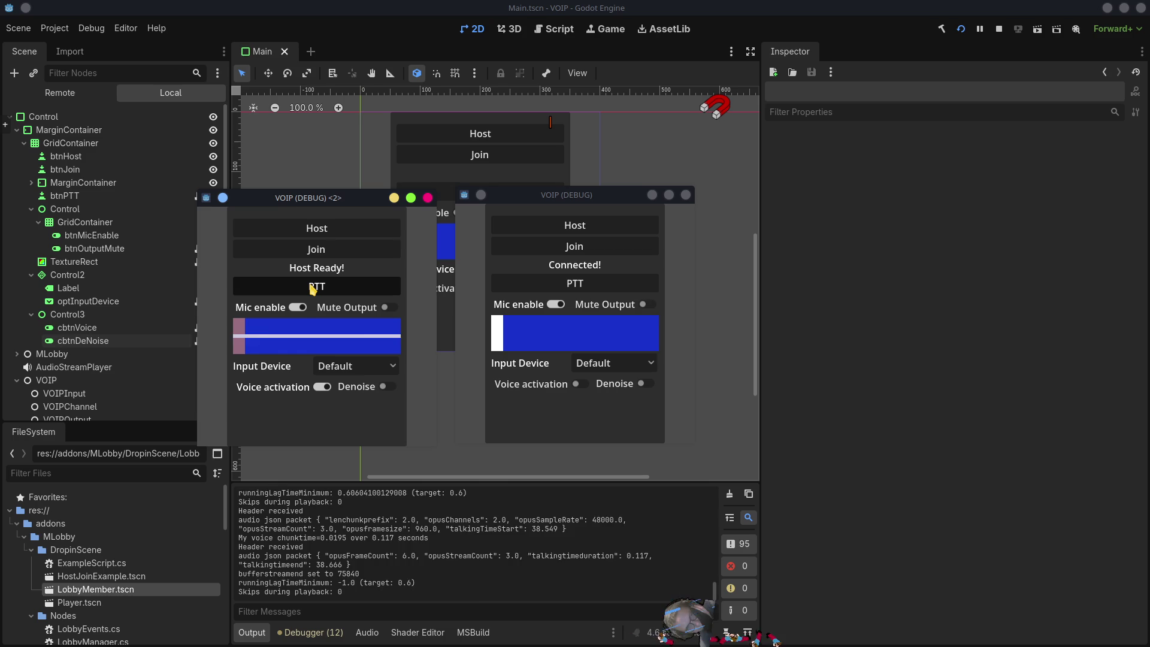
Step: Turn voice activation off and test push-to-talk in the host window
{"action": "left_click_drag", "start_coordinate": [313, 290], "coordinate": [312, 290]}
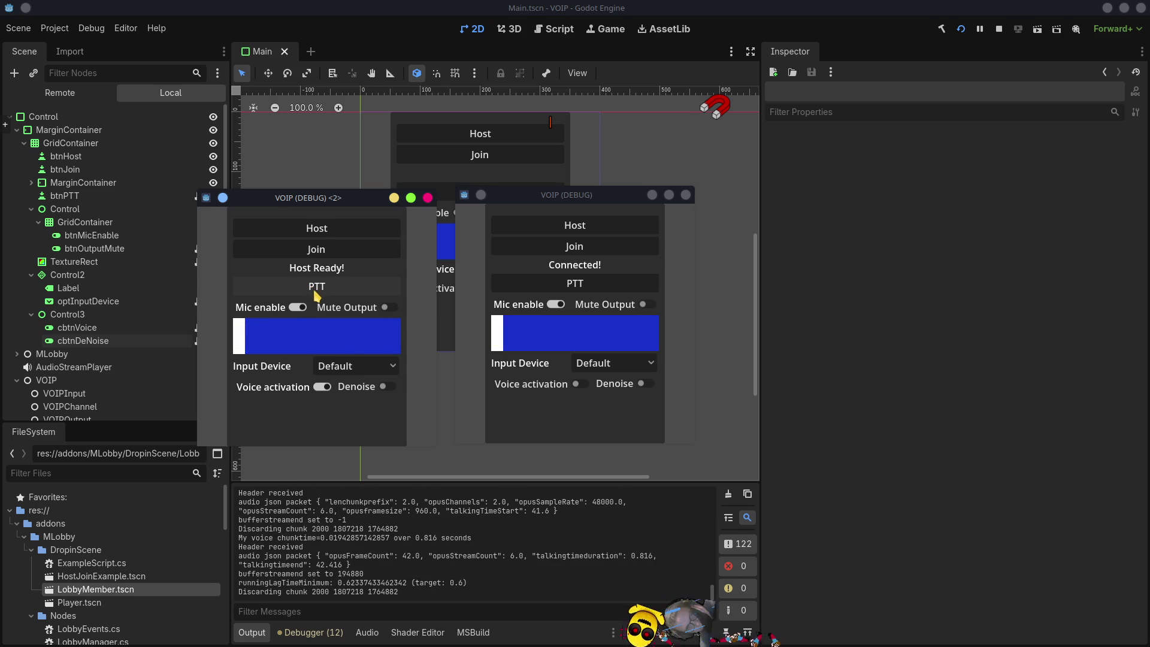
{"action": "left_click", "coordinate": [331, 391]}
{"action": "left_click", "coordinate": [326, 287]}
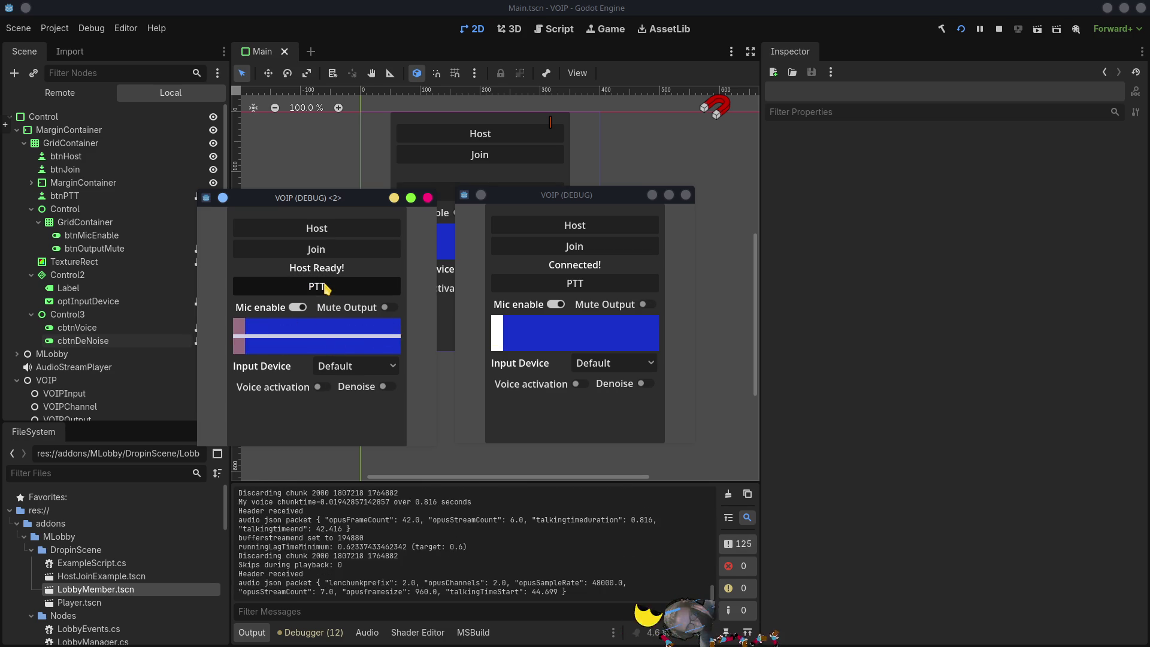
{"action": "left_click_drag", "start_coordinate": [327, 287], "coordinate": [326, 287]}
{"action": "left_click_drag", "start_coordinate": [325, 288], "coordinate": [325, 288]}
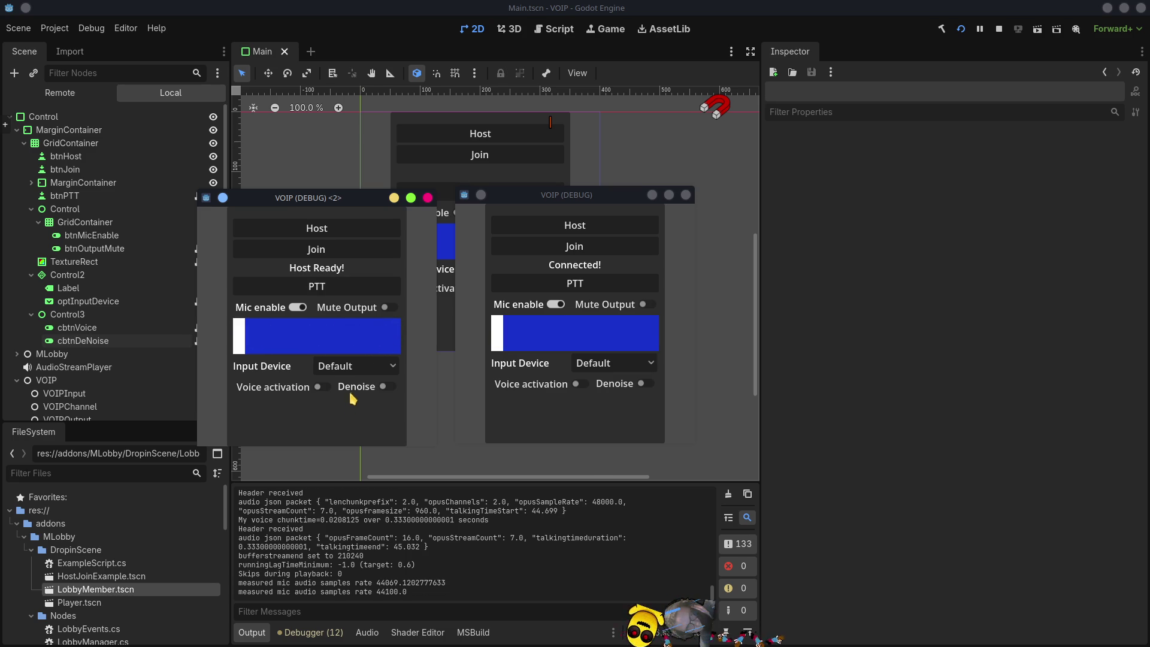
{"action": "left_click_drag", "start_coordinate": [323, 285], "coordinate": [338, 285]}
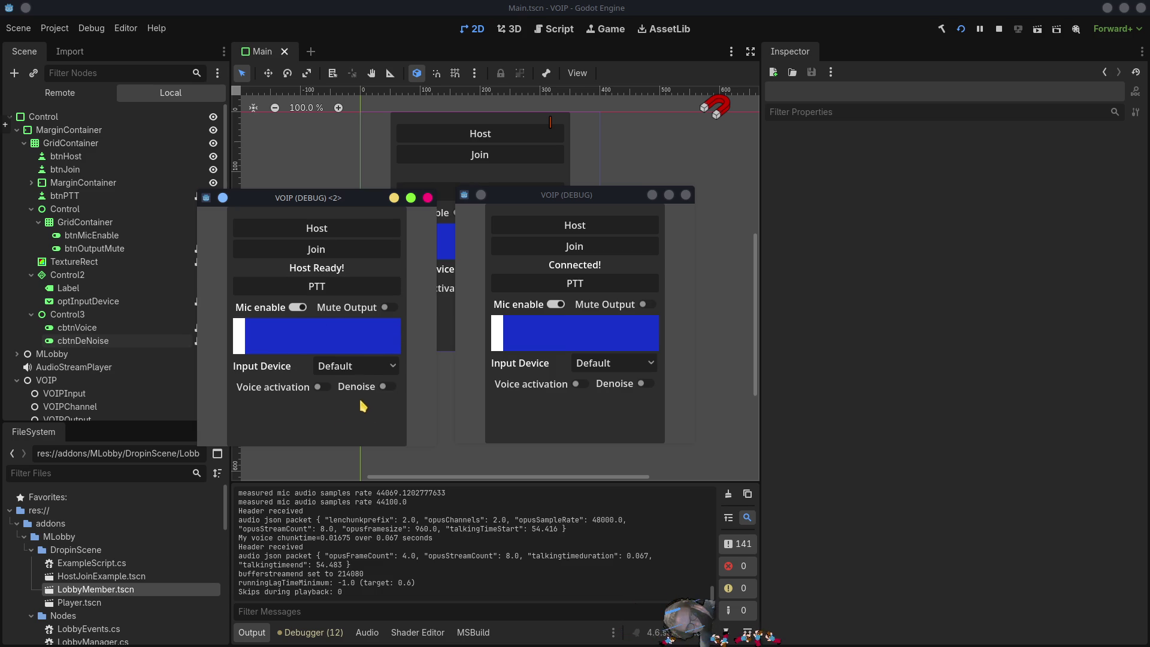
Step: Enable Denoise and voice activation together, test talking, and stop the running project
{"action": "left_click", "coordinate": [389, 388]}
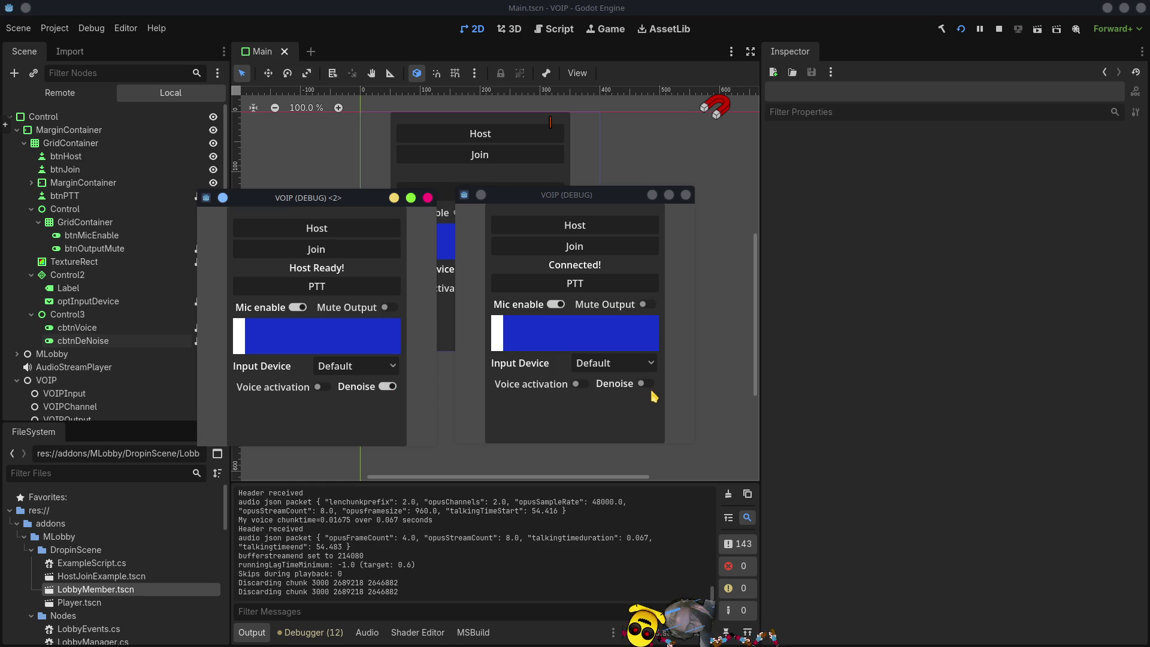
{"action": "left_click", "coordinate": [320, 289]}
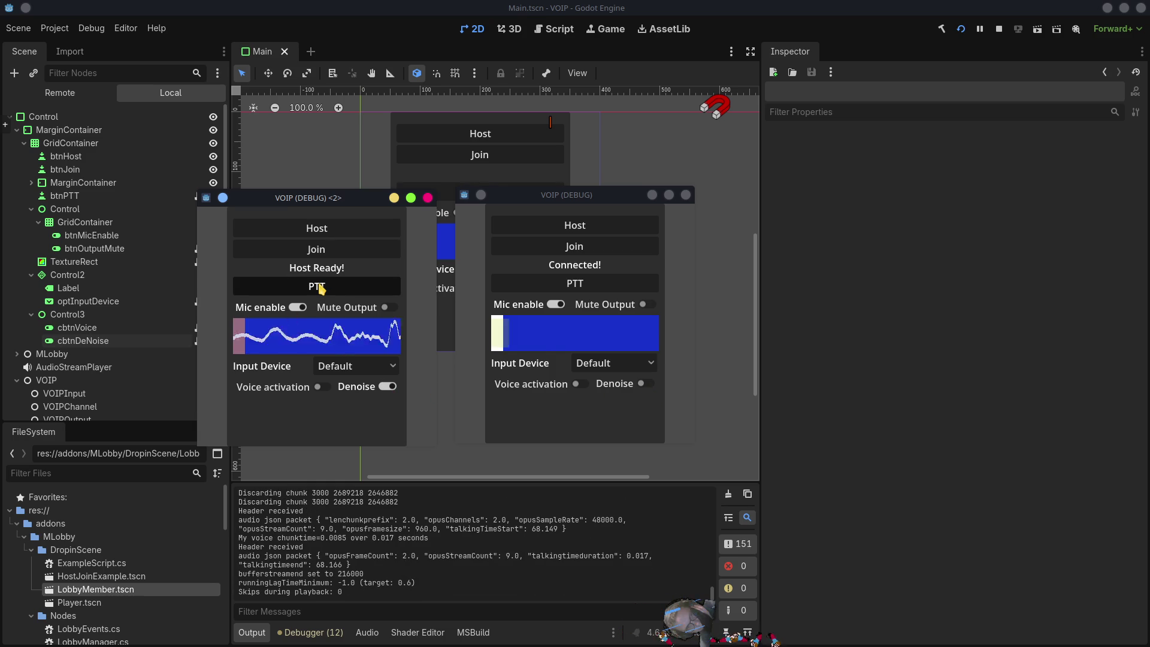
{"action": "left_click", "coordinate": [322, 386]}
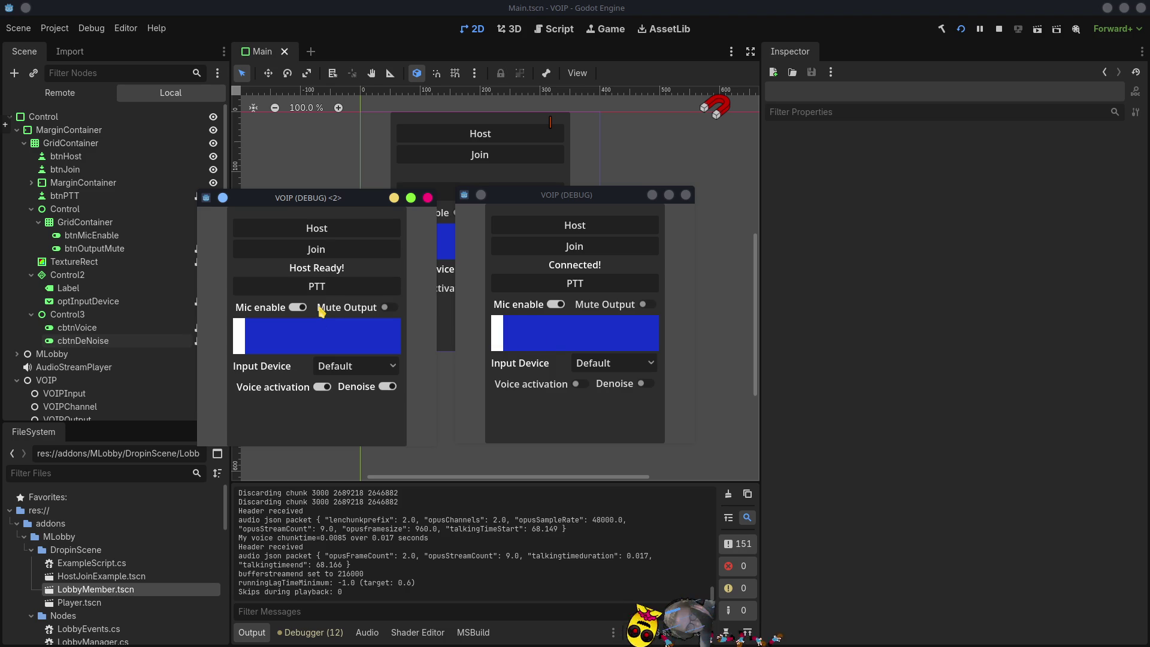
{"action": "left_click", "coordinate": [328, 290]}
{"action": "left_click", "coordinate": [327, 289]}
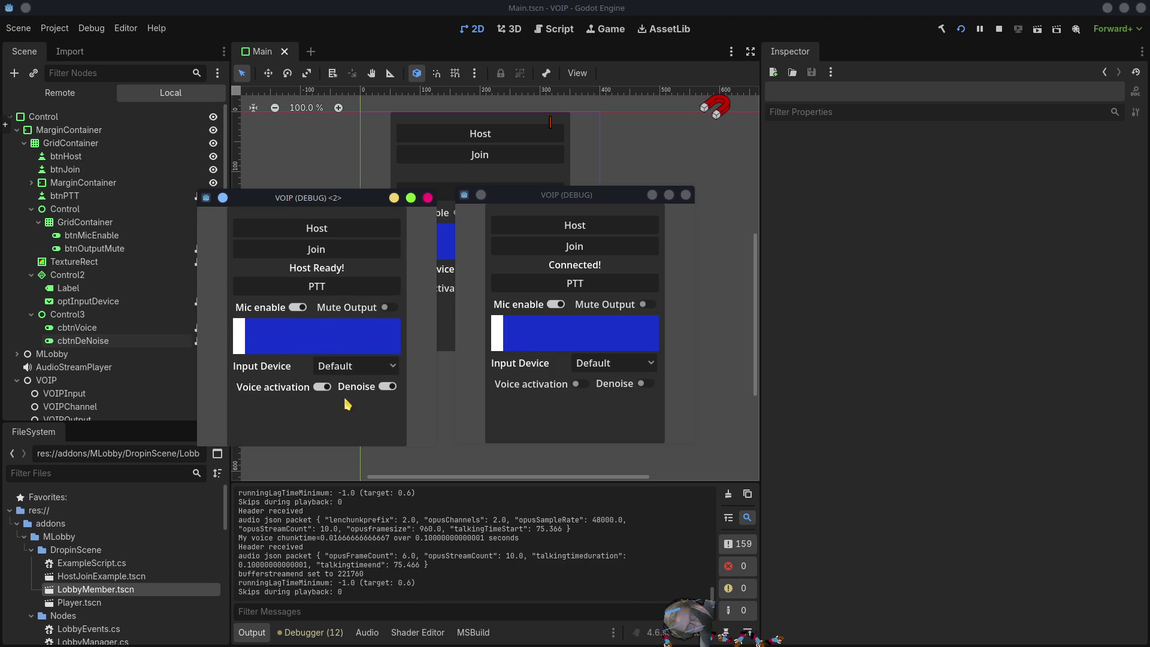
{"action": "left_click", "coordinate": [999, 30]}
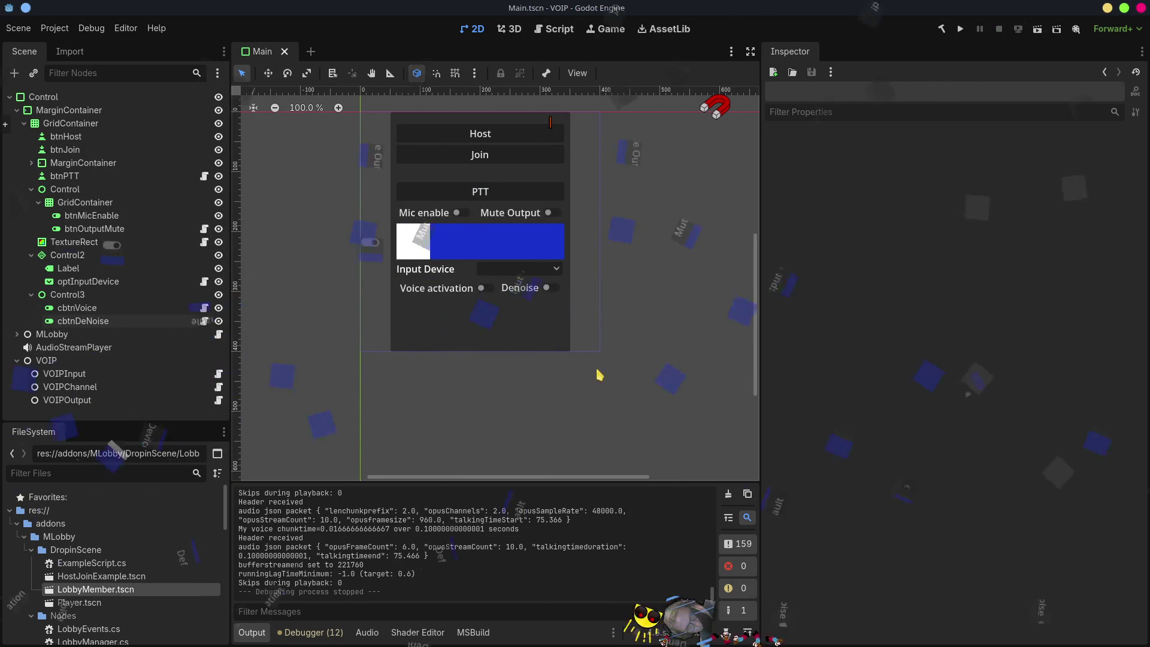
Step: Switch to VS Code, check deNoise's references in VOIPInput.gd, and go to its declaration's end
{"action": "key", "text": "alt+Tab"}
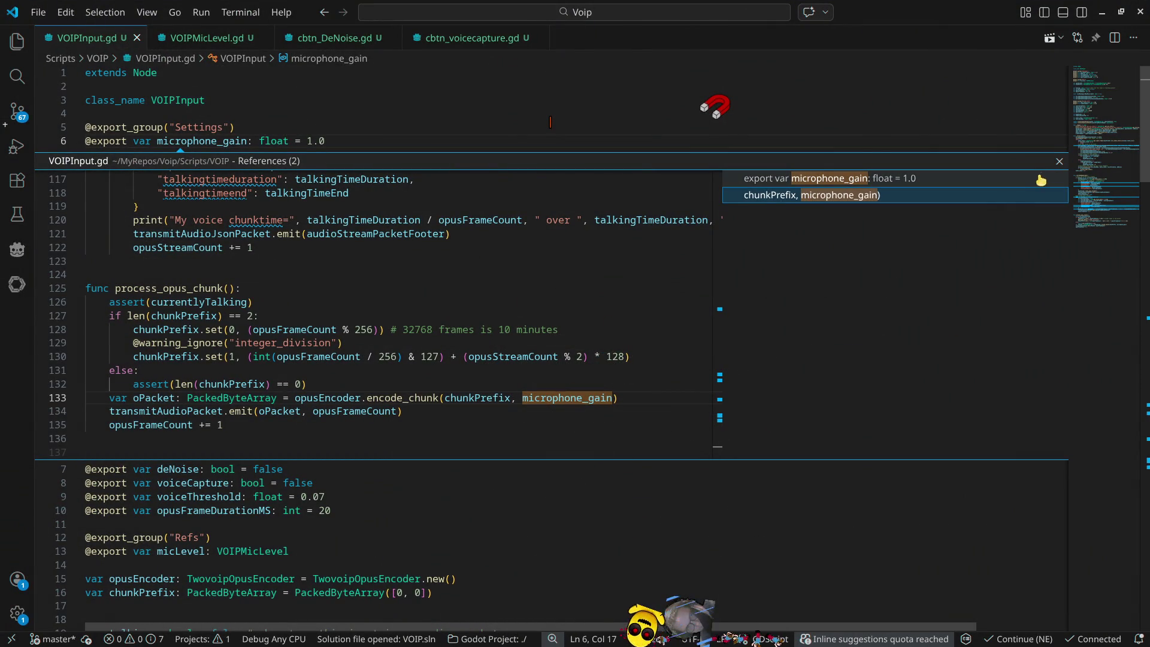
{"action": "left_click", "coordinate": [1060, 163]}
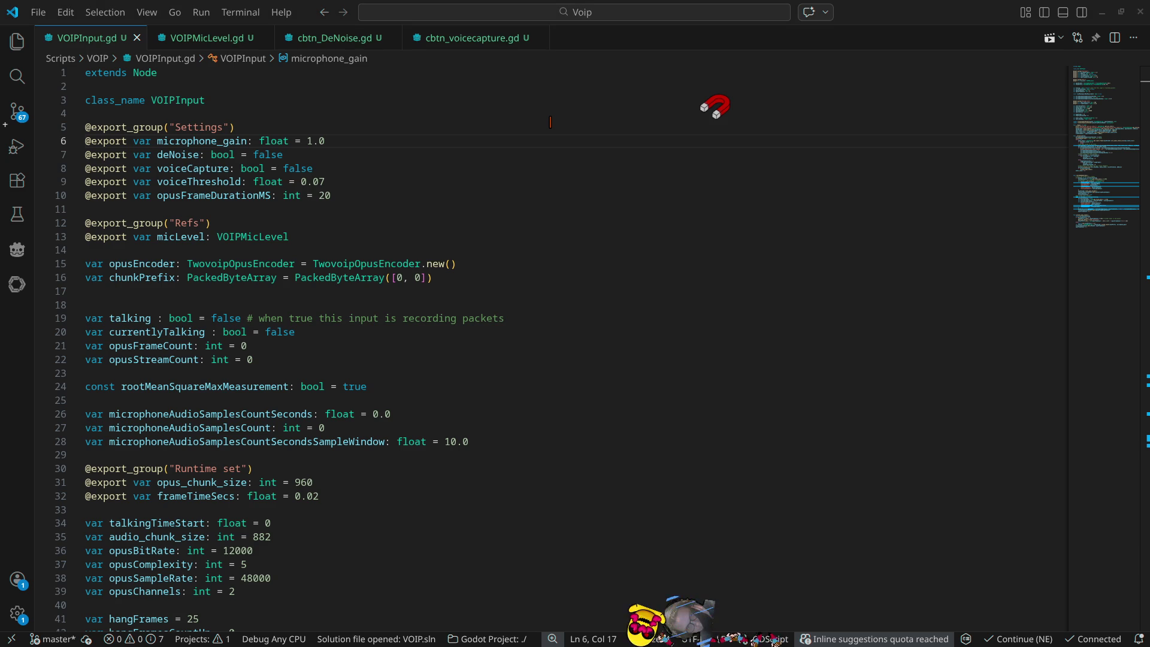
{"action": "left_click", "coordinate": [183, 154]}
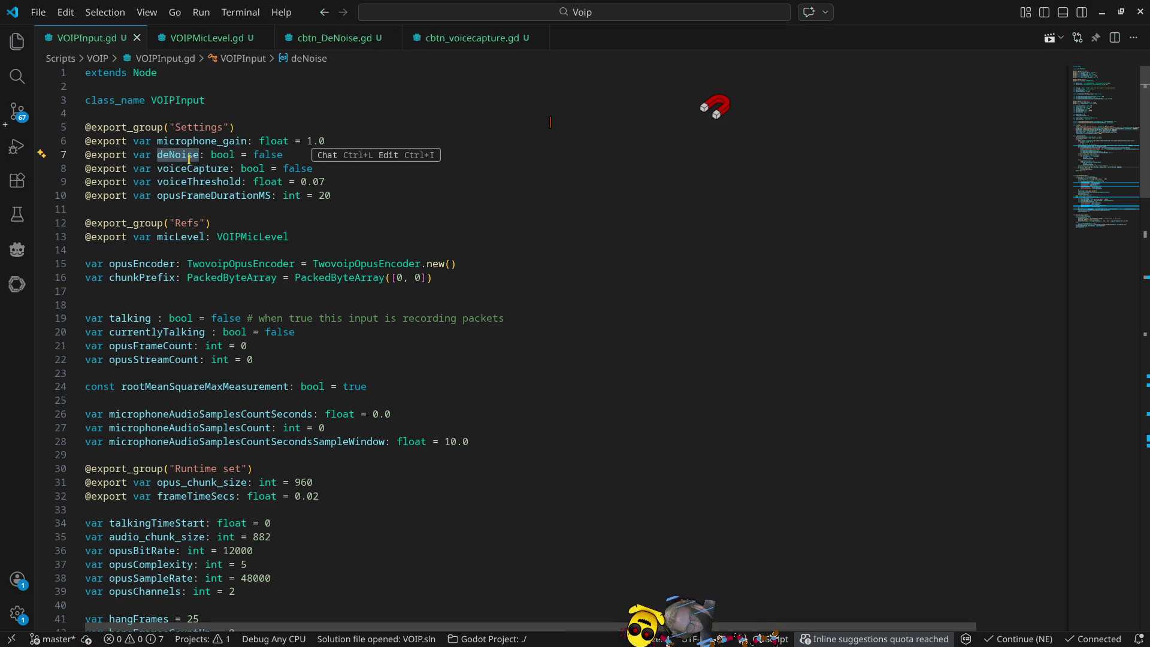
{"action": "left_click", "coordinate": [183, 154], "text": "ctrl"}
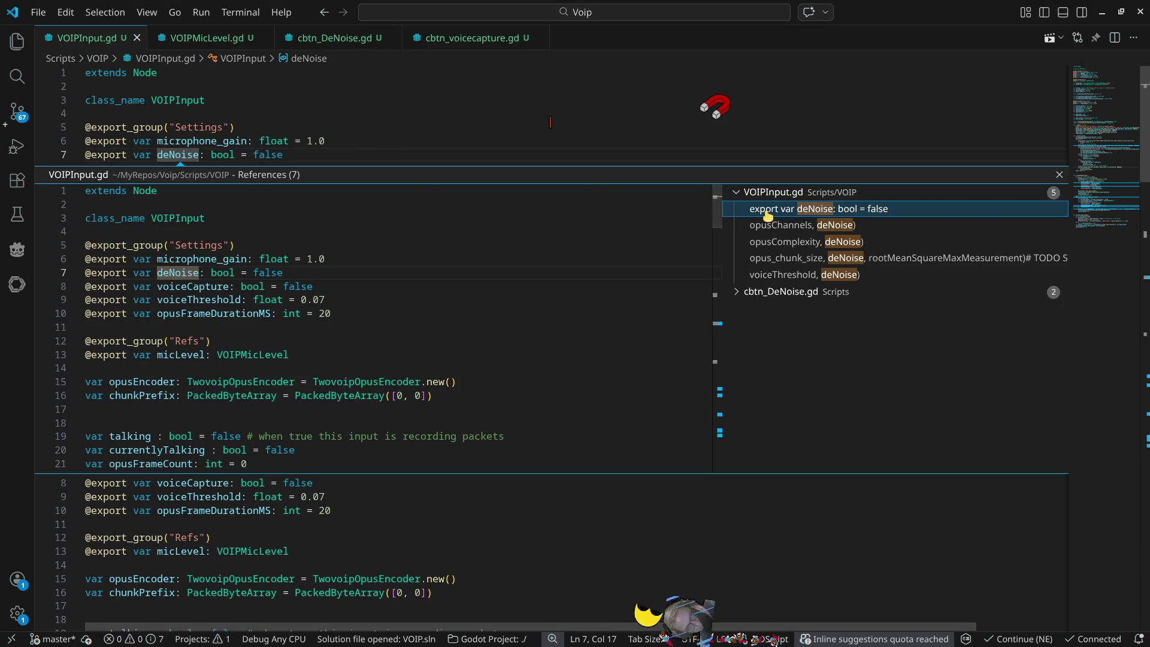
{"action": "left_click", "coordinate": [1059, 176]}
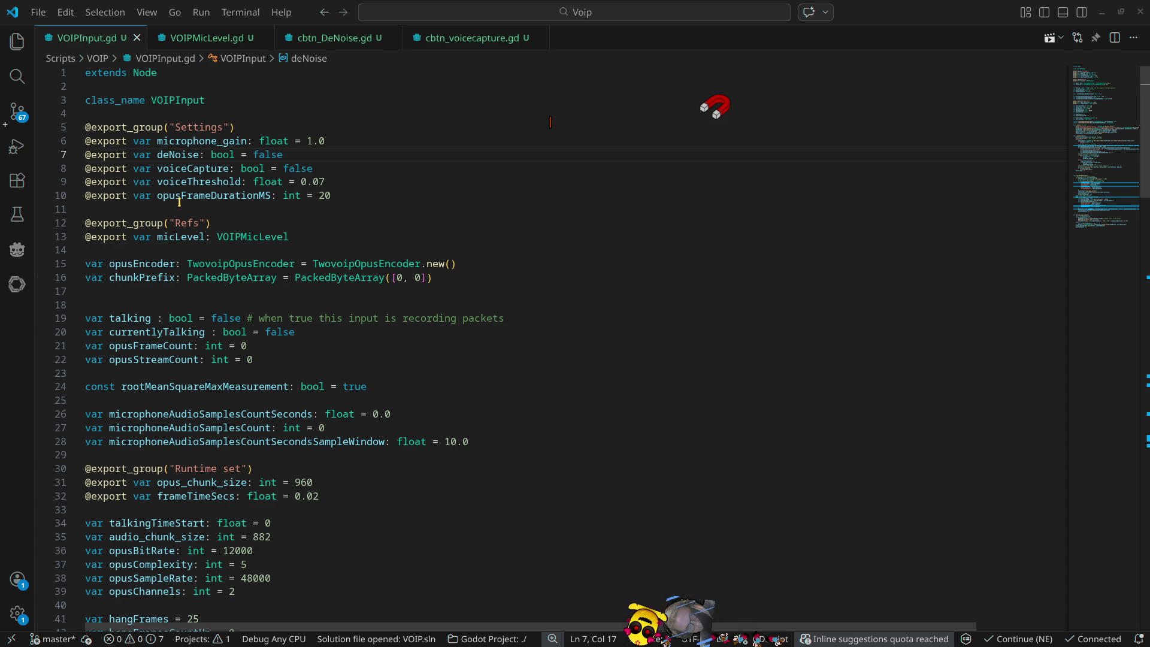
{"action": "left_click", "coordinate": [336, 155]}
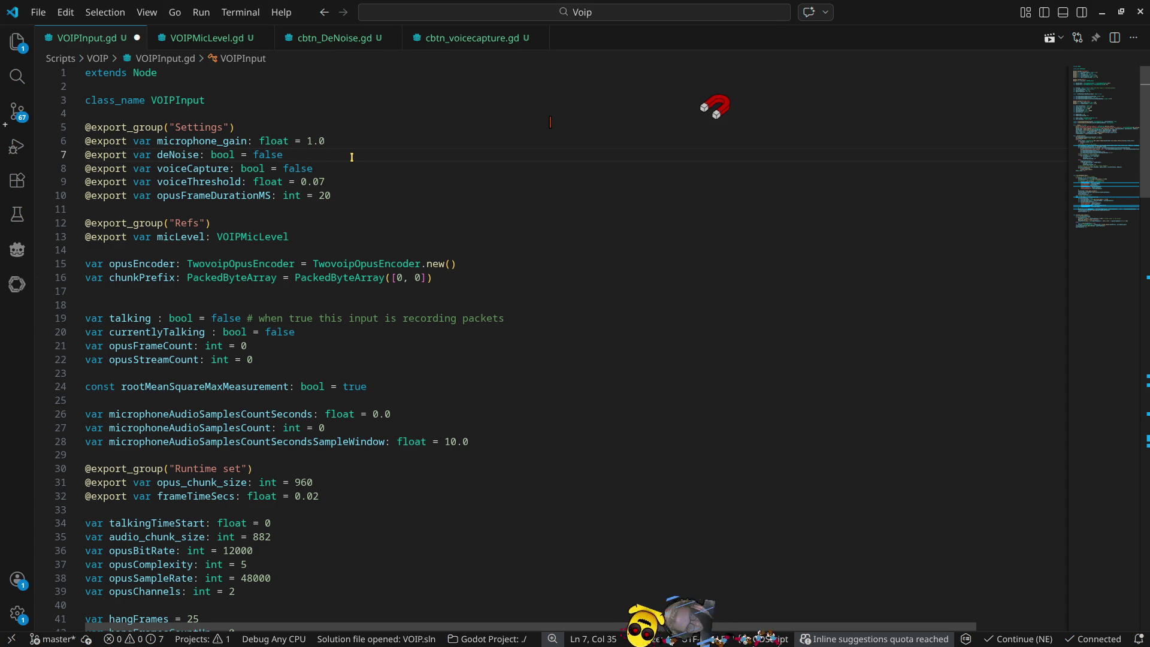
Step: Append 'setget SetDeNoise' to the deNoise declaration on line 7, removing the auto-added parenthesis
{"action": "type", "text": "set"}
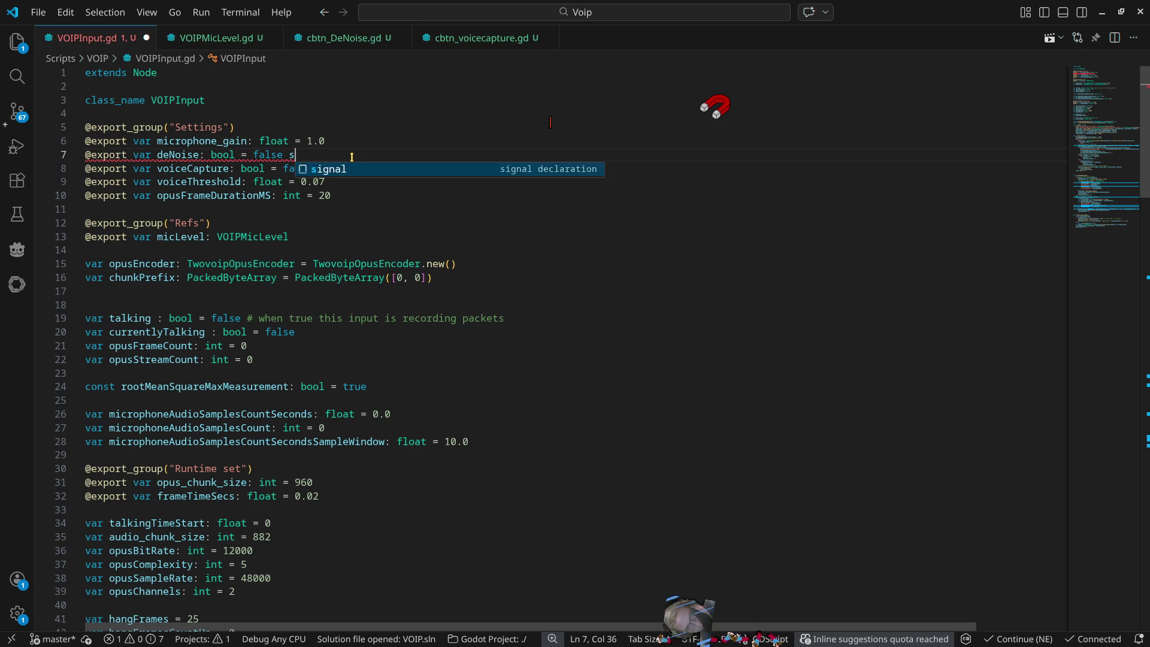
{"action": "type", "text": "get "}
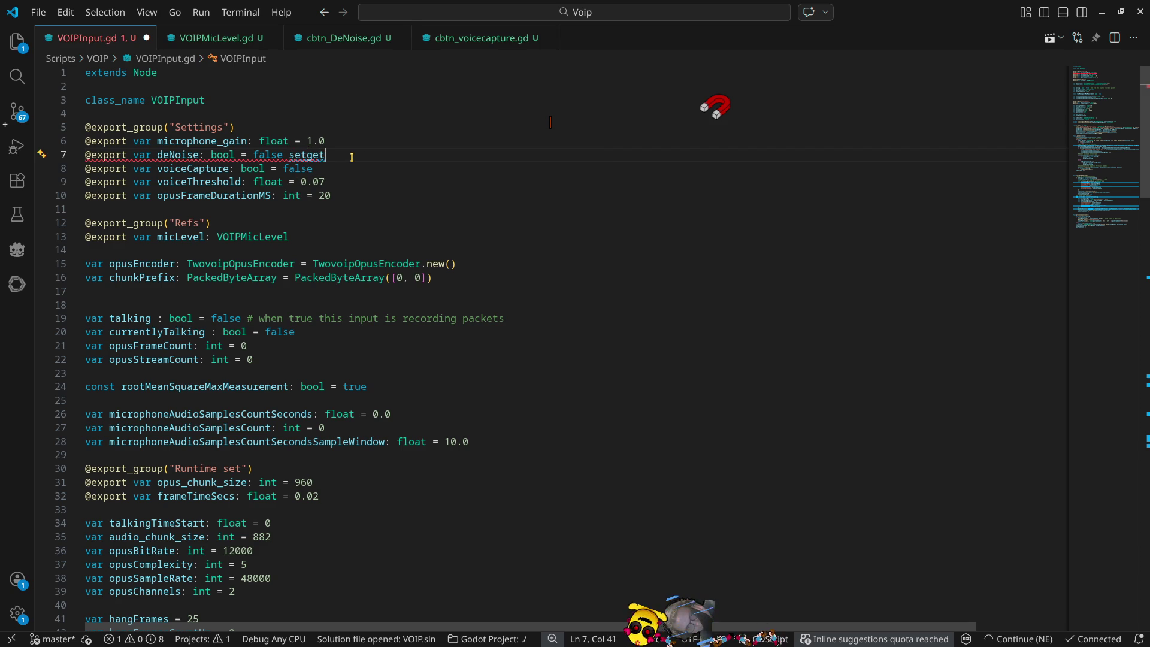
{"action": "type", "text": "Set"}
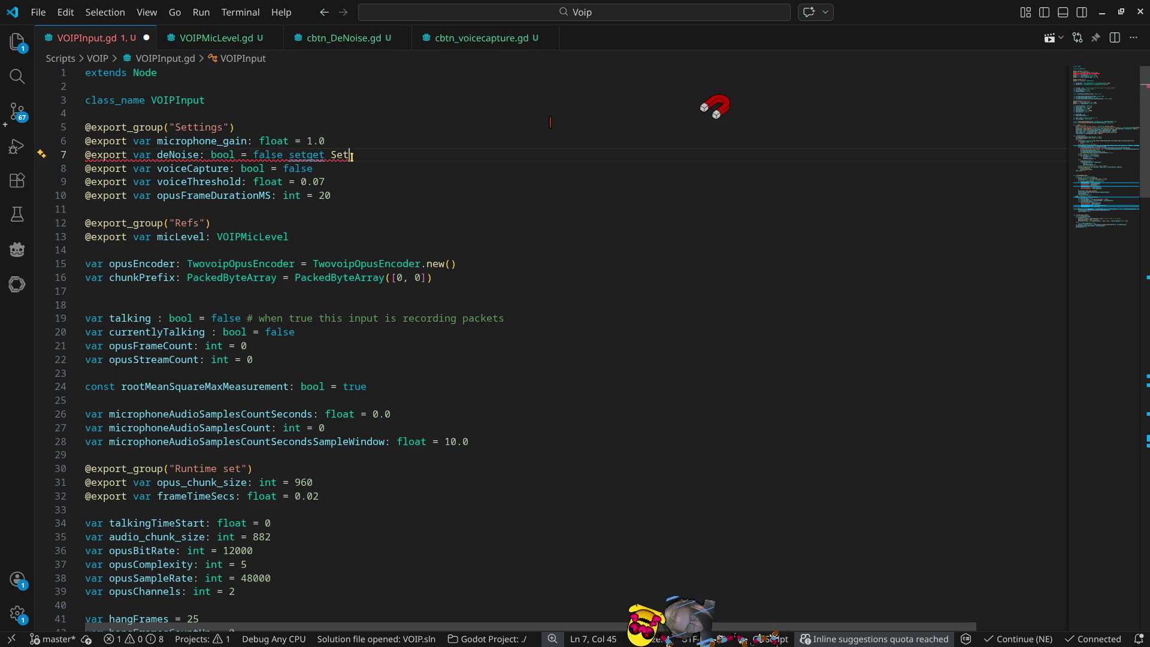
{"action": "type", "text": "DeNoise("}
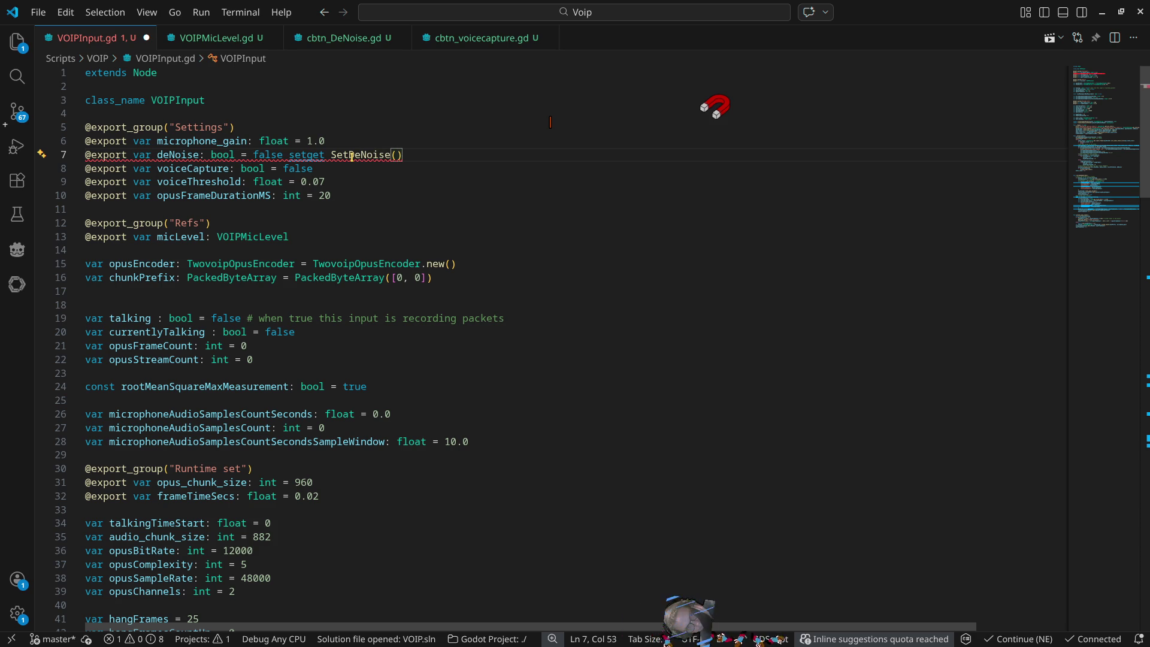
{"action": "key", "text": "BackSpace"}
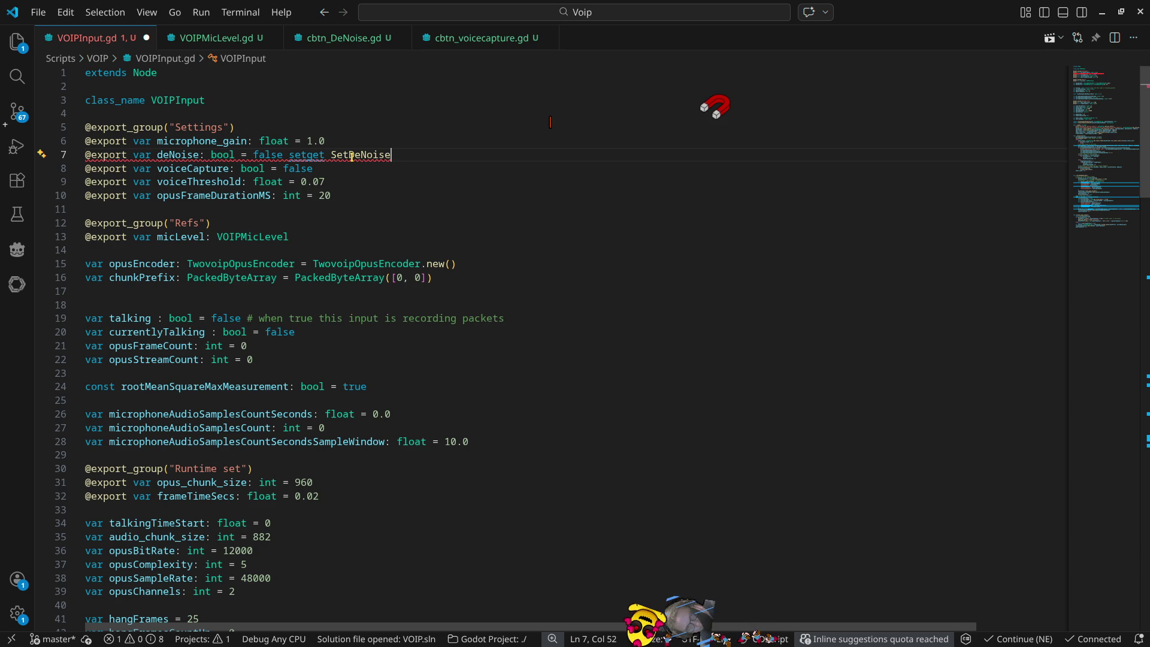
{"action": "key", "text": "Down"}
{"action": "mouse_move", "coordinate": [368, 155]}
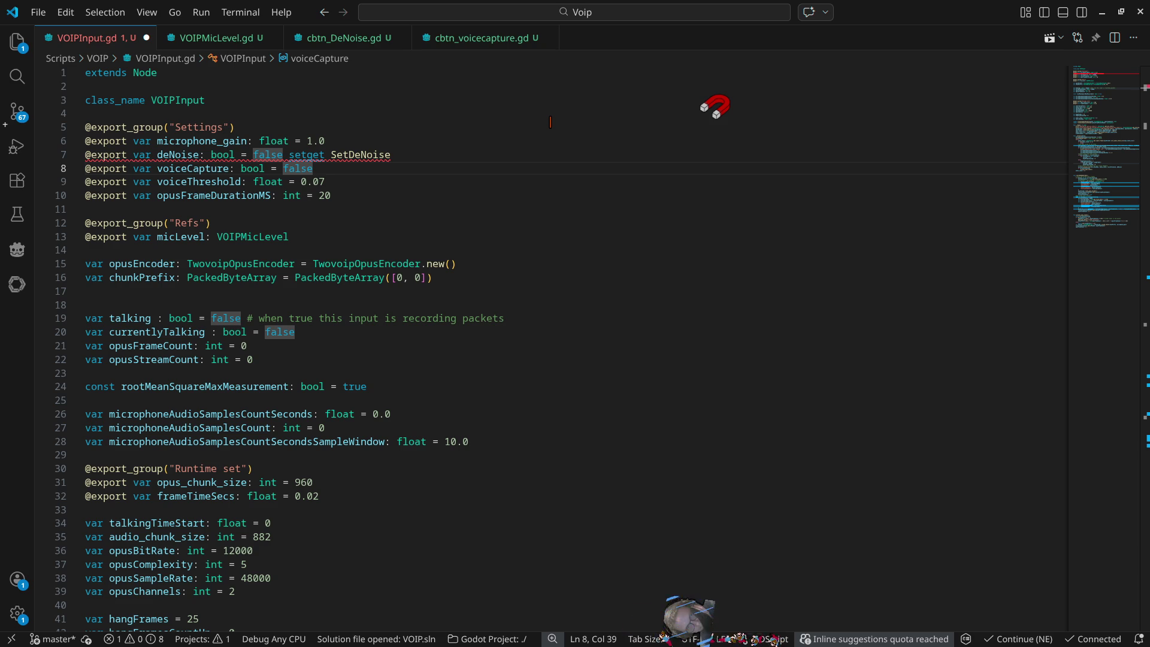
{"action": "key", "text": "Up"}
{"action": "key", "text": "Up"}
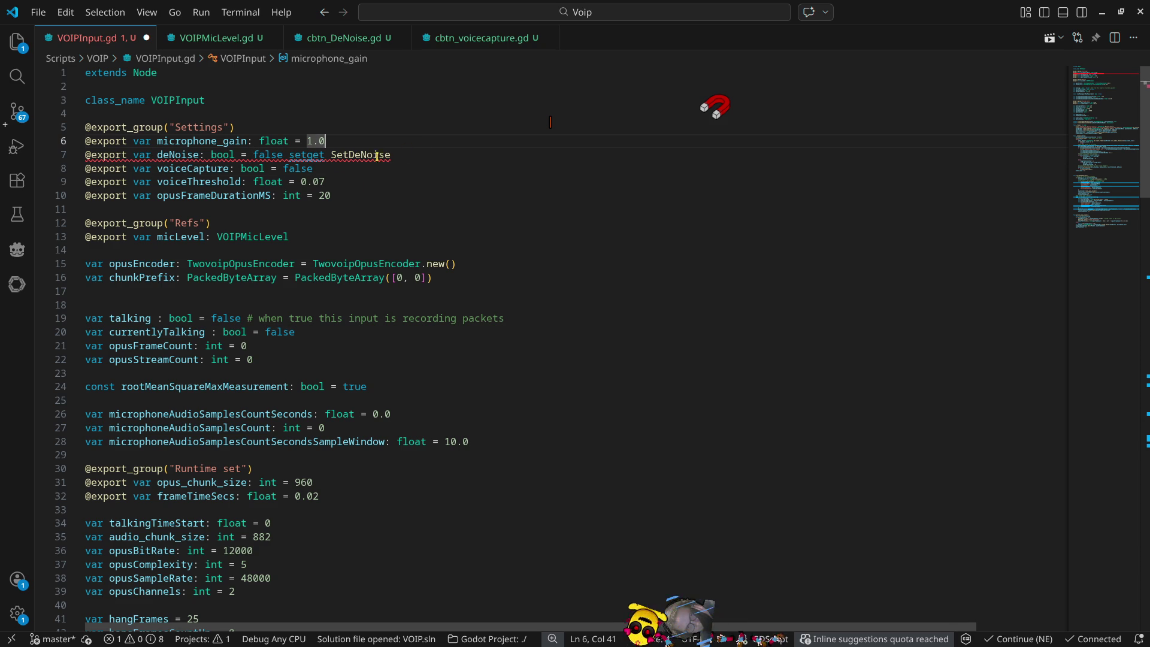
Step: Change 'setget' to 'set =' in the deNoise declaration
{"action": "key", "text": "Down"}
{"action": "key", "text": "Left"}
{"action": "key", "text": "Delete"}
{"action": "key", "text": "Delete"}
{"action": "key", "text": "Delete"}
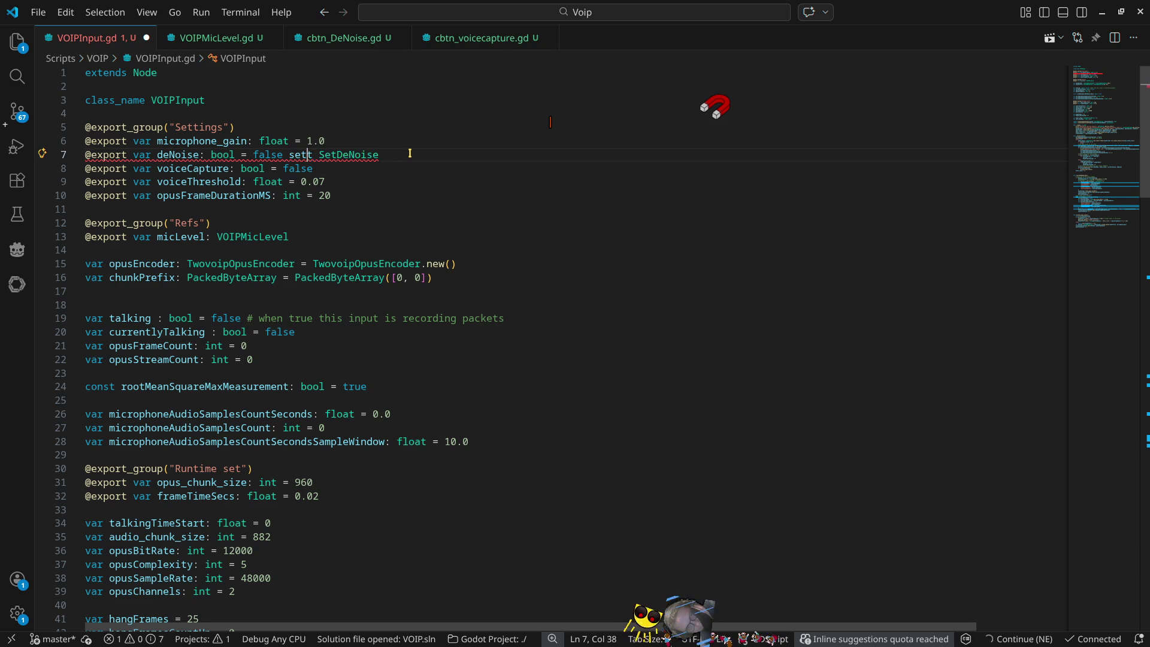
{"action": "type", "text": "="}
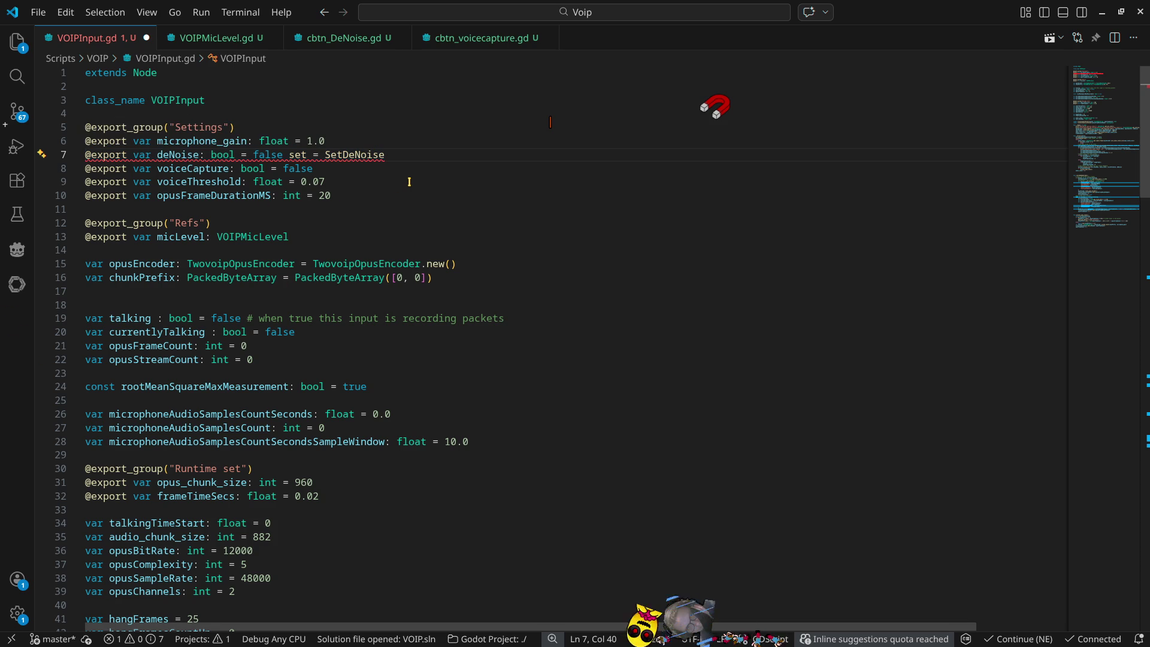
Step: Remove the '= false' default, add ':' after bool, and tidy the line end
{"action": "left_click", "coordinate": [242, 155]}
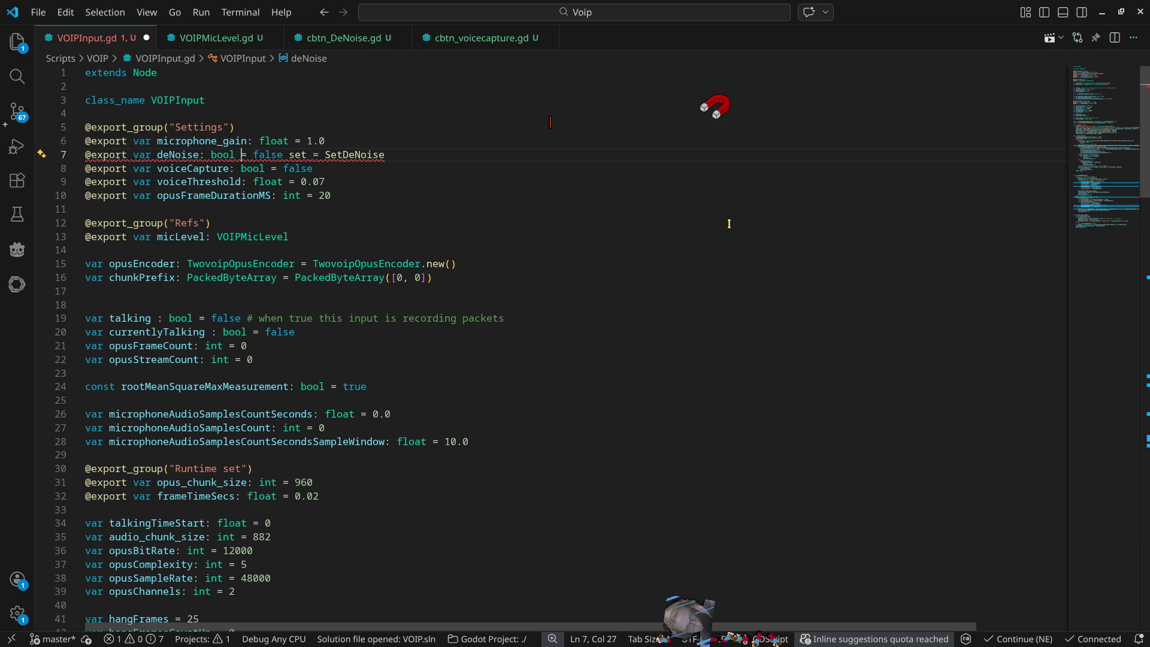
{"action": "key", "text": "Delete"}
{"action": "key", "text": "Delete"}
{"action": "key", "text": "Delete"}
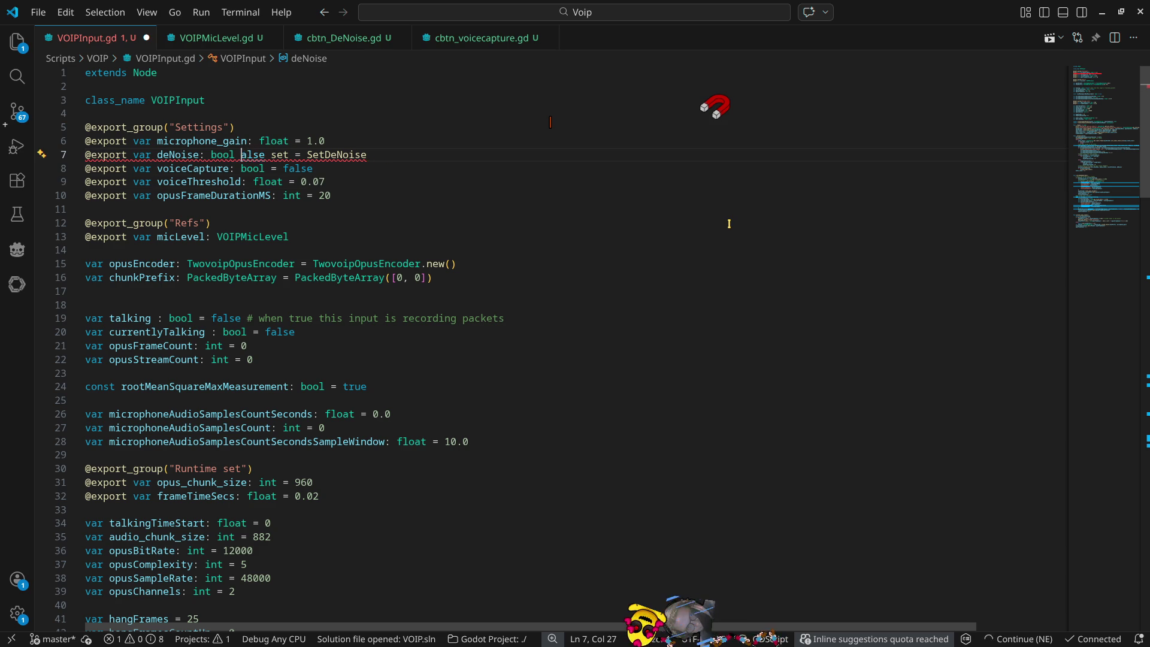
{"action": "key", "text": "BackSpace"}
{"action": "type", "text": ":"}
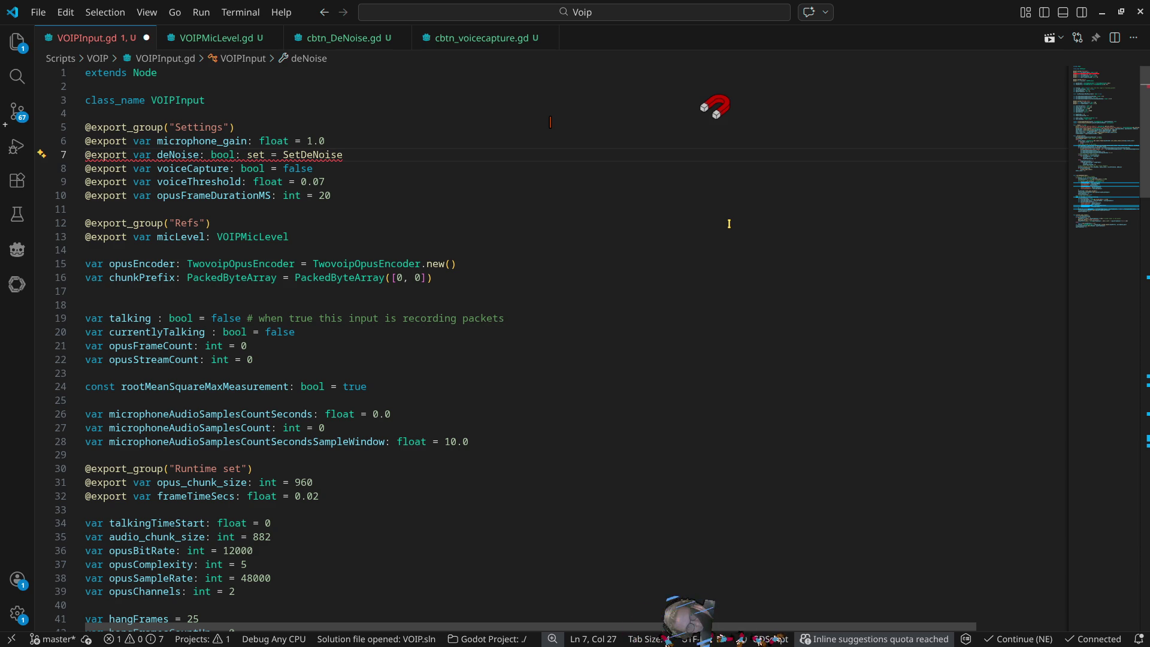
{"action": "key", "text": "End"}
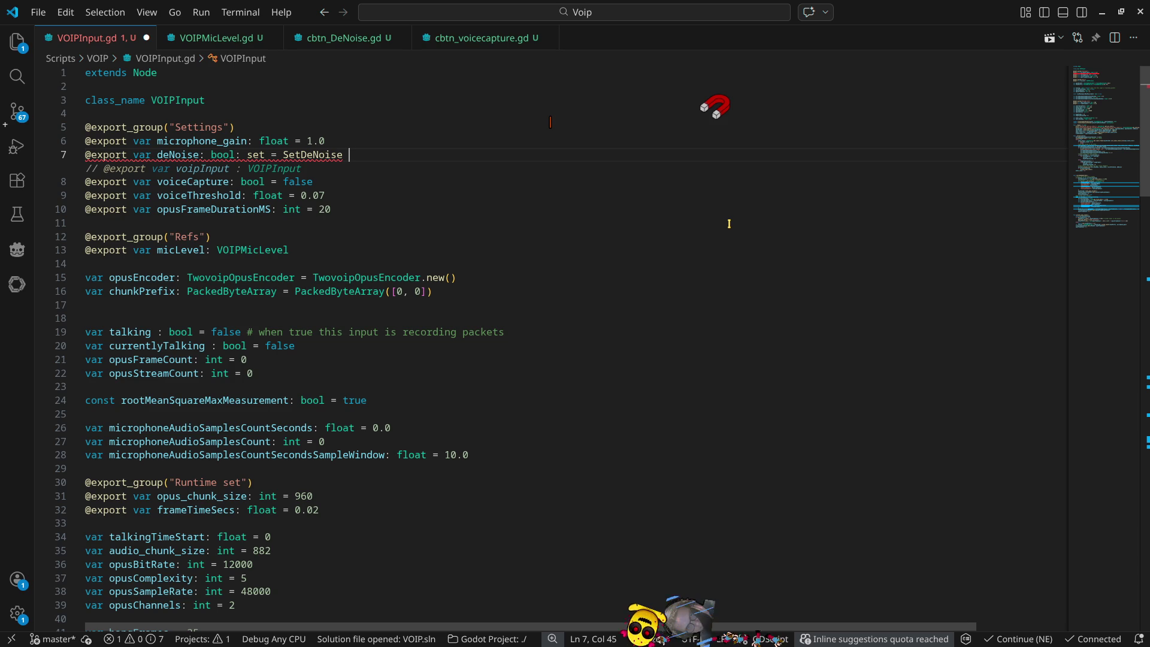
{"action": "key", "text": "BackSpace"}
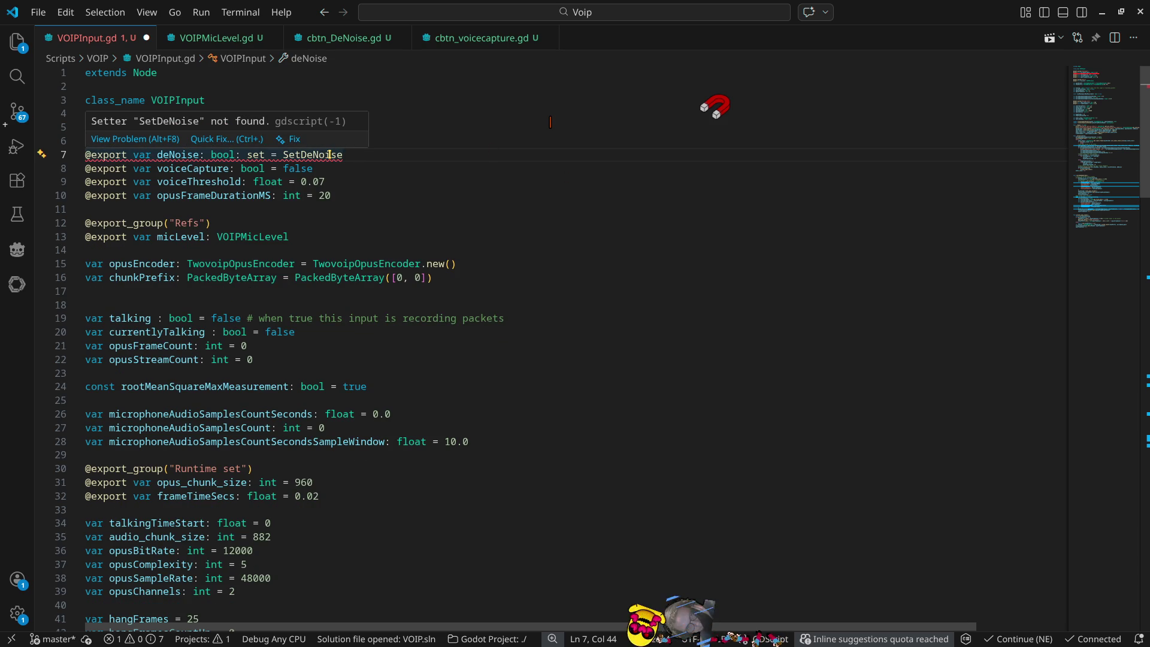
{"action": "double_click", "coordinate": [329, 155]}
{"action": "scroll", "coordinate": [443, 323], "scroll_direction": "down", "scroll_amount": 4}
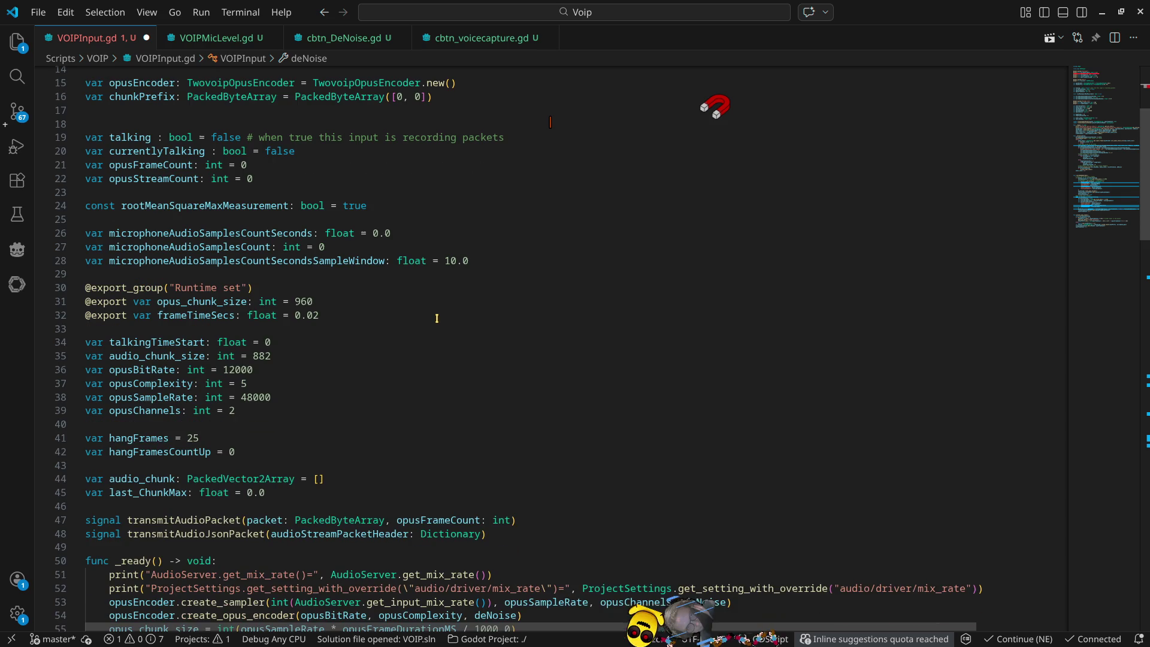
{"action": "scroll", "coordinate": [136, 153], "scroll_direction": "up", "scroll_amount": 3}
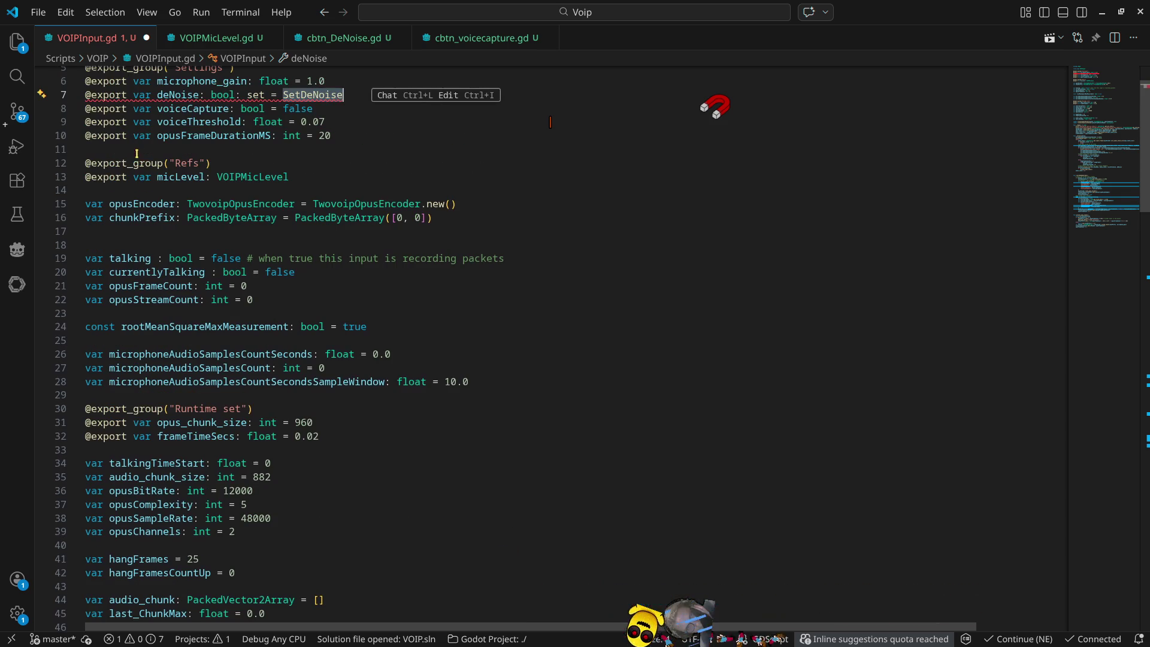
Step: Add a new function 'SetDeNoise(value : bool) -> void:' below chunkPrefix
{"action": "left_click", "coordinate": [122, 228]}
{"action": "key", "text": "Return"}
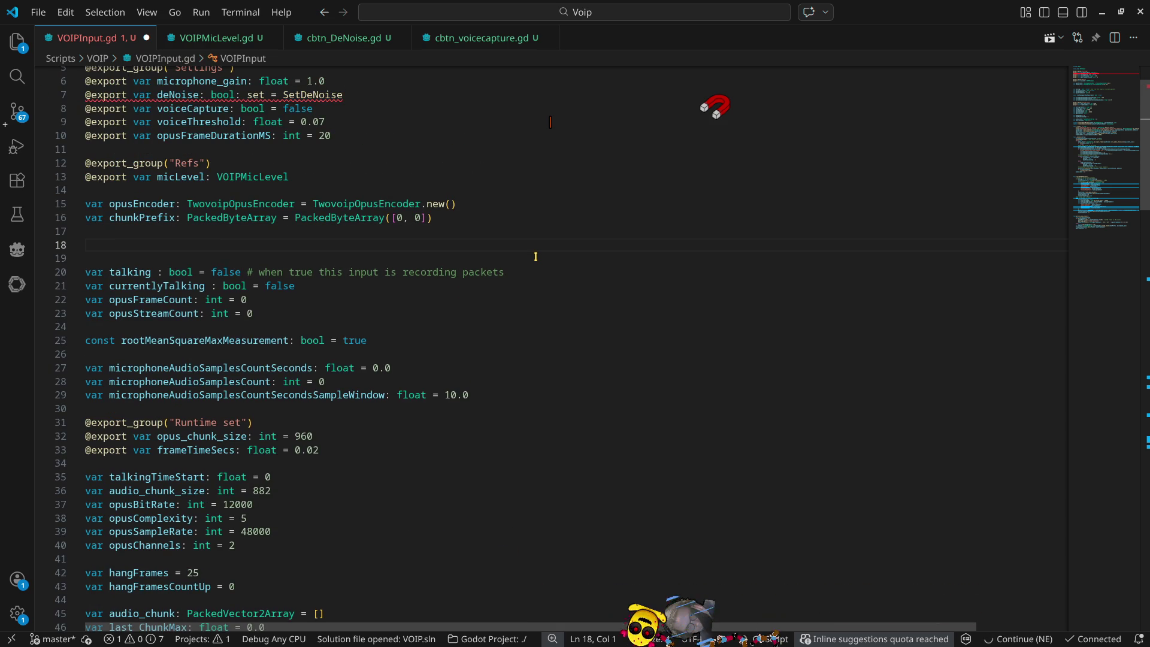
{"action": "type", "text": "fuc"}
{"action": "key", "text": "Return"}
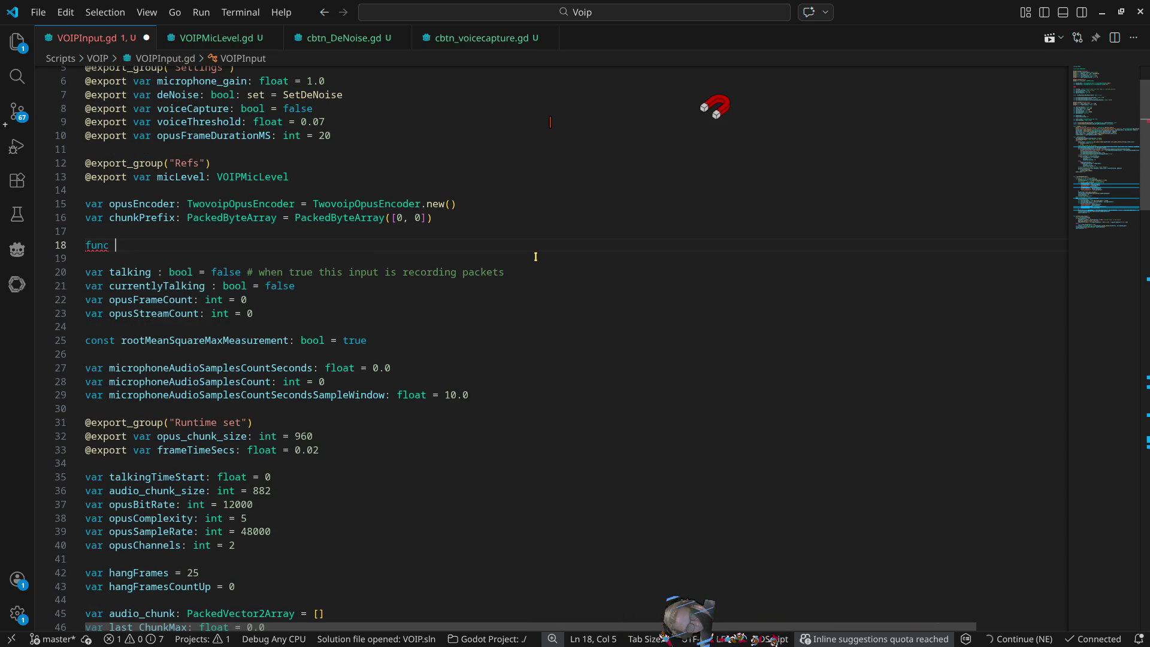
{"action": "type", "text": "SetDeNoise"}
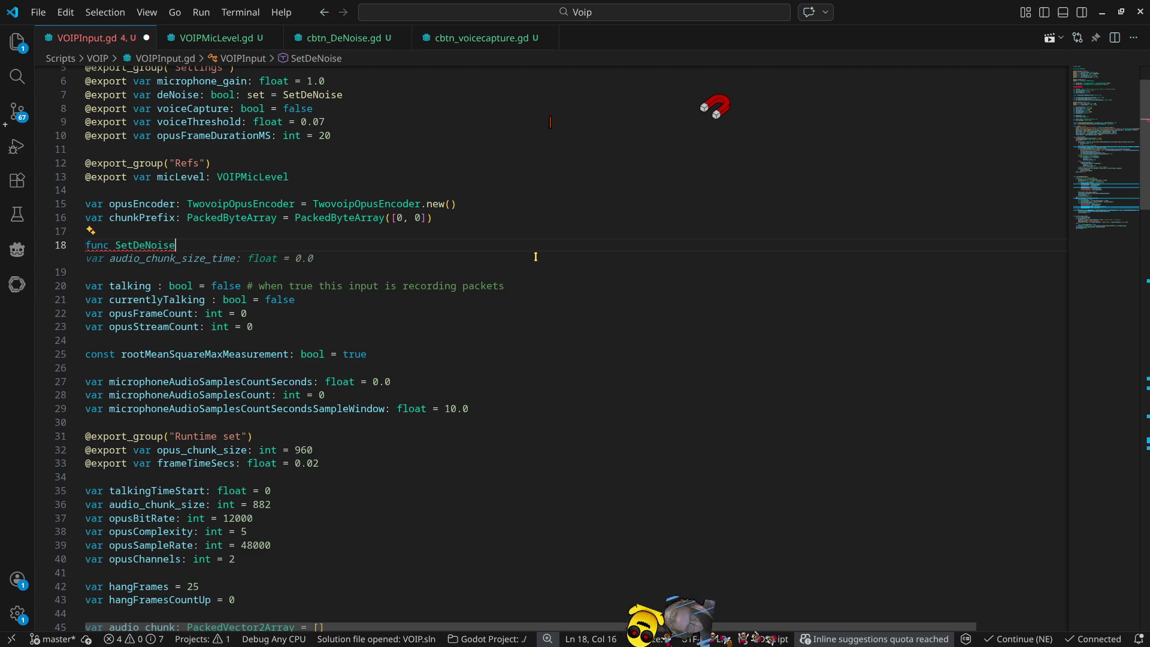
{"action": "type", "text": "("}
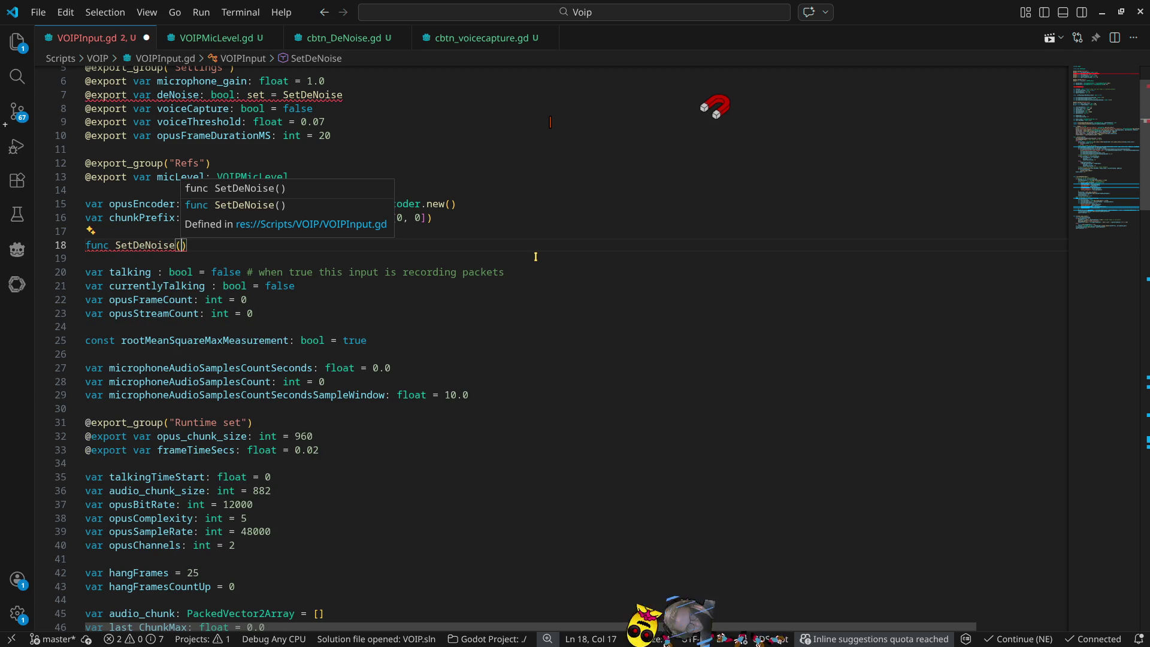
{"action": "type", "text": "value :"}
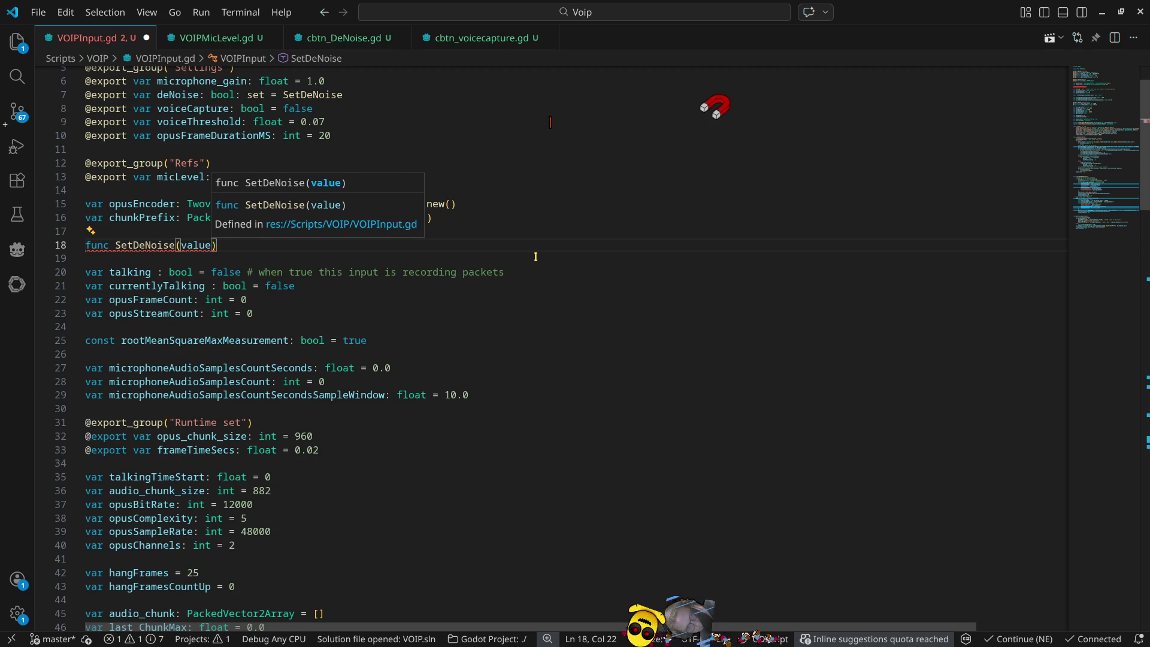
{"action": "type", "text": " bool)"}
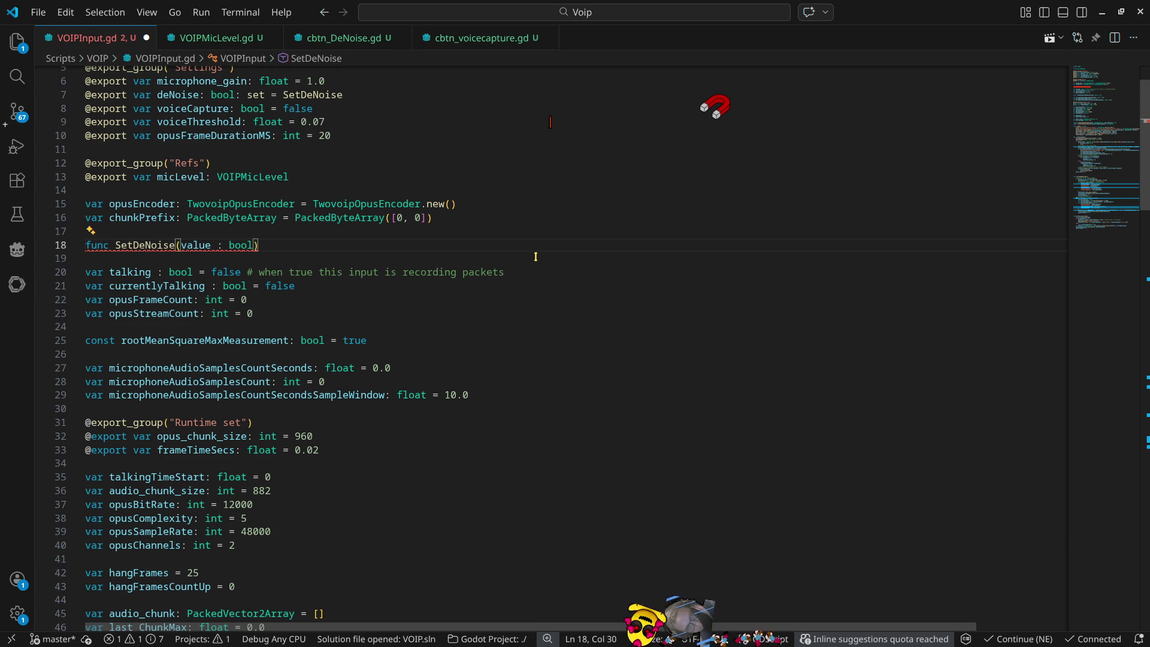
{"action": "type", "text": " -> "}
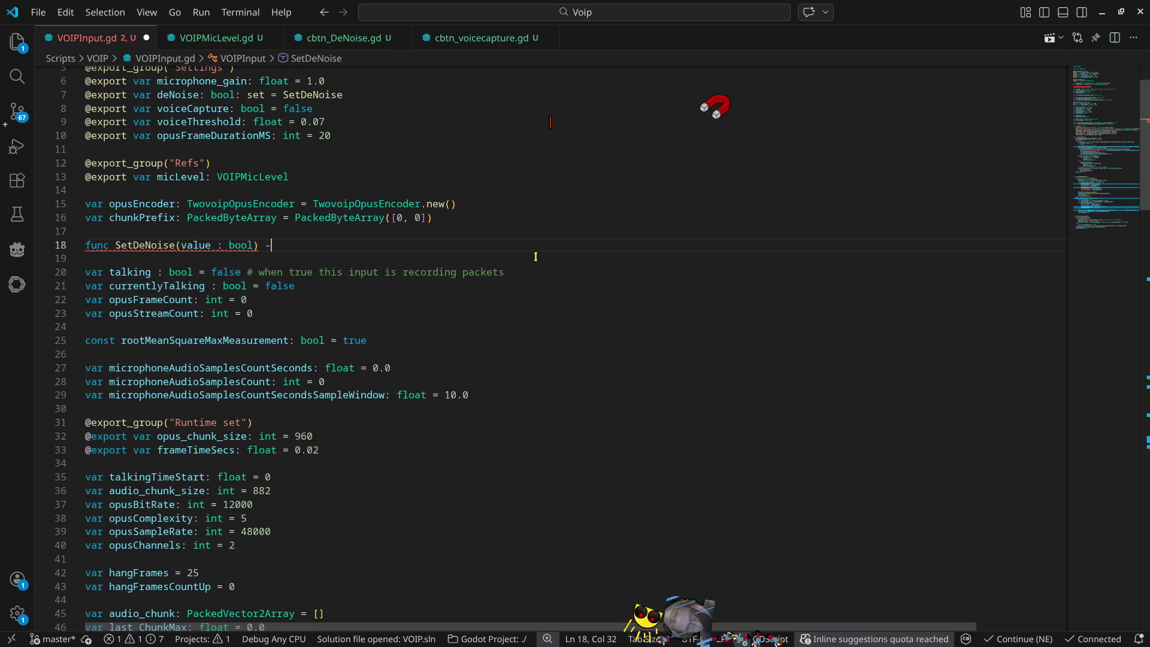
{"action": "type", "text": "void"}
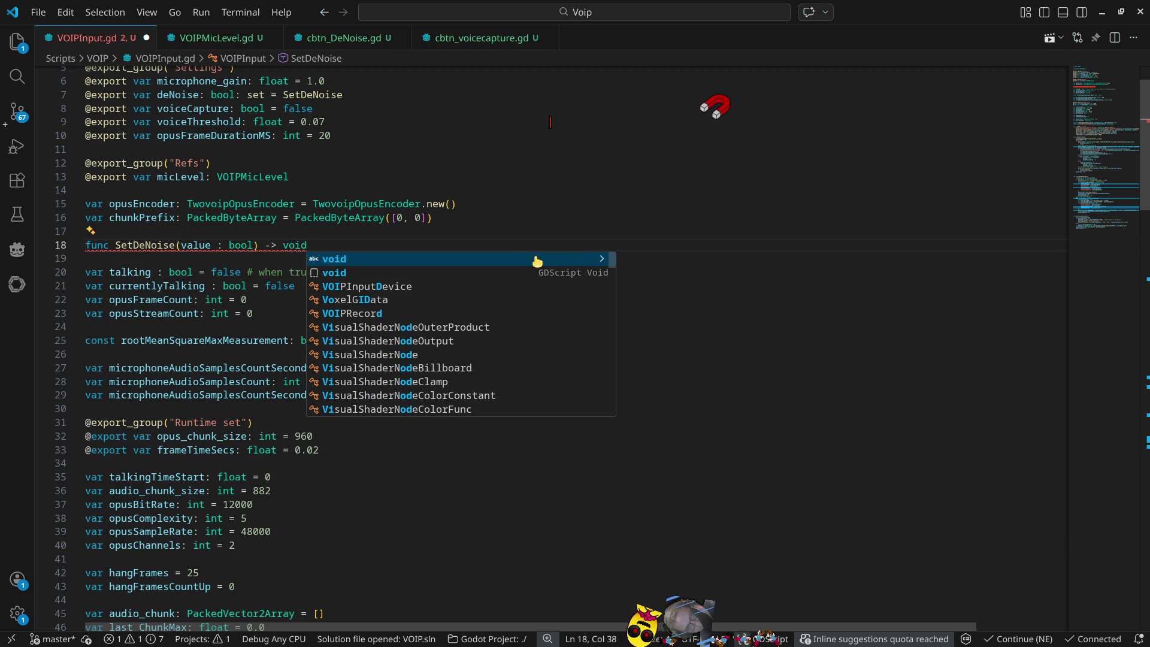
{"action": "type", "text": ":"}
{"action": "key", "text": "Return"}
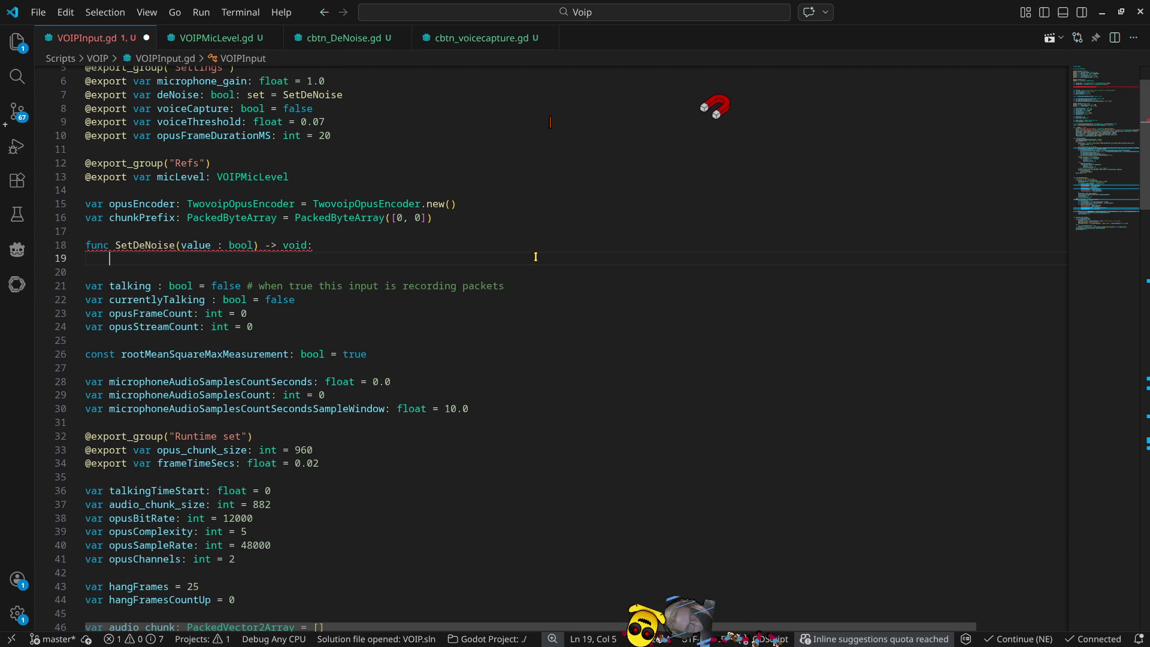
Step: Write the early return 'if(deNoise == value): return' as the setter's first line
{"action": "type", "text": "e"}
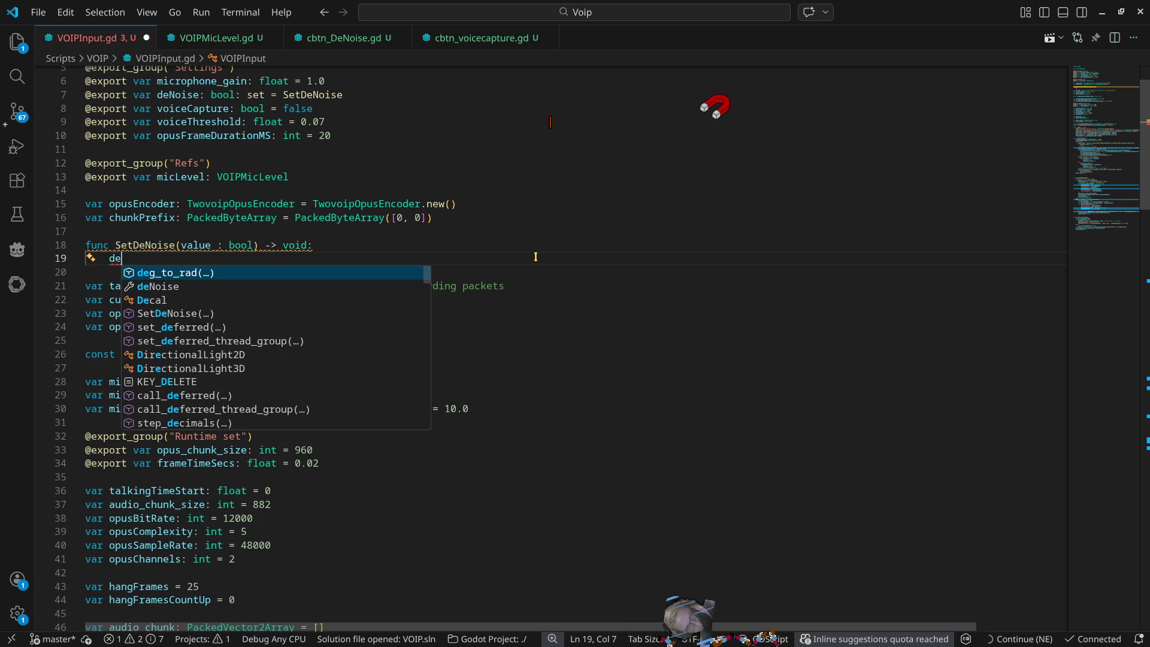
{"action": "key", "text": "Down"}
{"action": "key", "text": "Return"}
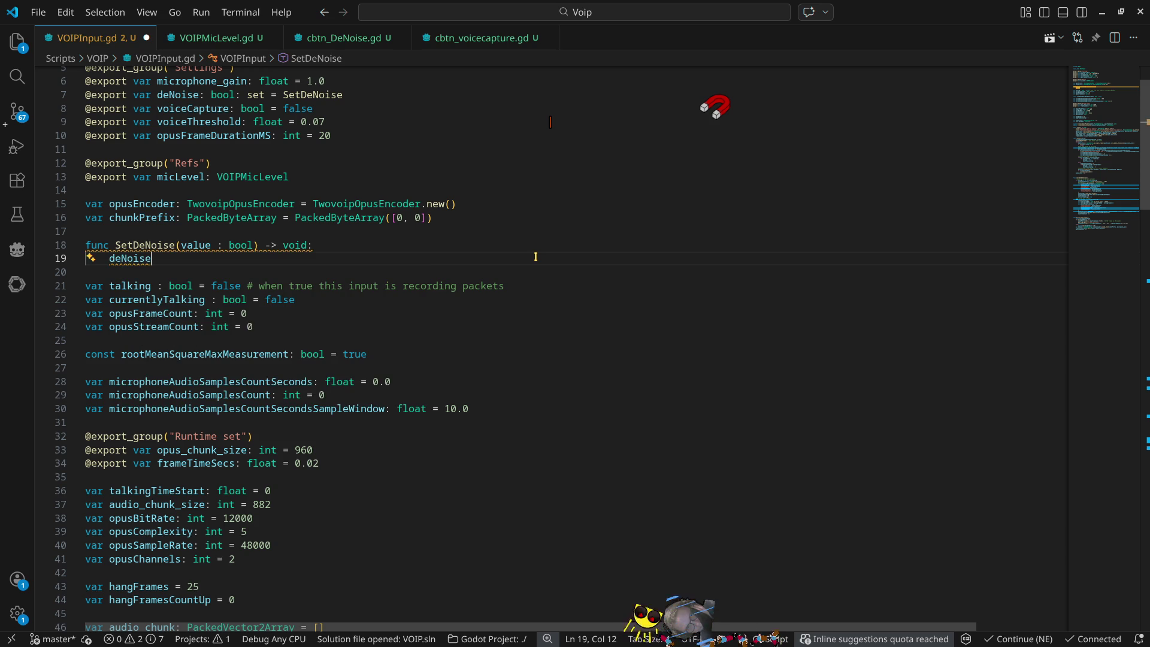
{"action": "key", "text": "Home"}
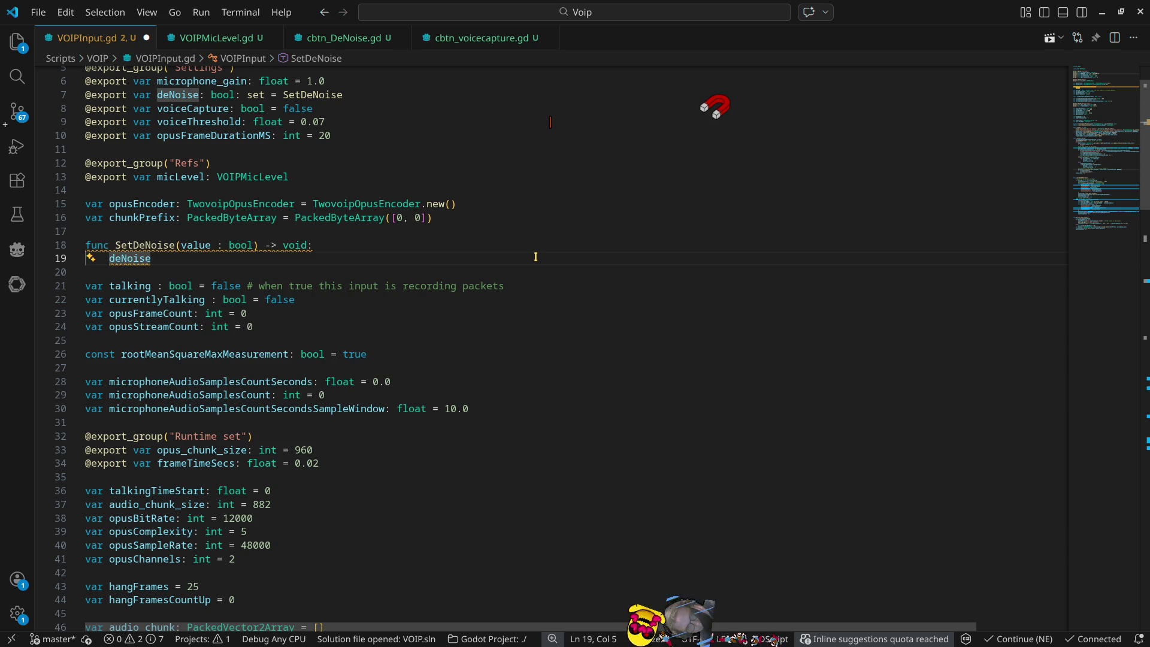
{"action": "type", "text": "if("}
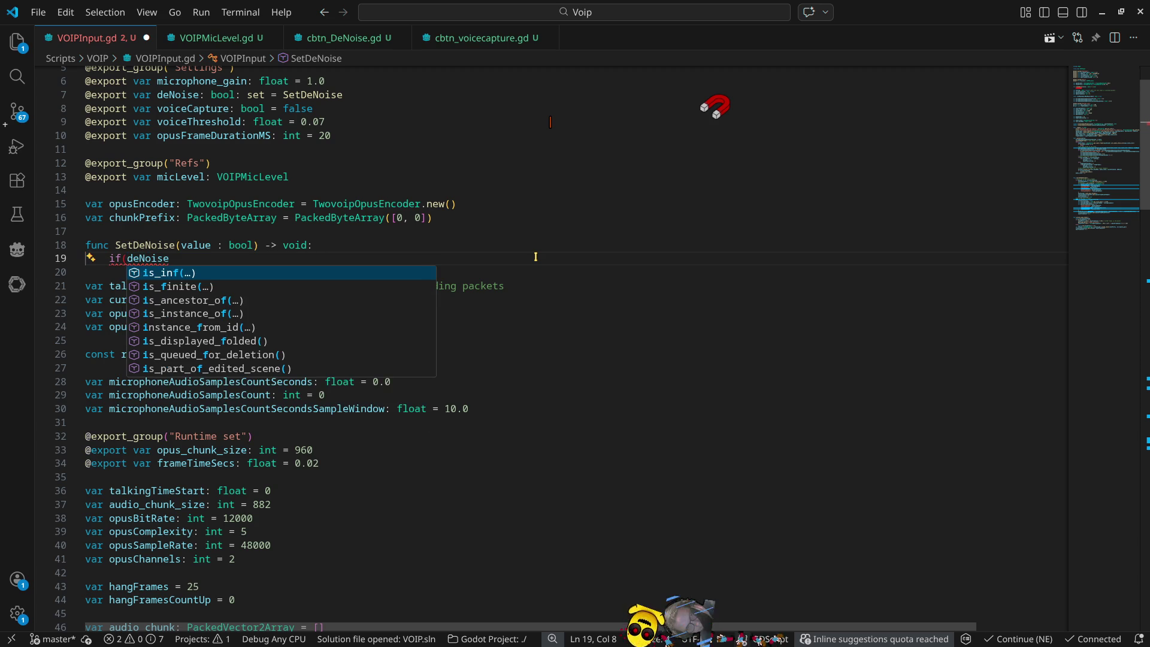
{"action": "key", "text": "End"}
{"action": "type", "text": "== mva"}
{"action": "key", "text": "BackSpace"}
{"action": "key", "text": "BackSpace"}
{"action": "key", "text": "BackSpace"}
{"action": "type", "text": "va"}
{"action": "key", "text": "Return"}
{"action": "type", "text": ") return"}
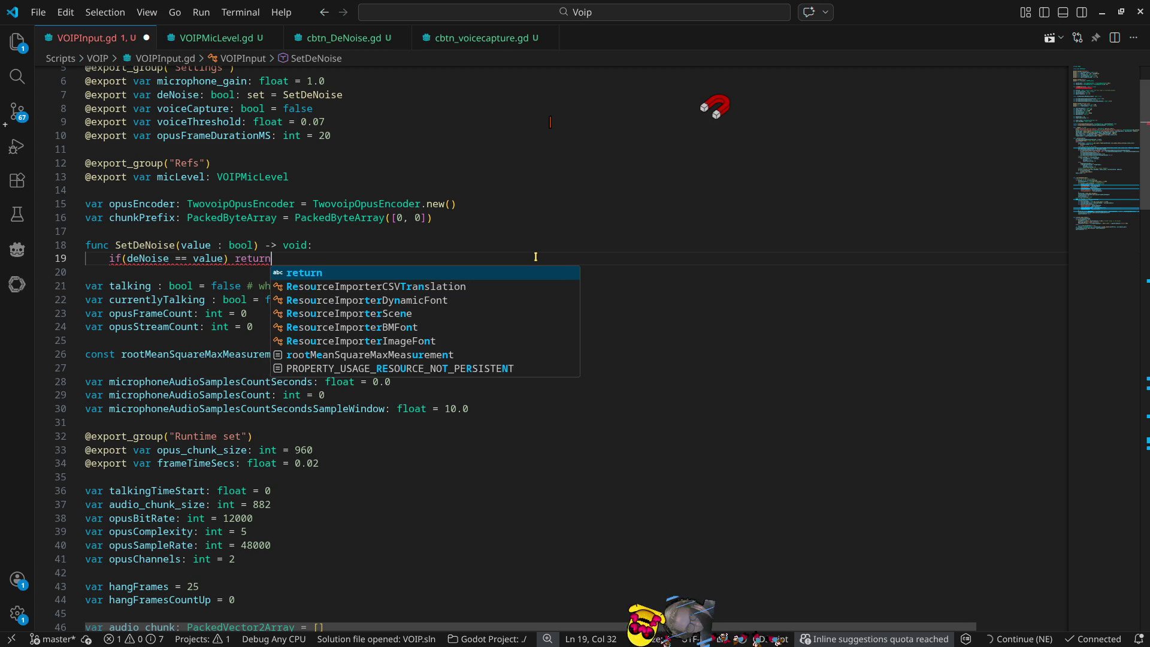
{"action": "key", "text": "Left"}
{"action": "key", "text": "Left"}
{"action": "key", "text": "Left"}
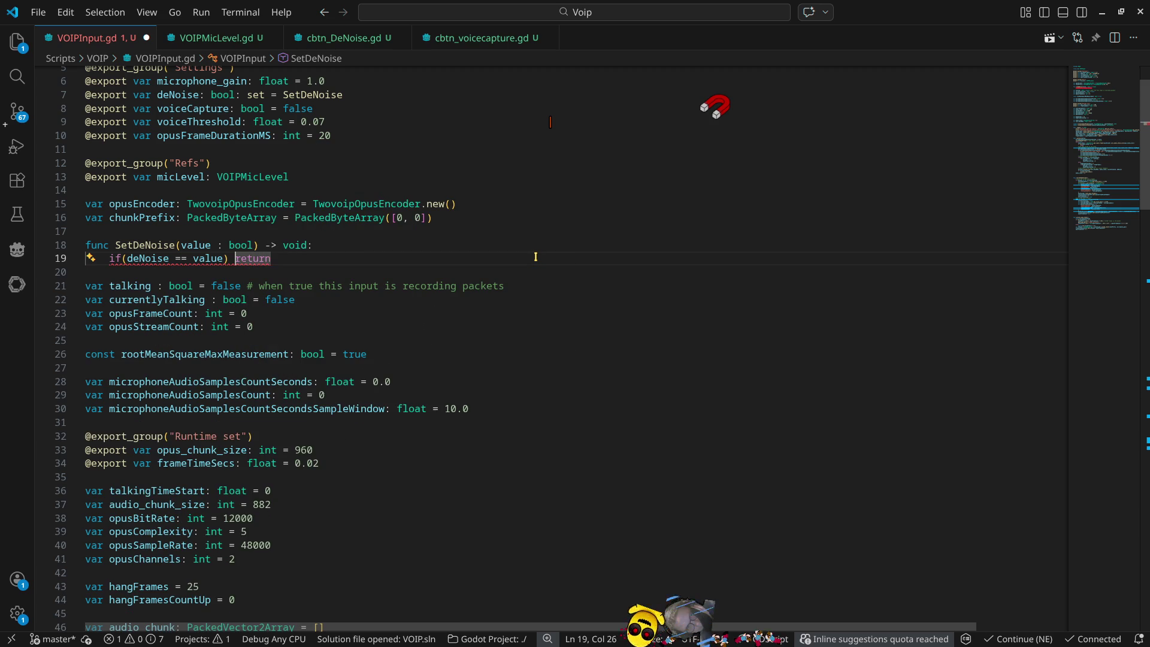
{"action": "type", "text": ":"}
Step: Add 'deNoise = value' on the next line of SetDeNoise
{"action": "left_click", "coordinate": [536, 257]}
{"action": "key", "text": "Return"}
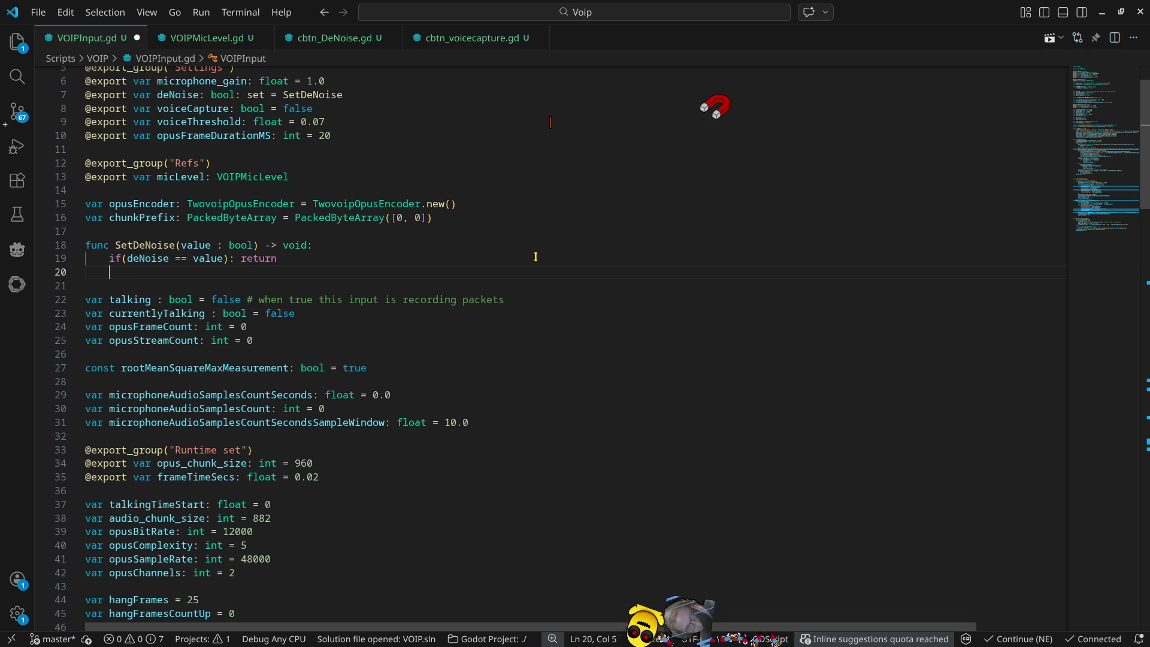
{"action": "type", "text": "deNoise "}
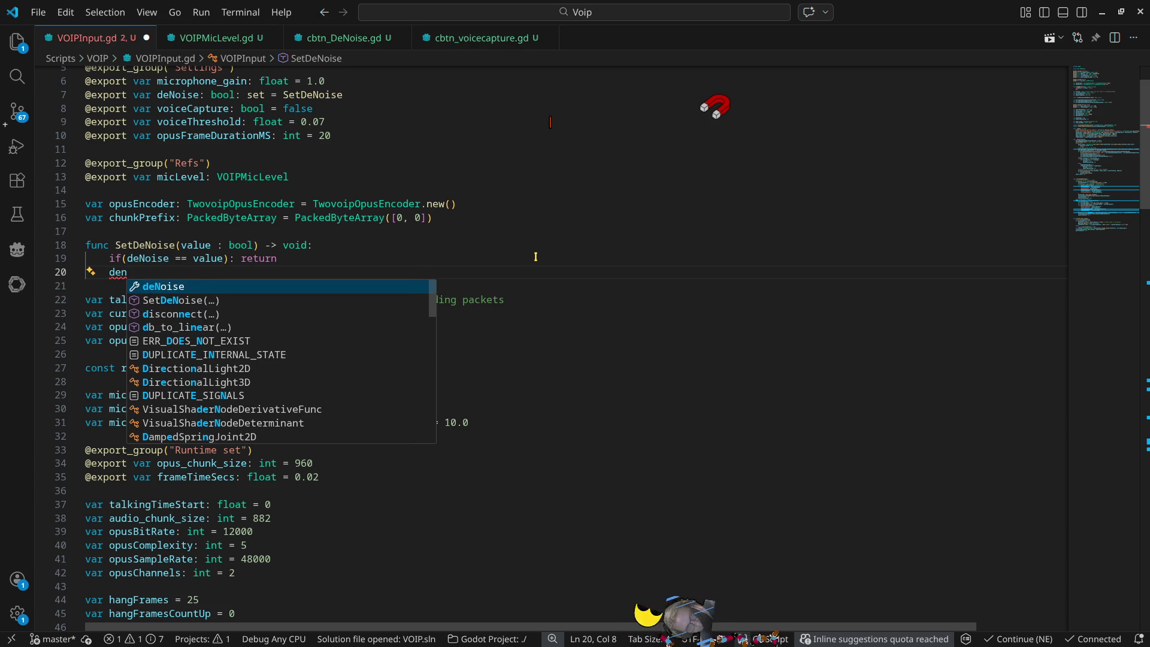
{"action": "type", "text": "= "}
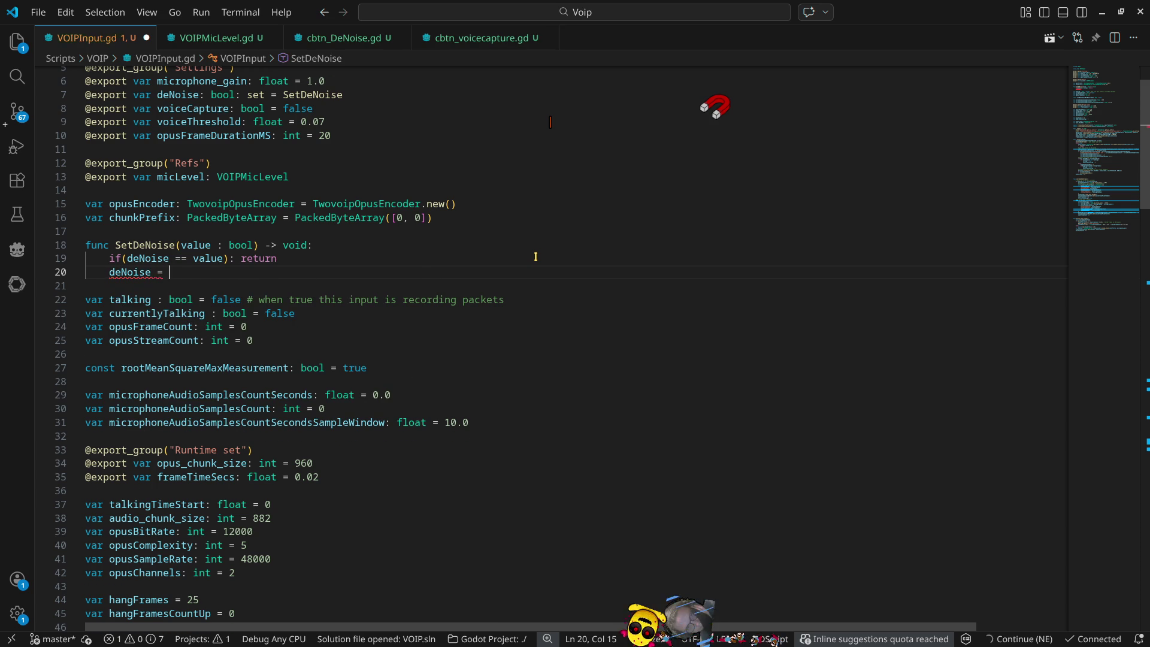
{"action": "type", "text": "value"}
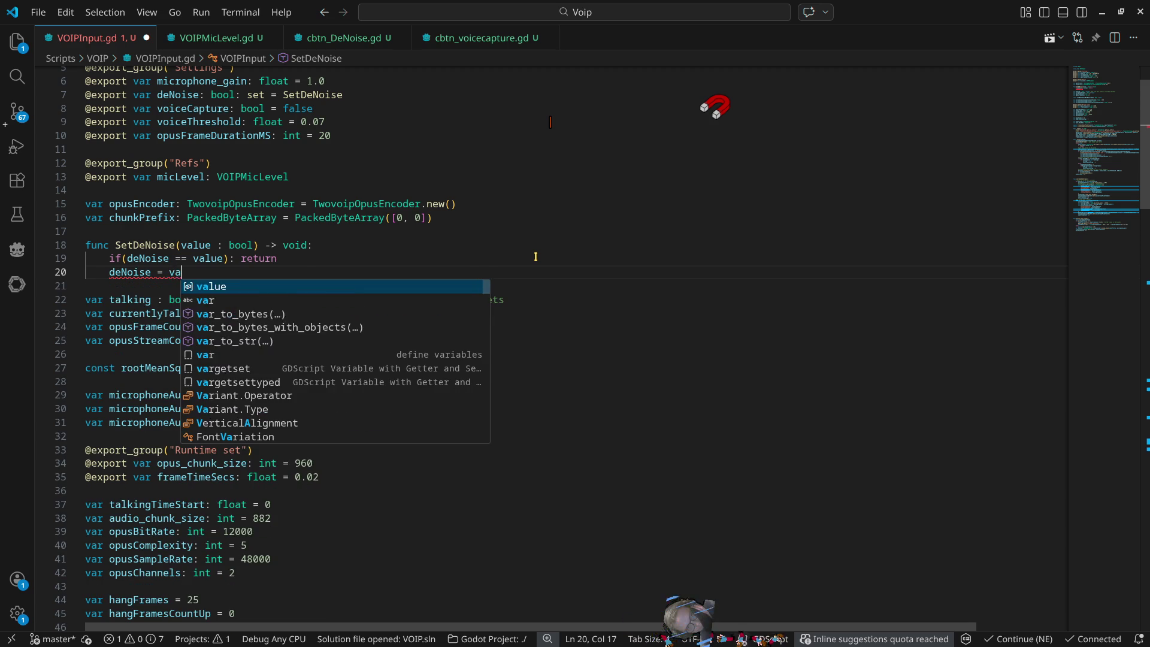
{"action": "key", "text": "Return"}
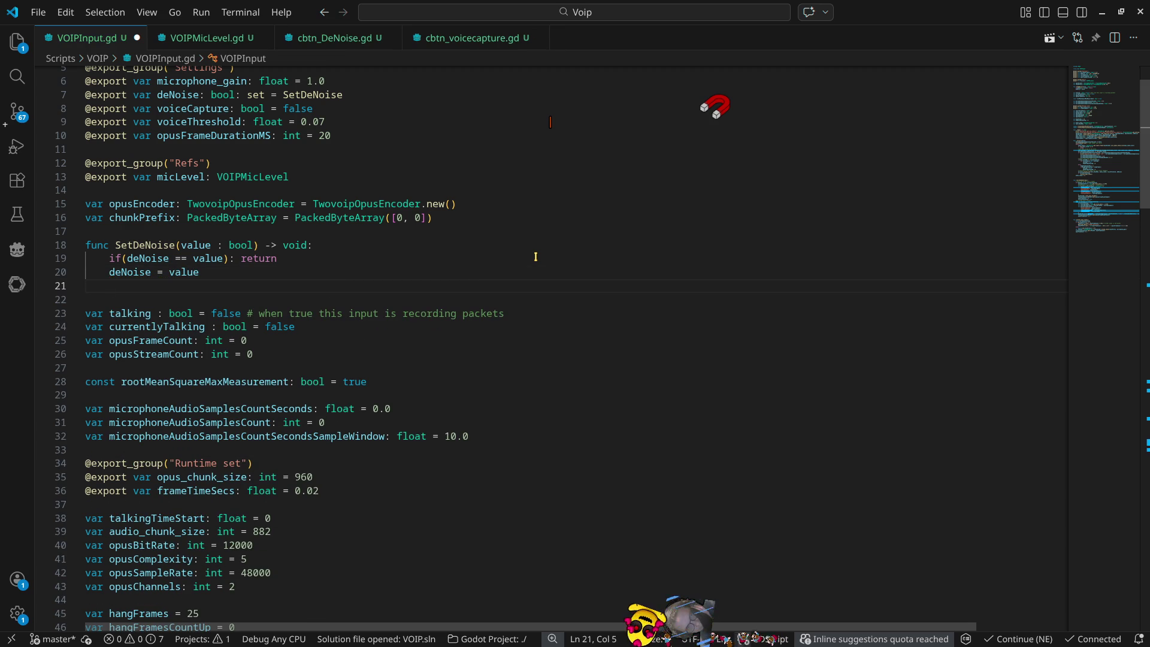
Step: Copy the create_sampler and create_opus_encoder lines from _ready into SetDeNoise after the assignment
{"action": "scroll", "coordinate": [586, 274], "scroll_direction": "down", "scroll_amount": 1}
{"action": "scroll", "coordinate": [586, 275], "scroll_direction": "down", "scroll_amount": 8}
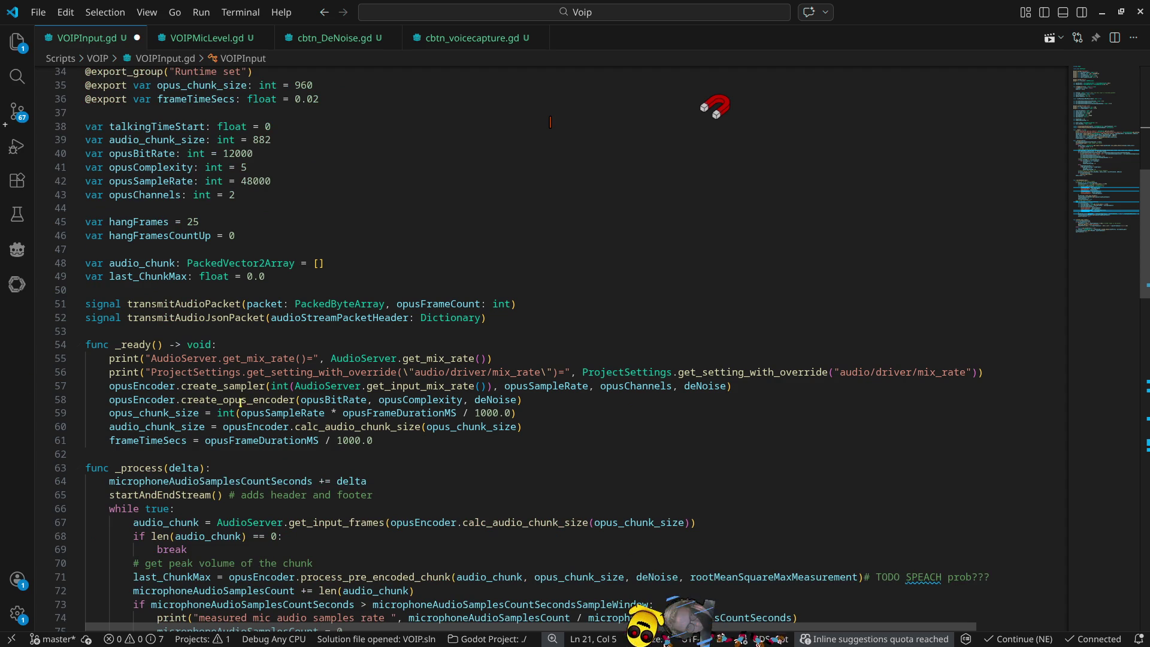
{"action": "mouse_move", "coordinate": [521, 400]}
{"action": "left_mouse_down"}
{"action": "mouse_move", "coordinate": [87, 400]}
{"action": "mouse_move", "coordinate": [110, 385]}
{"action": "left_mouse_up"}
{"action": "key", "text": "ctrl+c"}
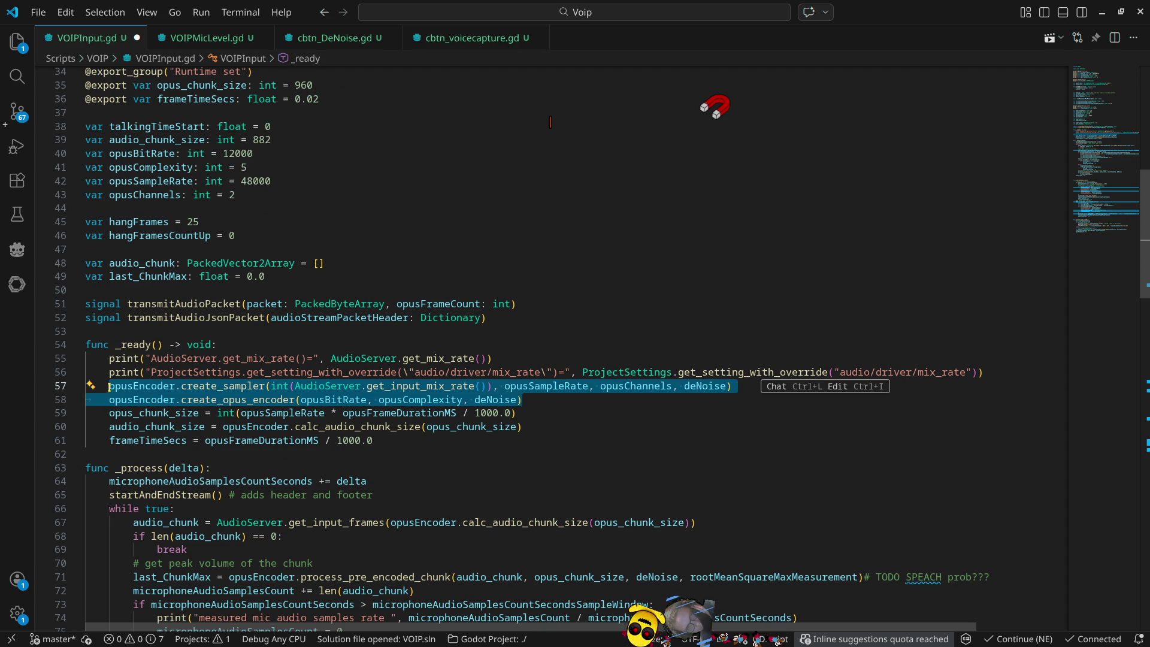
{"action": "scroll", "coordinate": [368, 254], "scroll_direction": "up", "scroll_amount": 6}
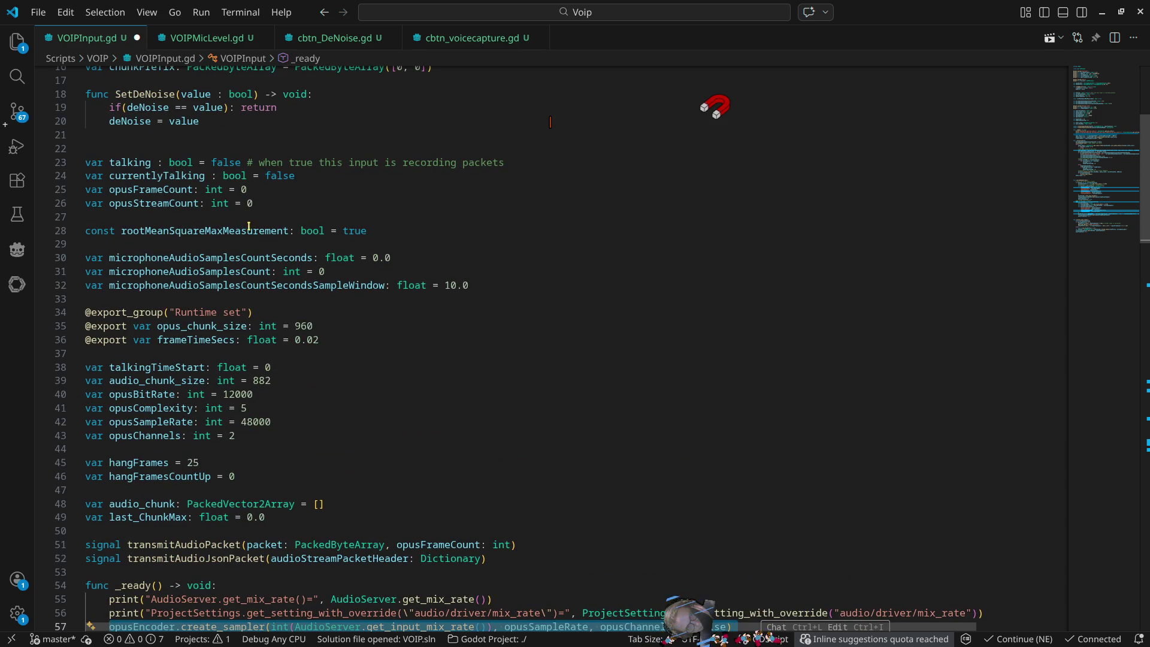
{"action": "scroll", "coordinate": [248, 209], "scroll_direction": "up", "scroll_amount": 3}
{"action": "left_click", "coordinate": [238, 242]}
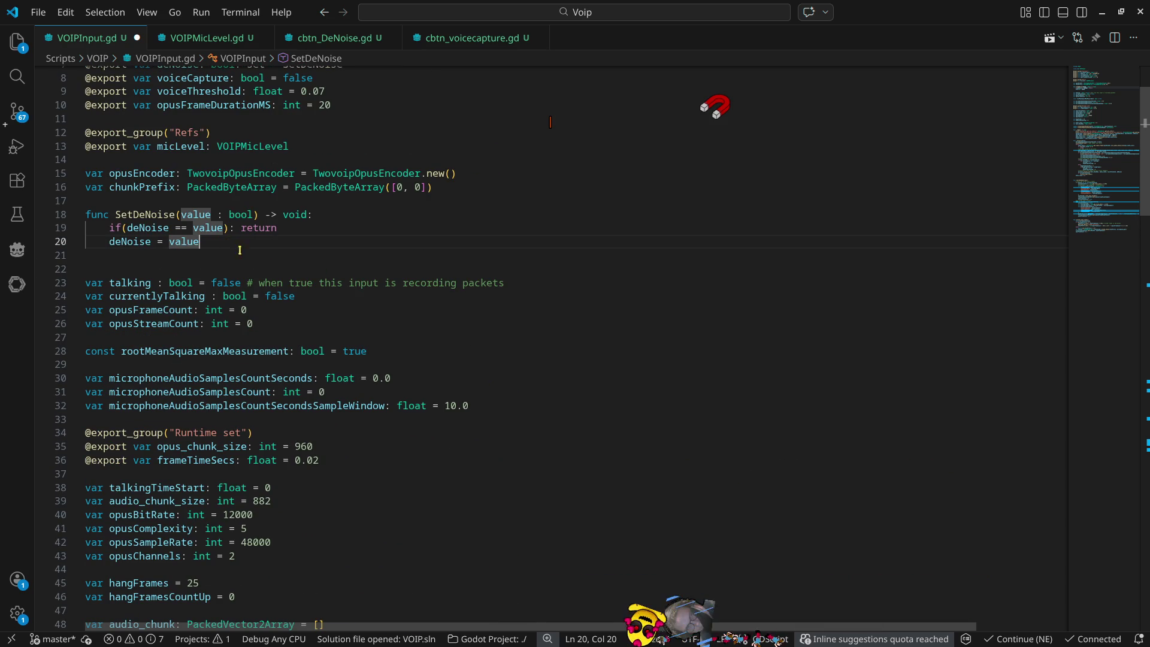
{"action": "key", "text": "Return"}
{"action": "key", "text": "ctrl+v"}
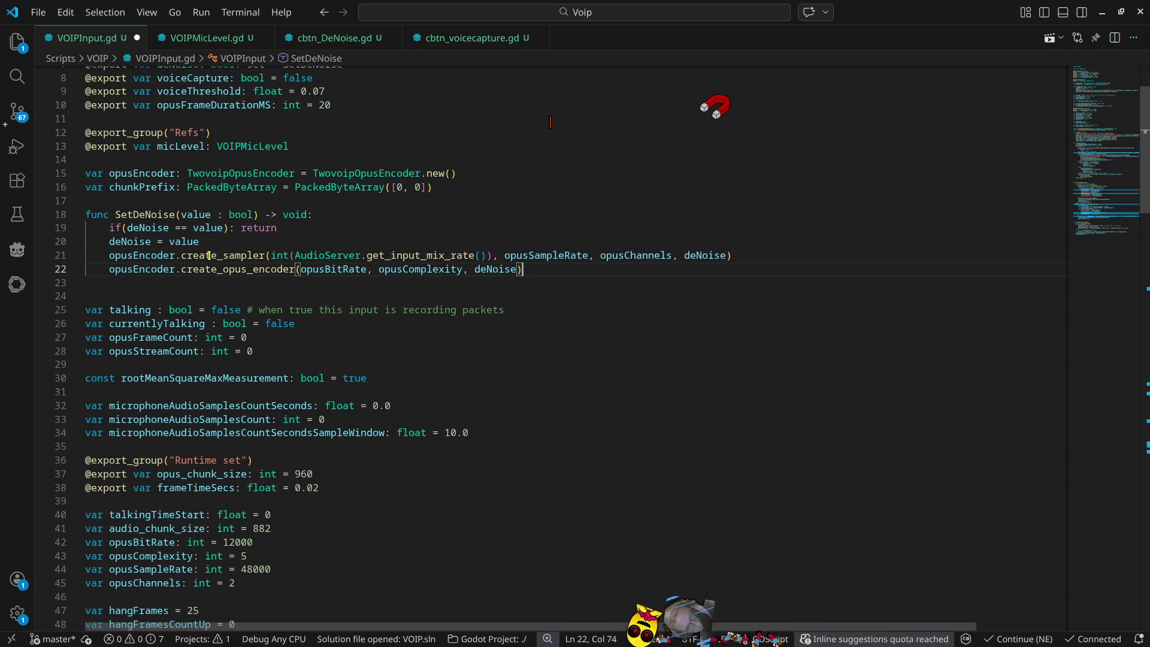
Step: Try adding an opusEncoder method call, then delete the unfinished line and save the script
{"action": "left_click", "coordinate": [143, 259]}
{"action": "left_click", "coordinate": [215, 241]}
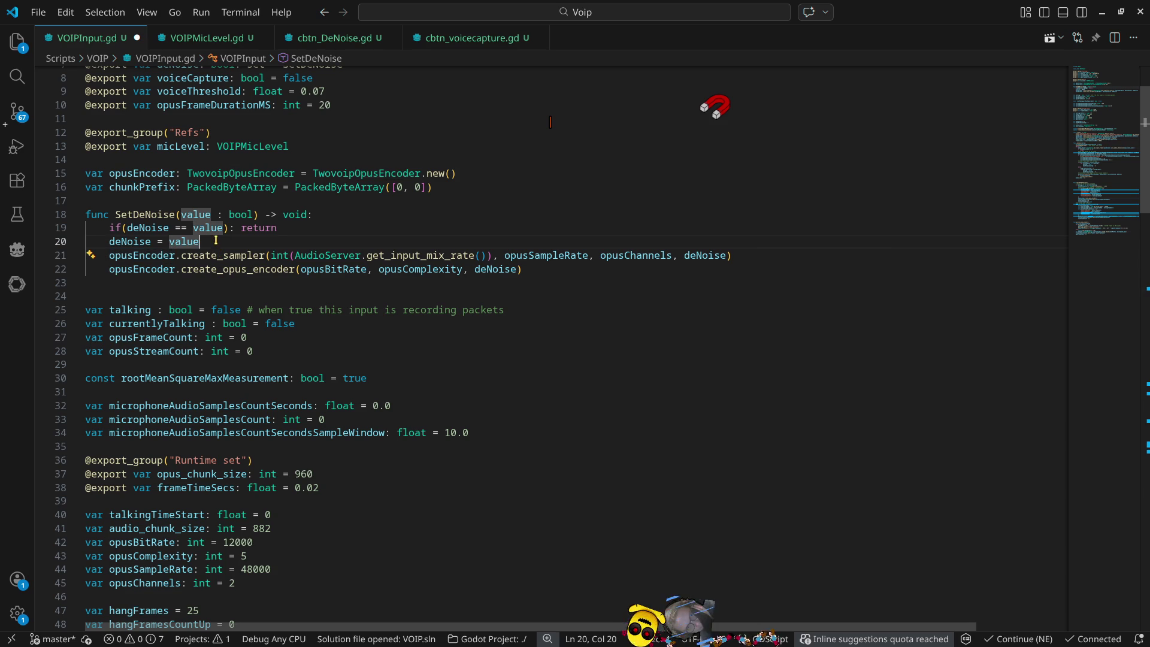
{"action": "key", "text": "Return"}
{"action": "type", "text": "opusEncoder"}
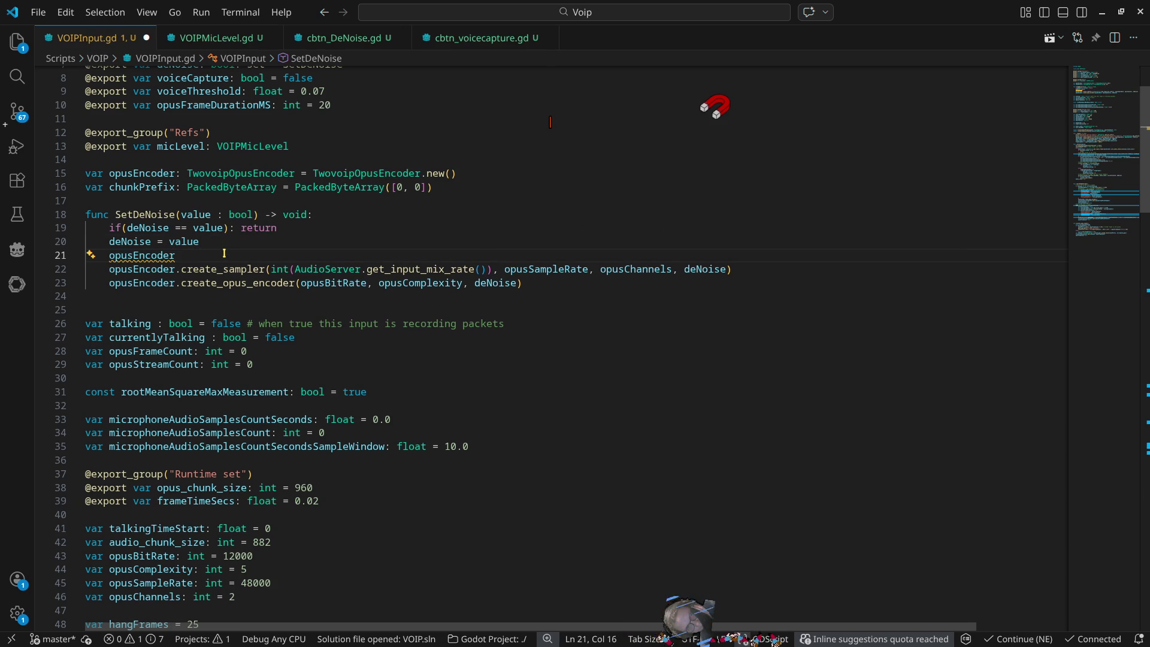
{"action": "type", "text": ".des"}
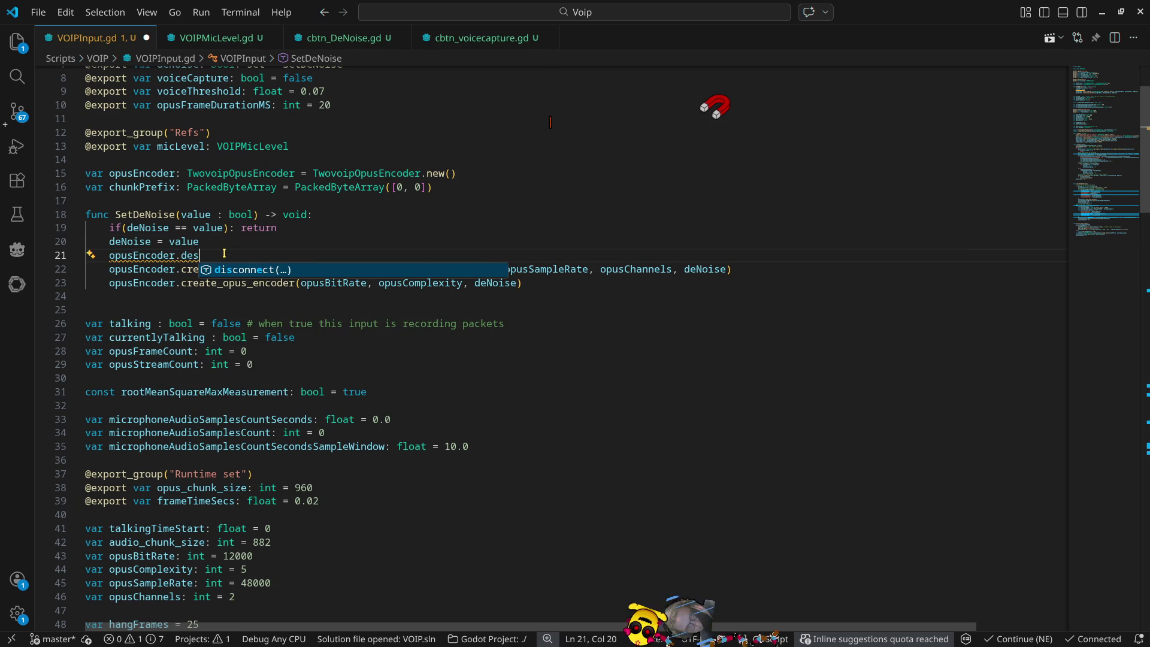
{"action": "key", "text": "BackSpace"}
{"action": "key", "text": "BackSpace"}
{"action": "key", "text": "BackSpace"}
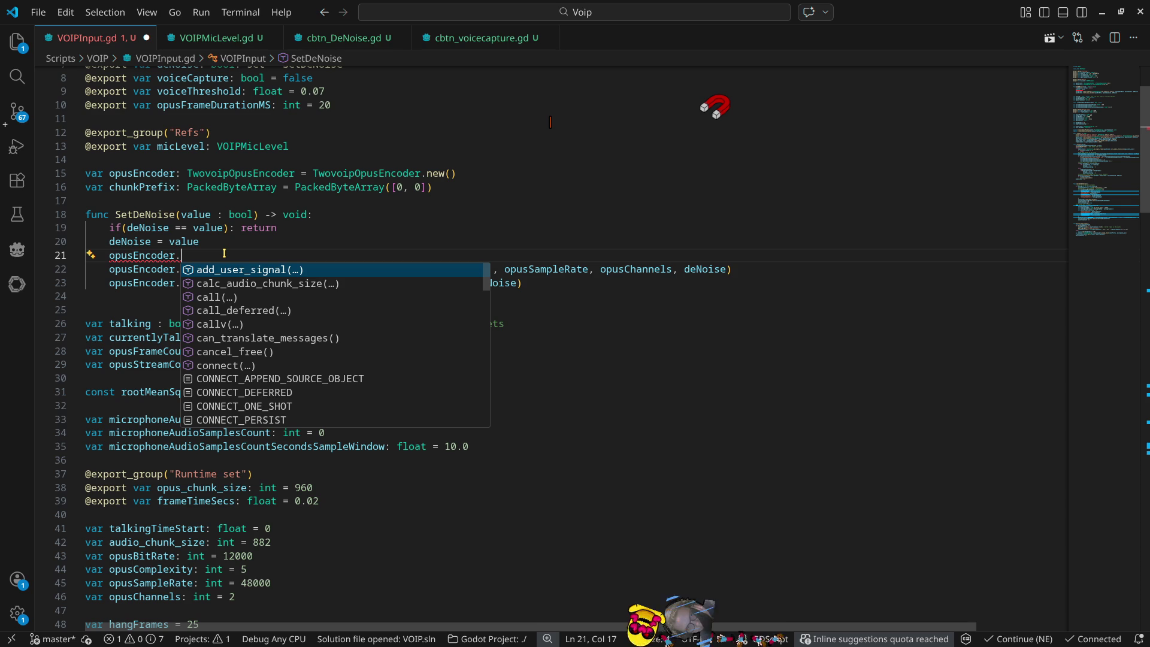
{"action": "type", "text": "clea"}
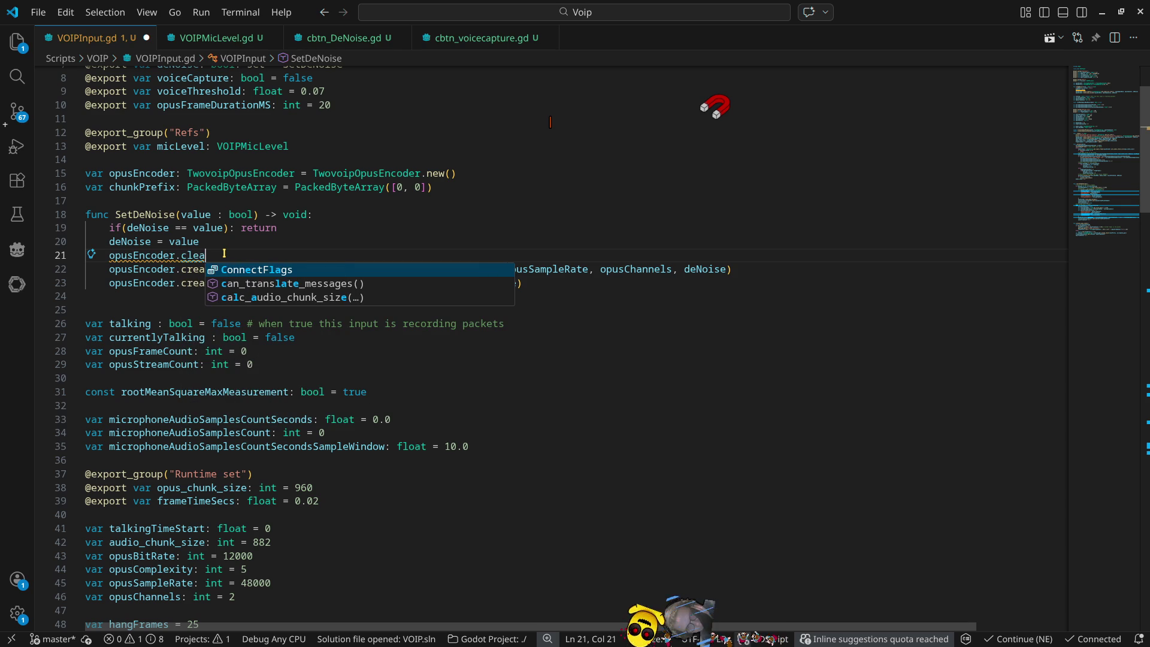
{"action": "key", "text": "BackSpace"}
{"action": "key", "text": "BackSpace"}
{"action": "key", "text": "BackSpace"}
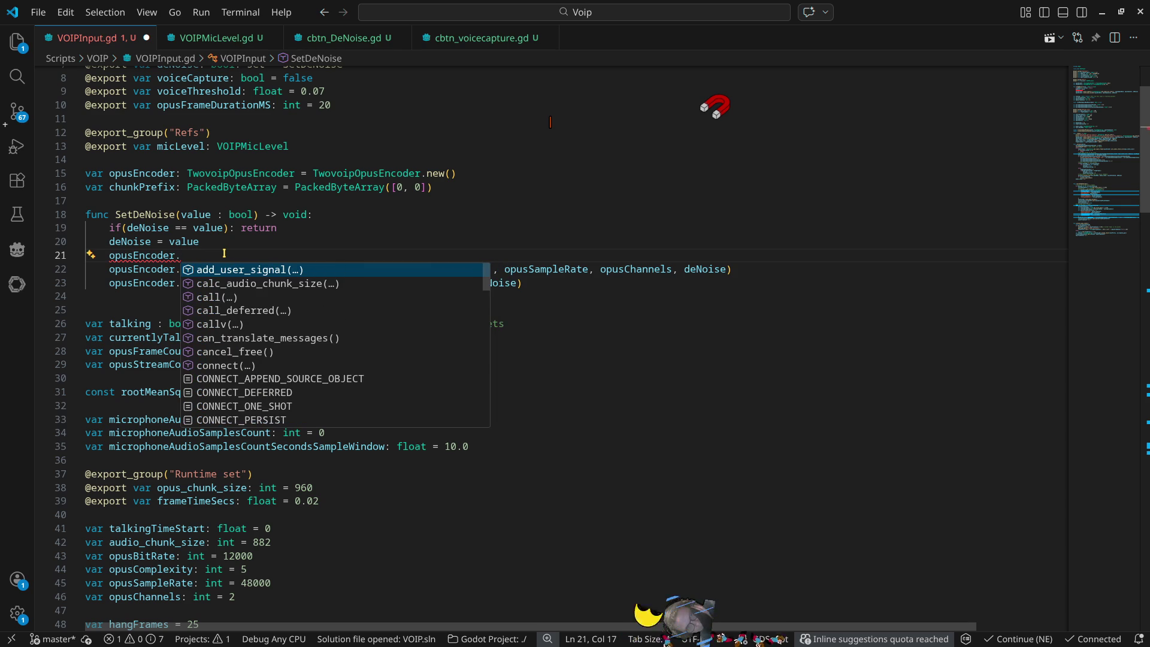
{"action": "type", "text": "kill"}
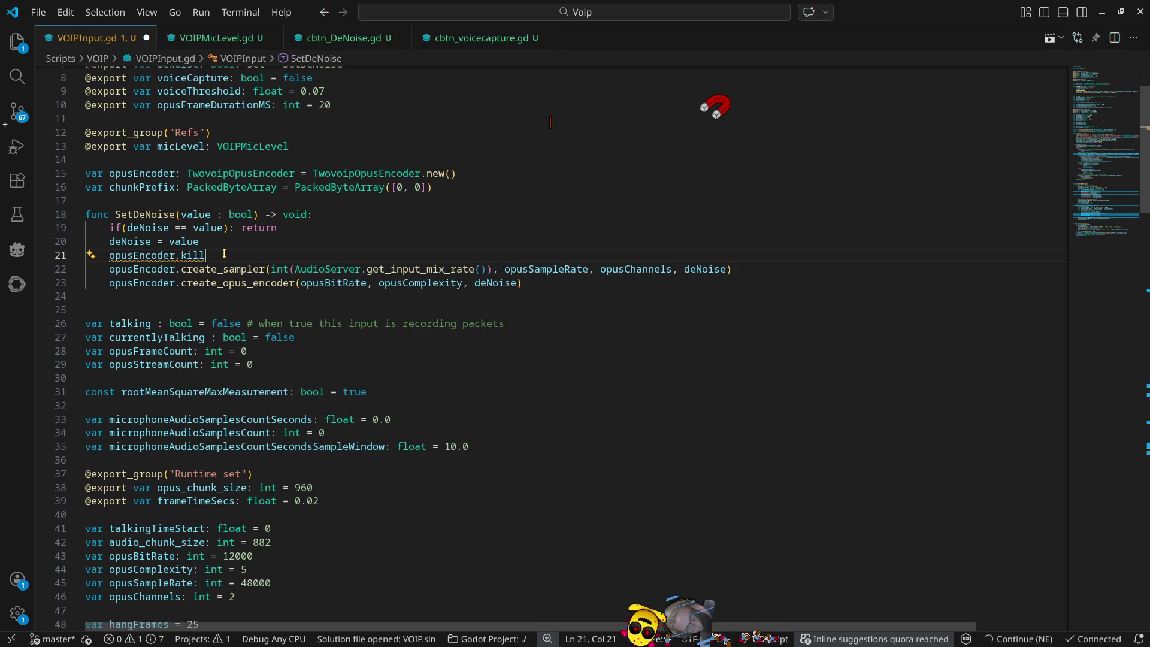
{"action": "type", "text": "dispo"}
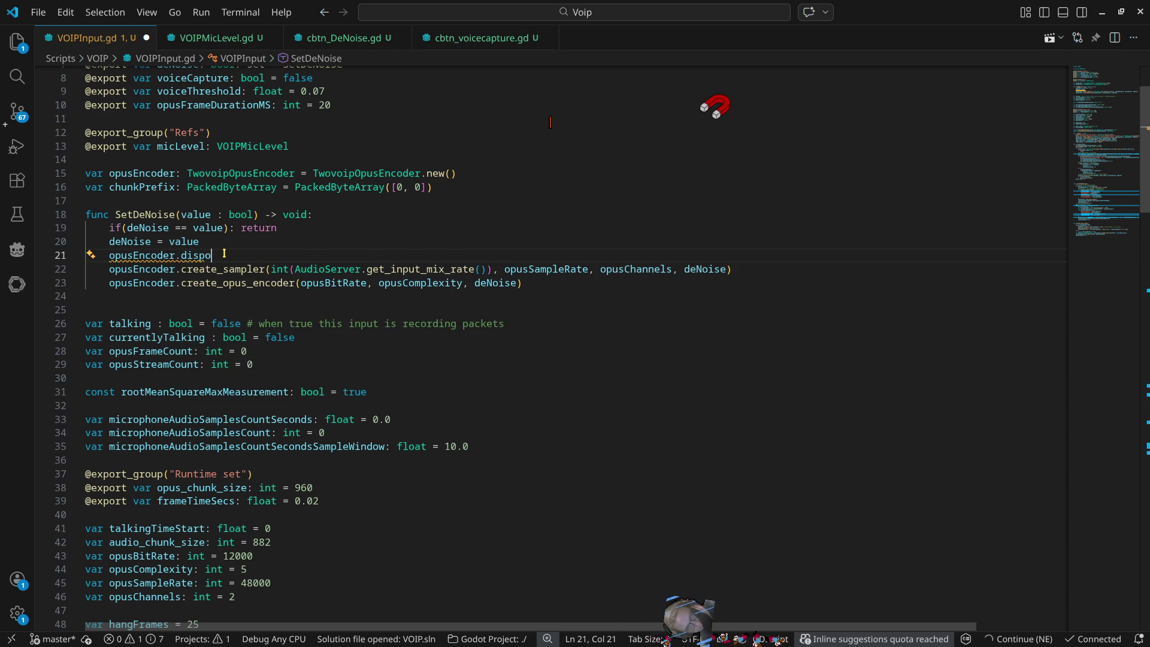
{"action": "key", "text": "BackSpace"}
{"action": "key", "text": "BackSpace"}
{"action": "key", "text": "ctrl+shift+k"}
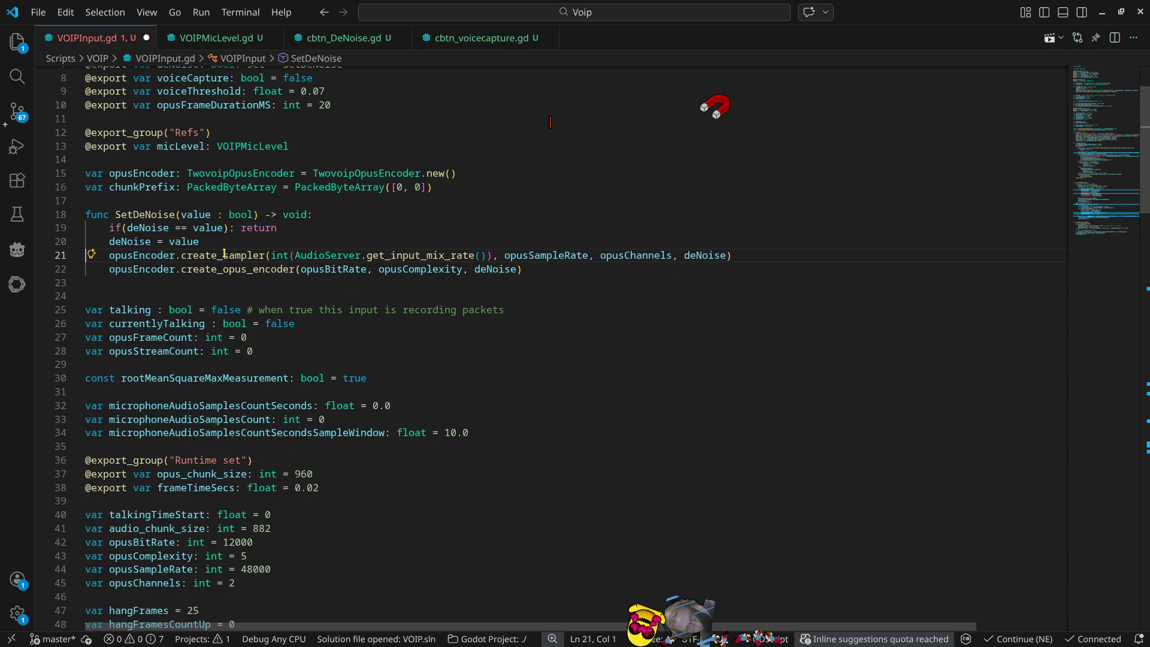
{"action": "key", "text": "ctrl+s"}
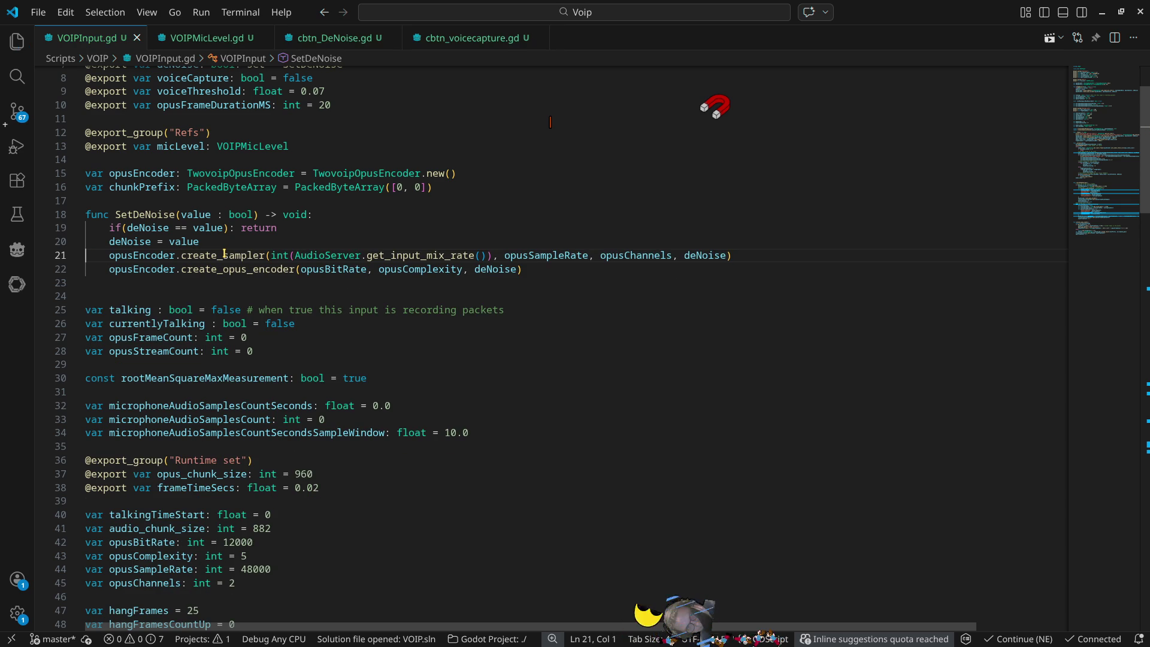
Step: Open a new empty line after the encoder rebuild in SetDeNoise
{"action": "key", "text": "Up"}
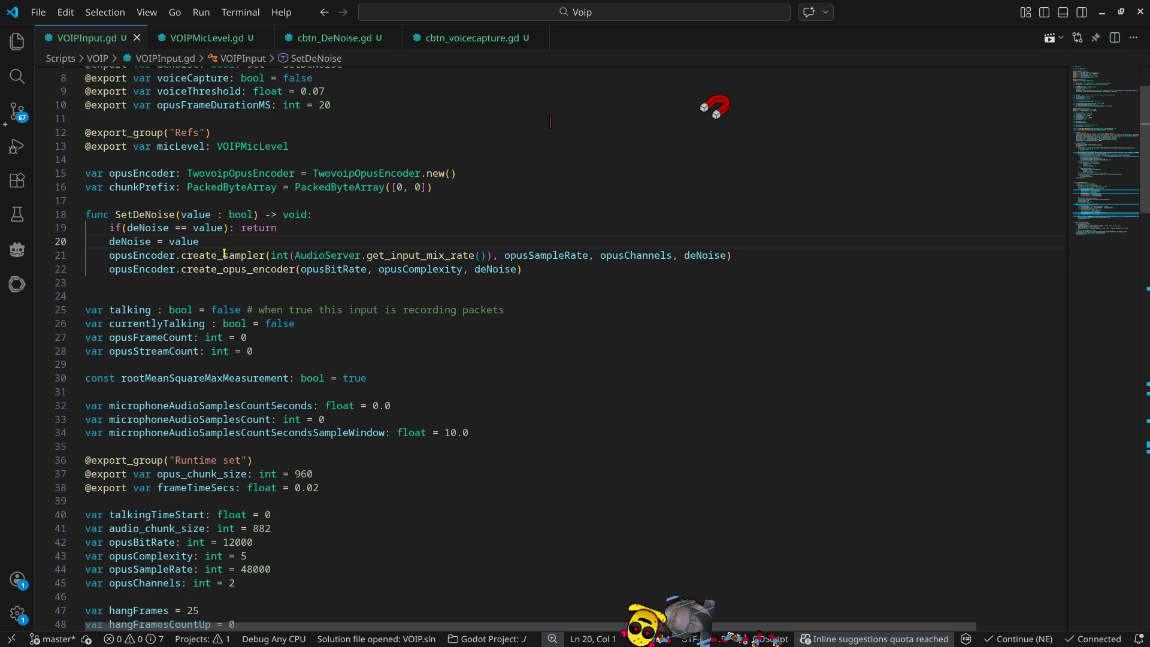
{"action": "key", "text": "End"}
{"action": "key", "text": "Down"}
{"action": "key", "text": "Down"}
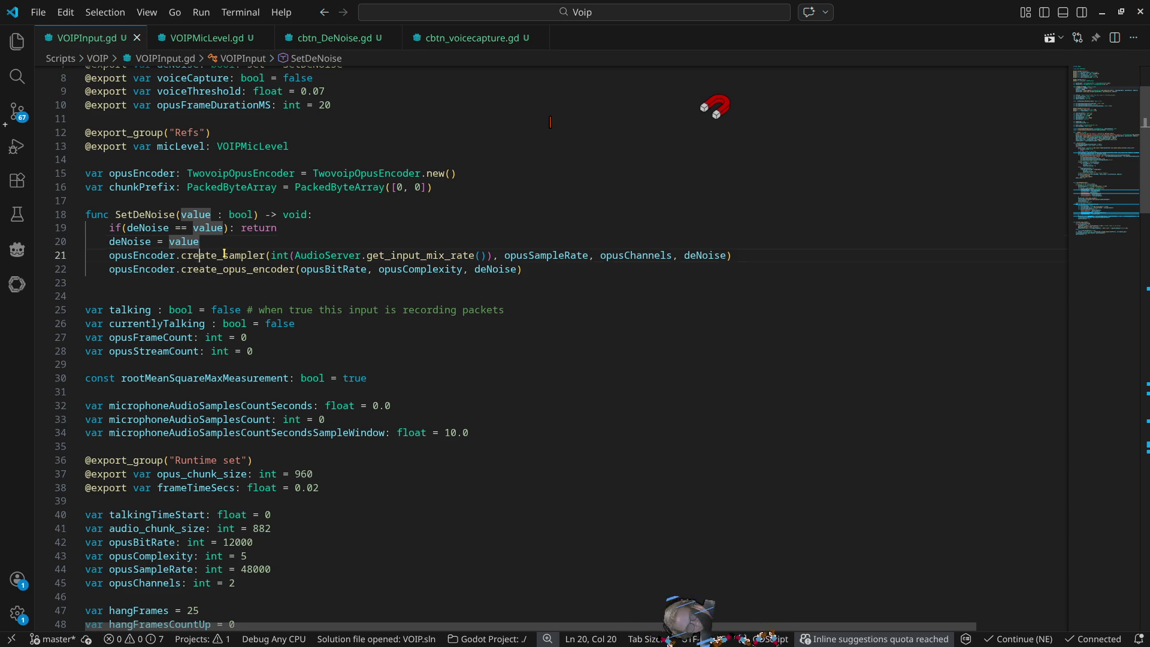
{"action": "key", "text": "End"}
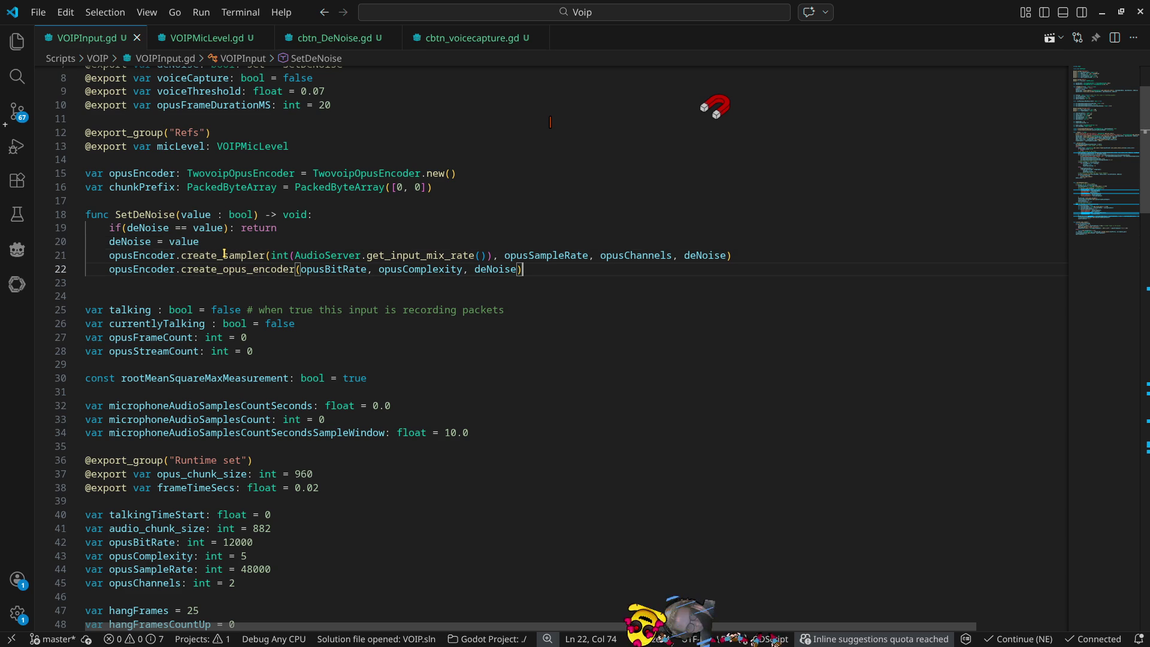
{"action": "key", "text": "Return"}
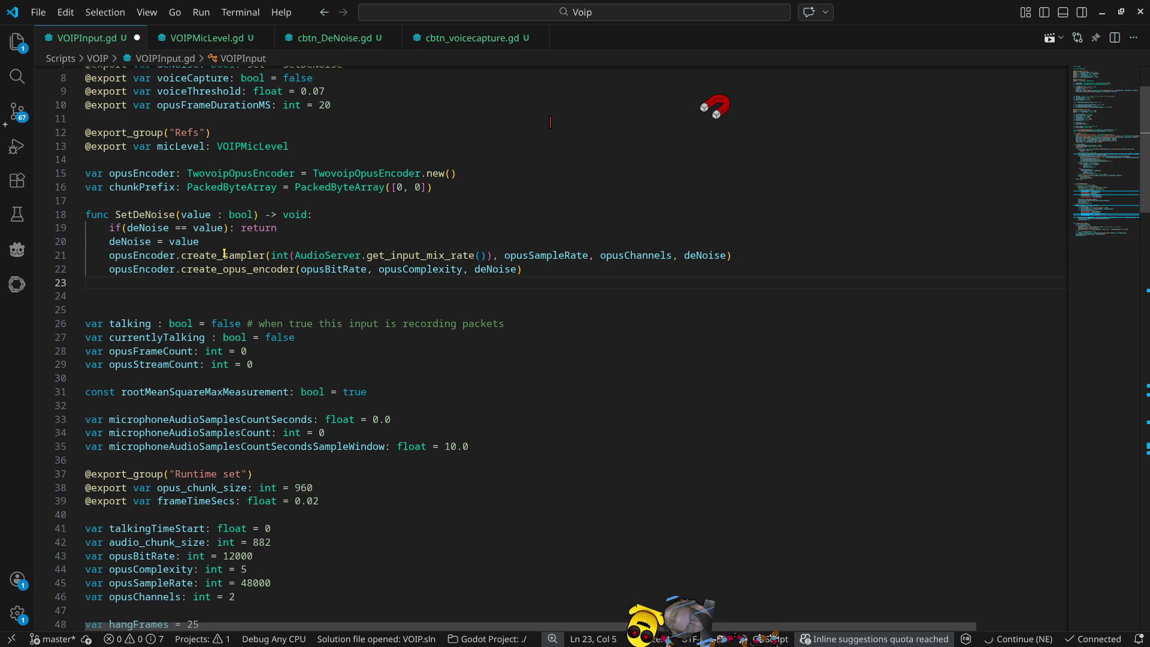
Step: Add print("Opus encoder rebuilt!") to SetDeNoise and remove the empty line above the talking variable
{"action": "type", "text": "print"}
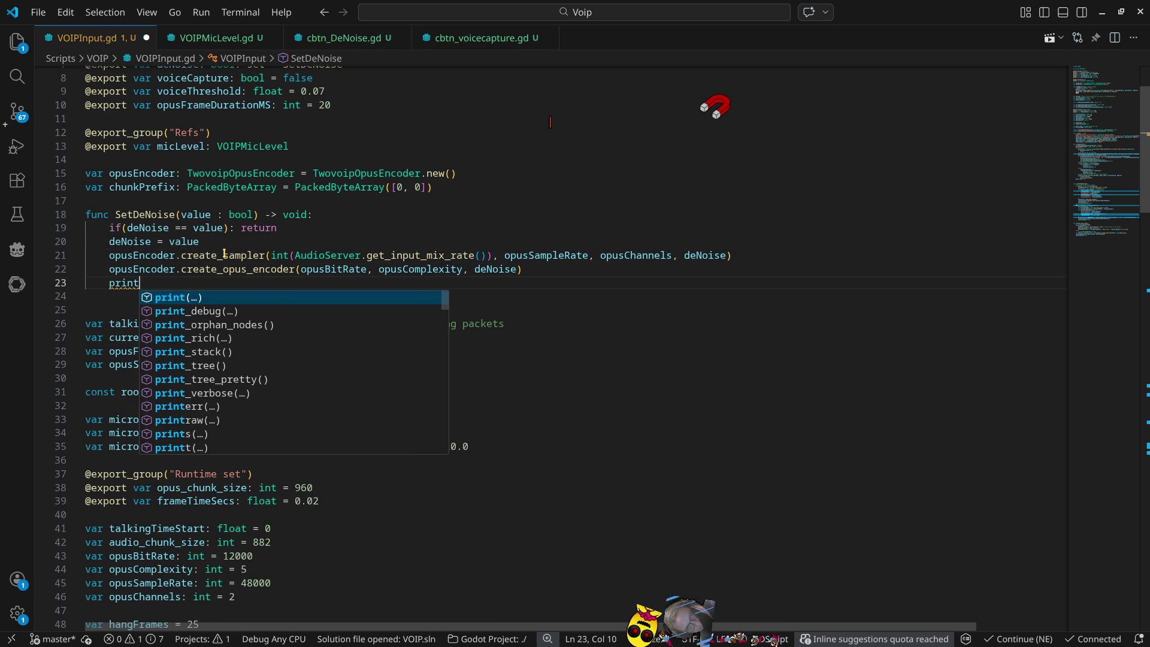
{"action": "key", "text": "Return"}
{"action": "type", "text": "\""}
{"action": "type", "text": "Opus "}
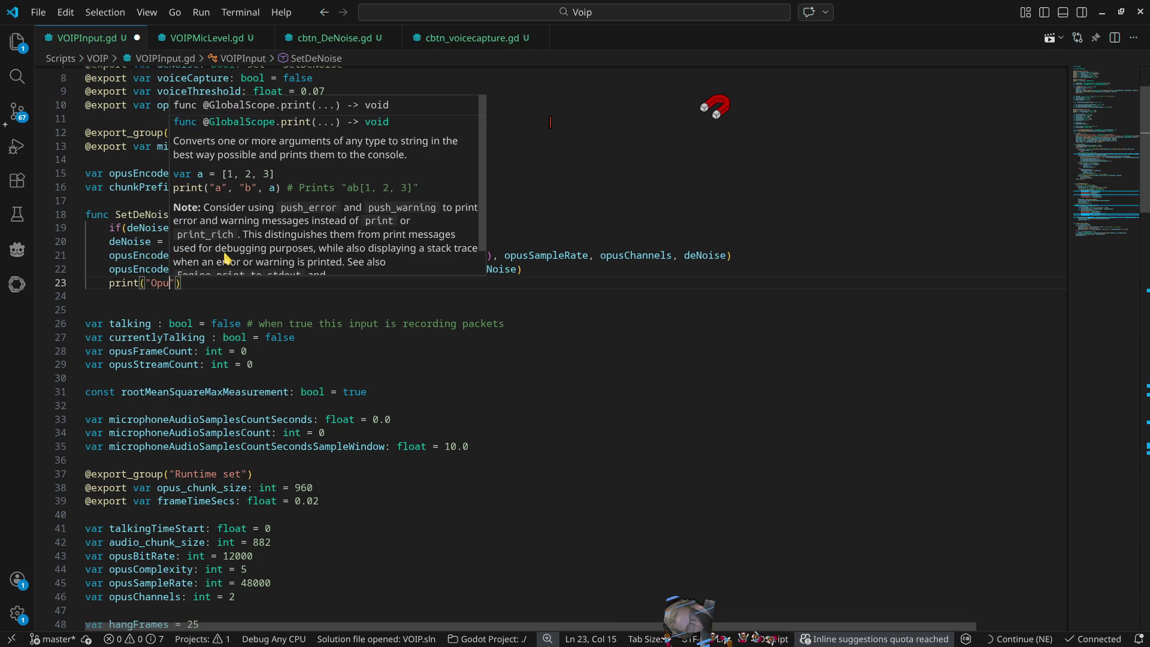
{"action": "type", "text": "en"}
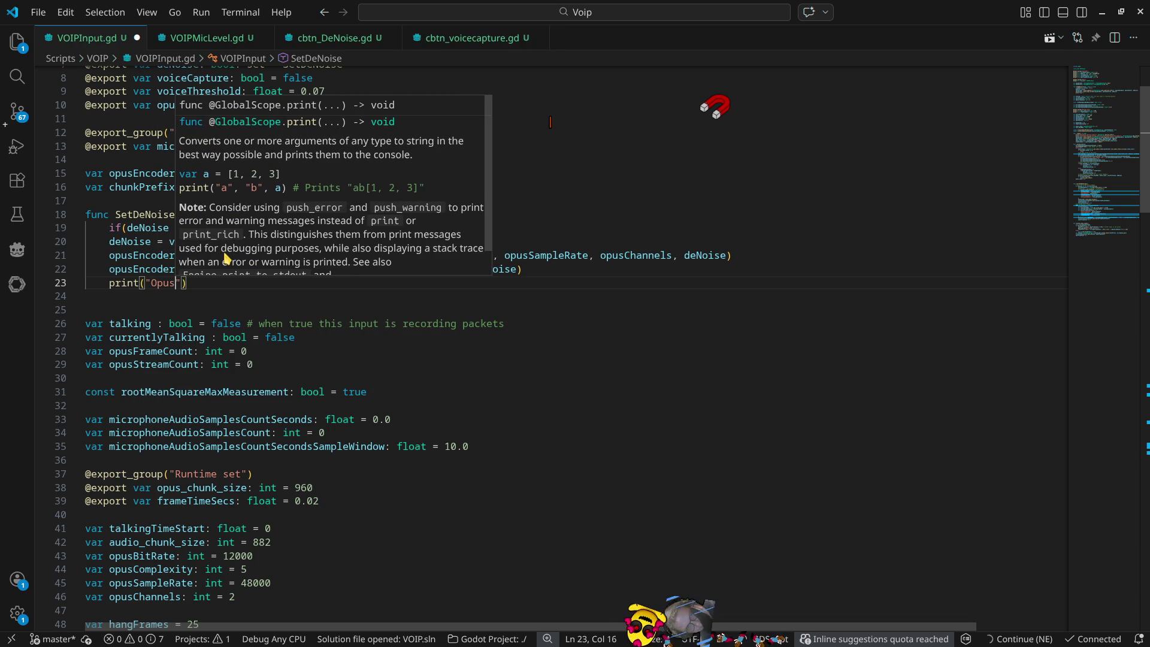
{"action": "type", "text": "coder re"}
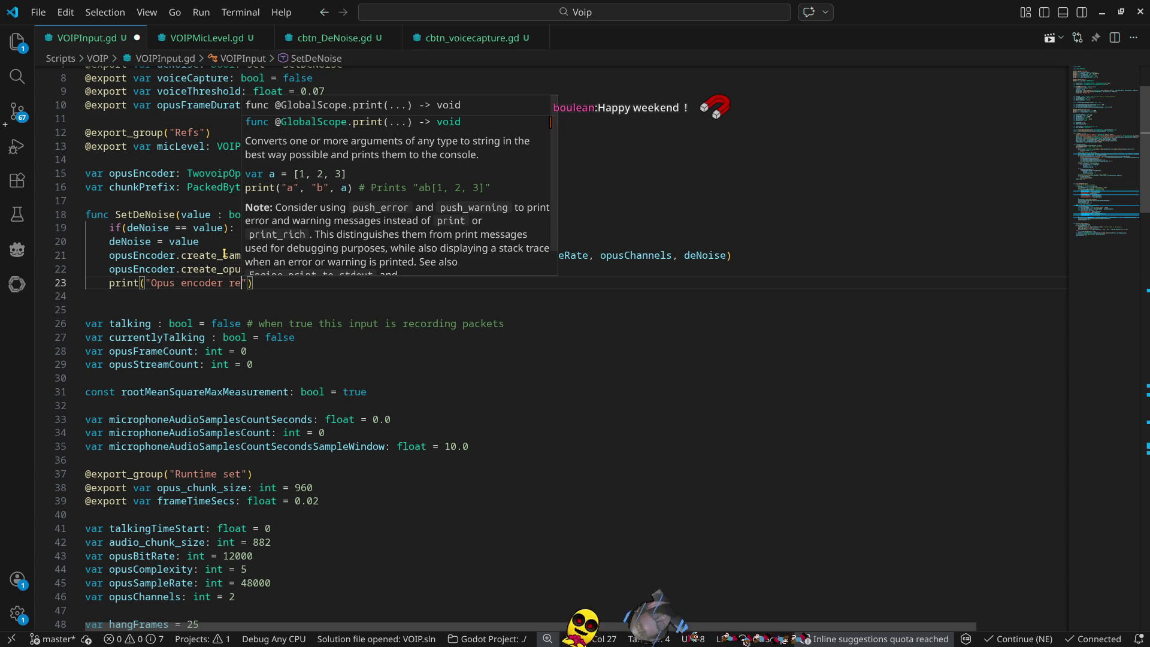
{"action": "type", "text": "built!"}
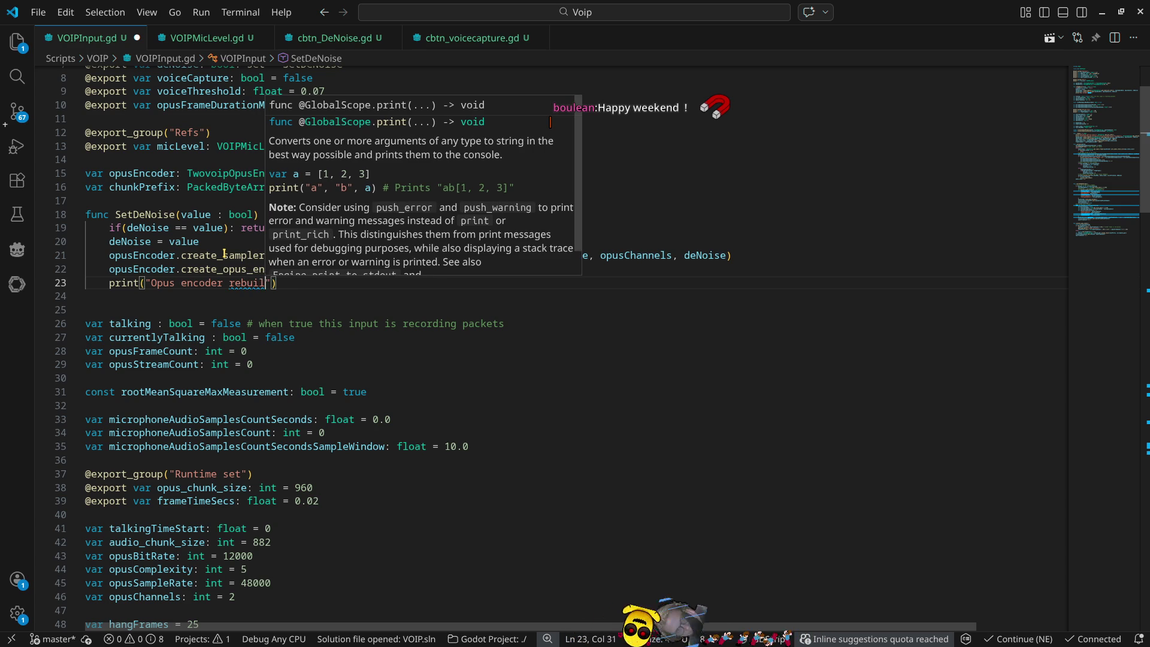
{"action": "key", "text": "Down"}
{"action": "key", "text": "Down"}
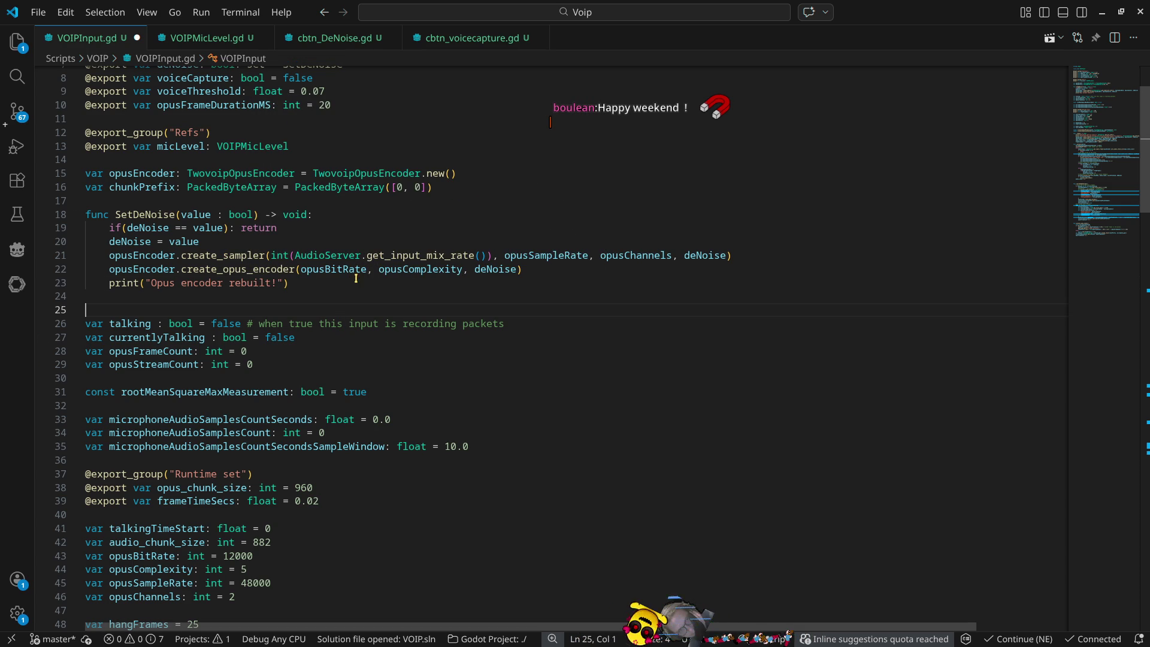
{"action": "key", "text": "Delete"}
Step: Cut the SetDeNoise function and paste it at the end of VOIPInput.gd
{"action": "mouse_move", "coordinate": [302, 285]}
{"action": "left_mouse_down"}
{"action": "mouse_move", "coordinate": [96, 228]}
{"action": "mouse_move", "coordinate": [85, 214]}
{"action": "left_mouse_up"}
{"action": "key", "text": "ctrl+c"}
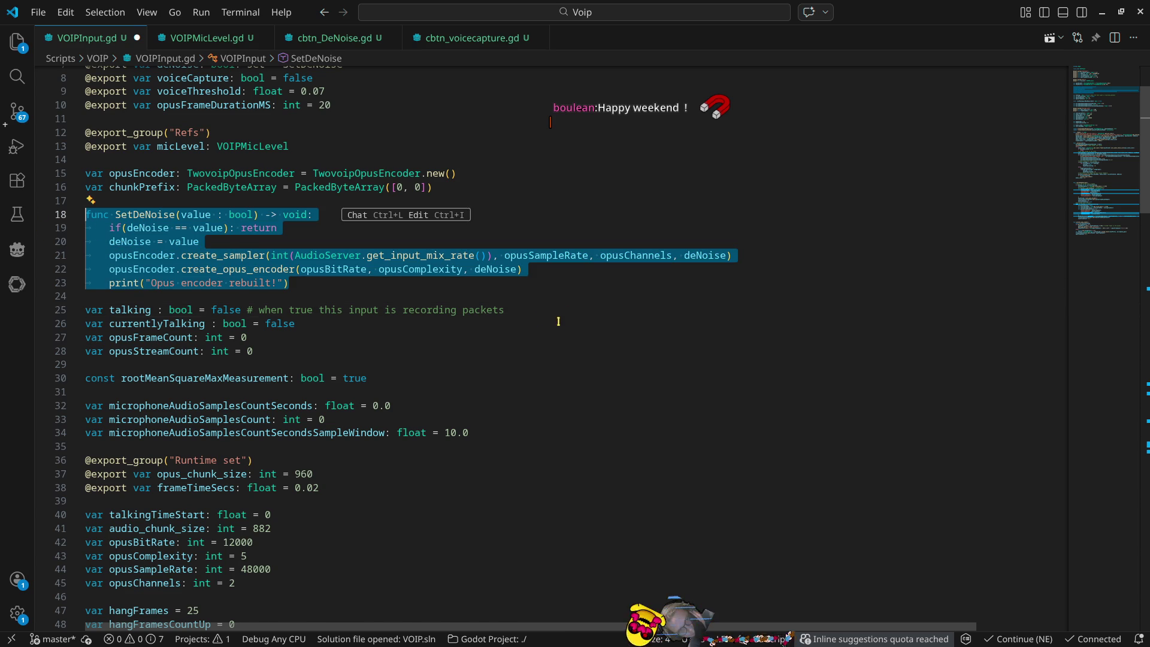
{"action": "key", "text": "Delete"}
{"action": "left_click_drag", "start_coordinate": [1109, 97], "coordinate": [1105, 253]}
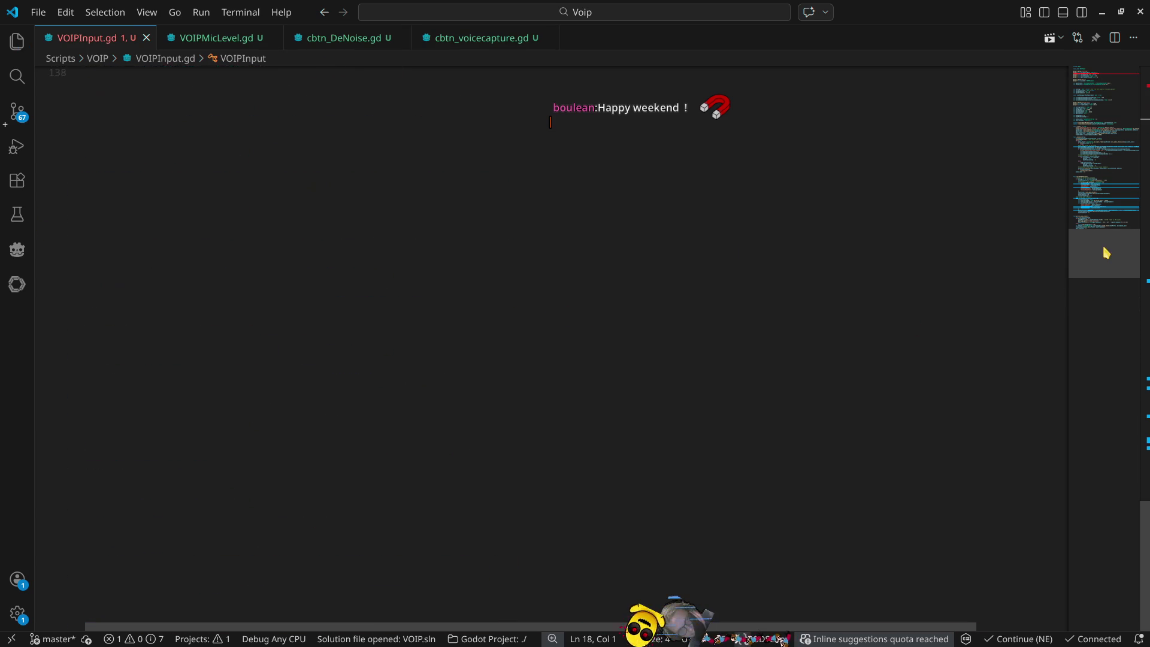
{"action": "scroll", "coordinate": [1106, 253], "scroll_direction": "up", "scroll_amount": 9}
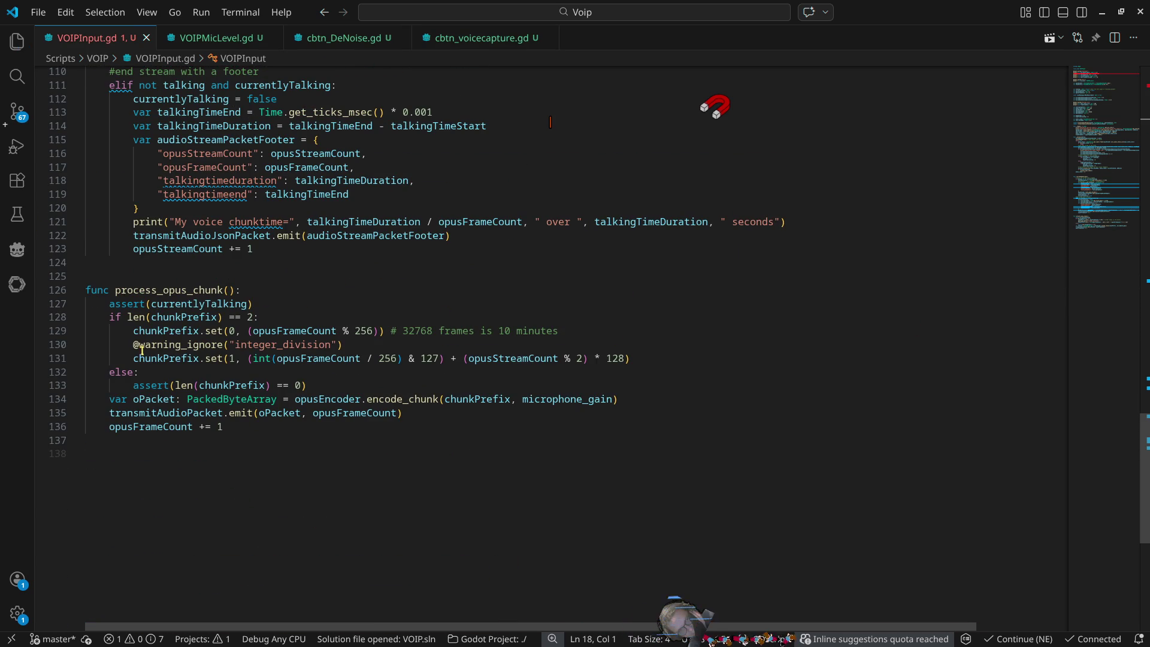
{"action": "left_click", "coordinate": [118, 450]}
{"action": "key", "text": "ctrl+v"}
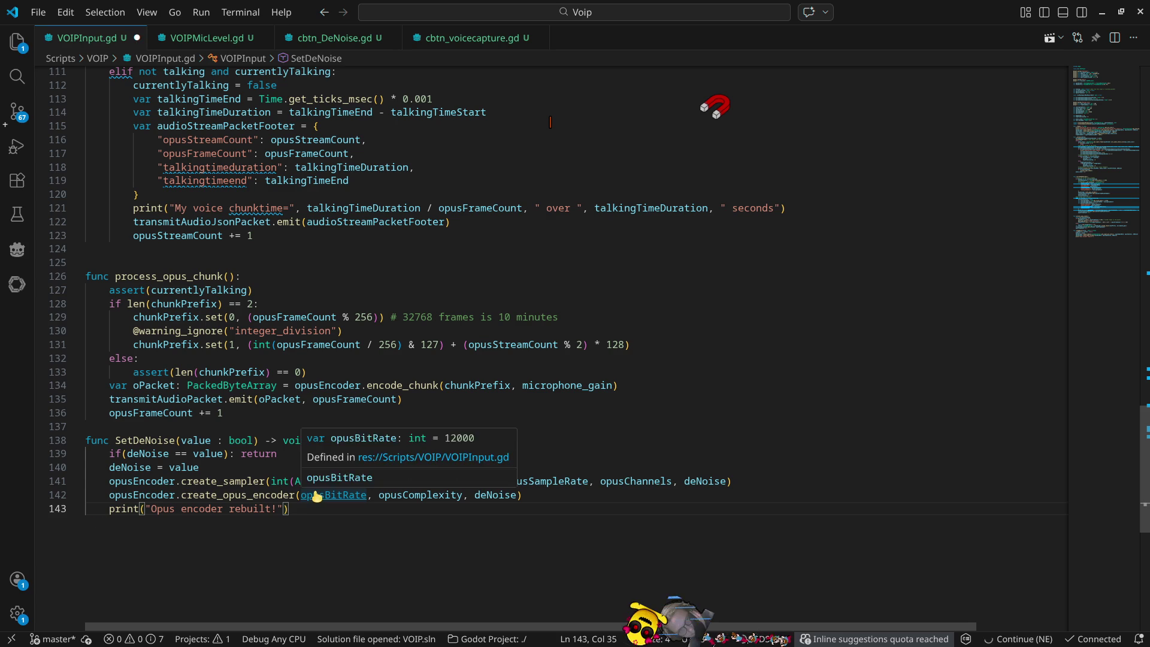
Step: Delete the leftover blank lines near the top of the script and return to Godot
{"action": "left_click", "coordinate": [1105, 87]}
{"action": "left_click", "coordinate": [148, 262]}
{"action": "key", "text": "Delete"}
{"action": "key", "text": "Delete"}
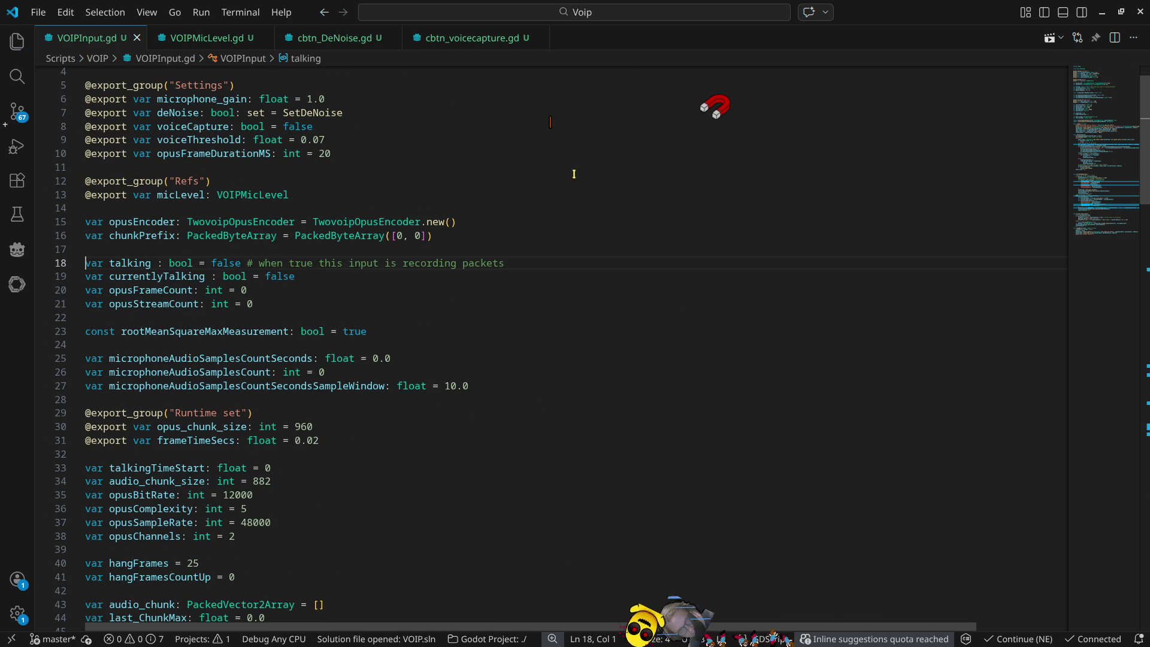
{"action": "left_click", "coordinate": [1102, 12]}
Step: Run the VOIP demo, place the two instances side by side, host in the right one and join from the left
{"action": "left_click", "coordinate": [960, 29]}
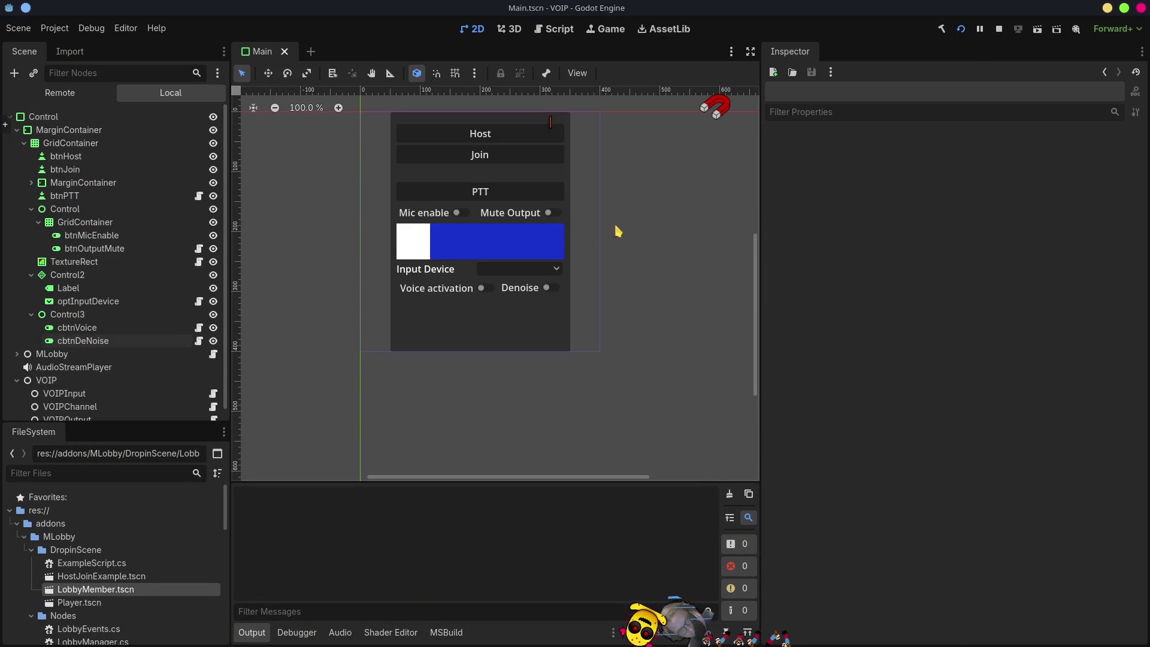
{"action": "left_click_drag", "start_coordinate": [562, 190], "coordinate": [257, 162]}
{"action": "left_click_drag", "start_coordinate": [548, 202], "coordinate": [688, 161]}
{"action": "left_click", "coordinate": [715, 191]}
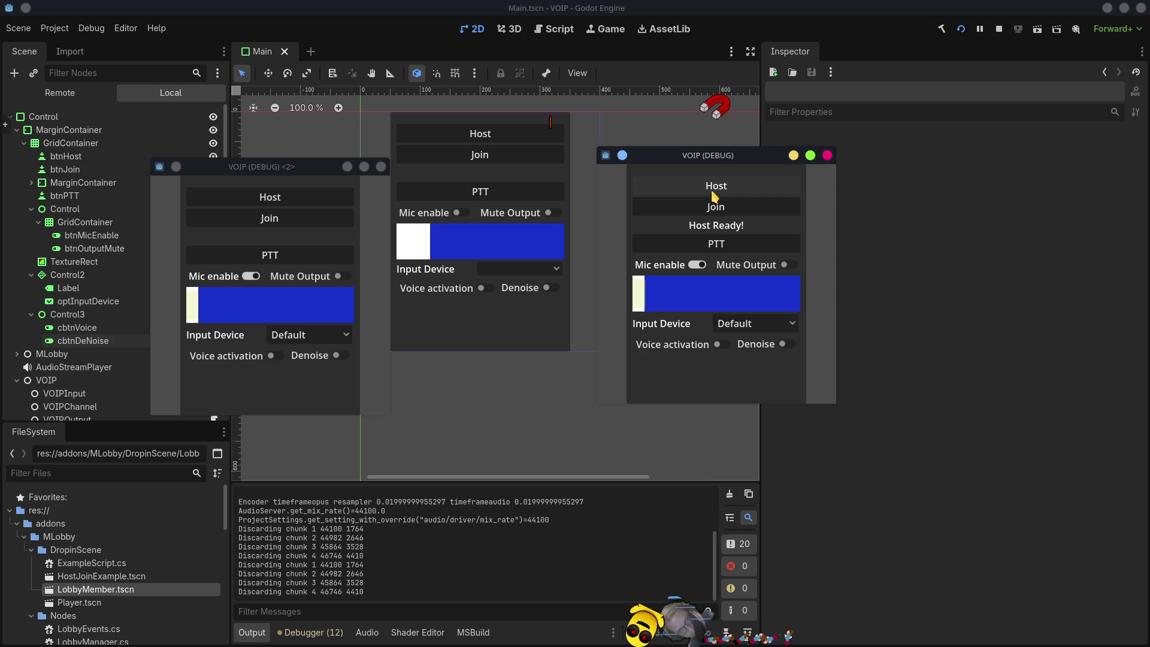
{"action": "left_click", "coordinate": [289, 219]}
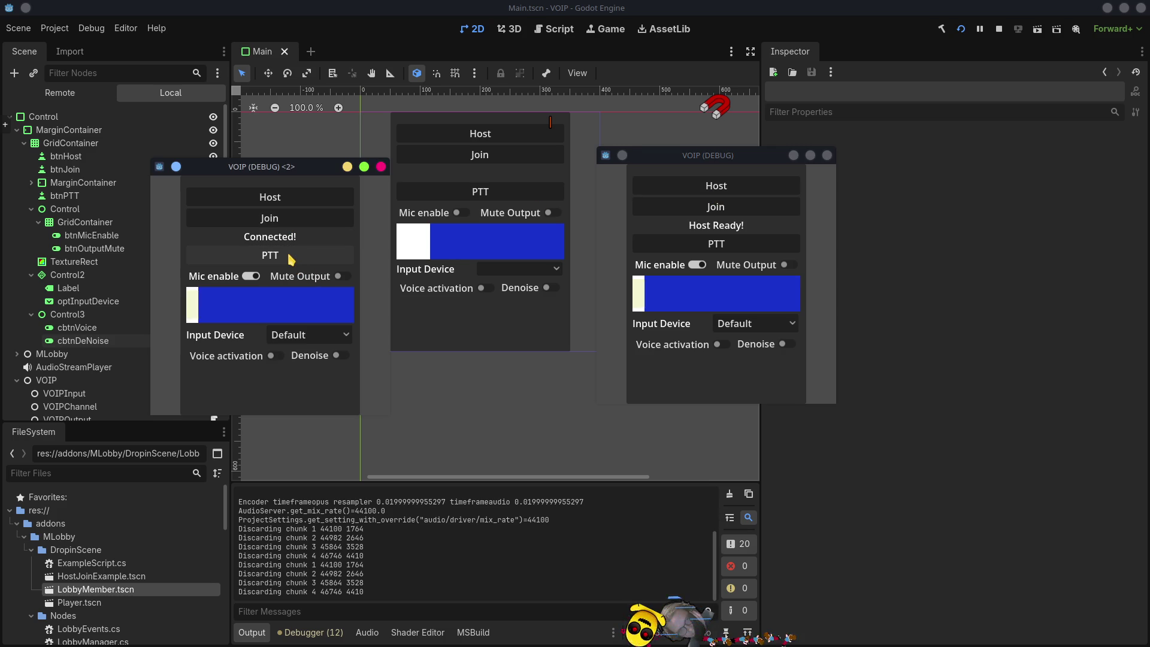
Step: Test push-to-talk twice, enable voice activation on the client, and mute the host's output
{"action": "left_click", "coordinate": [290, 257]}
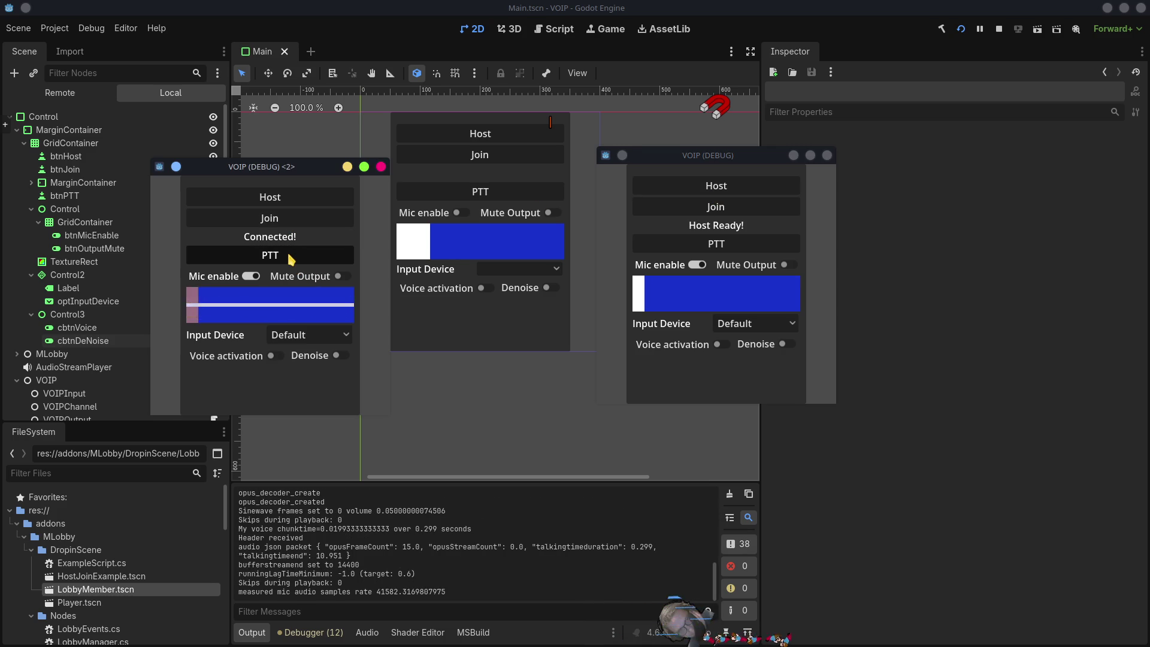
{"action": "left_click", "coordinate": [290, 257]}
{"action": "left_click", "coordinate": [290, 256]}
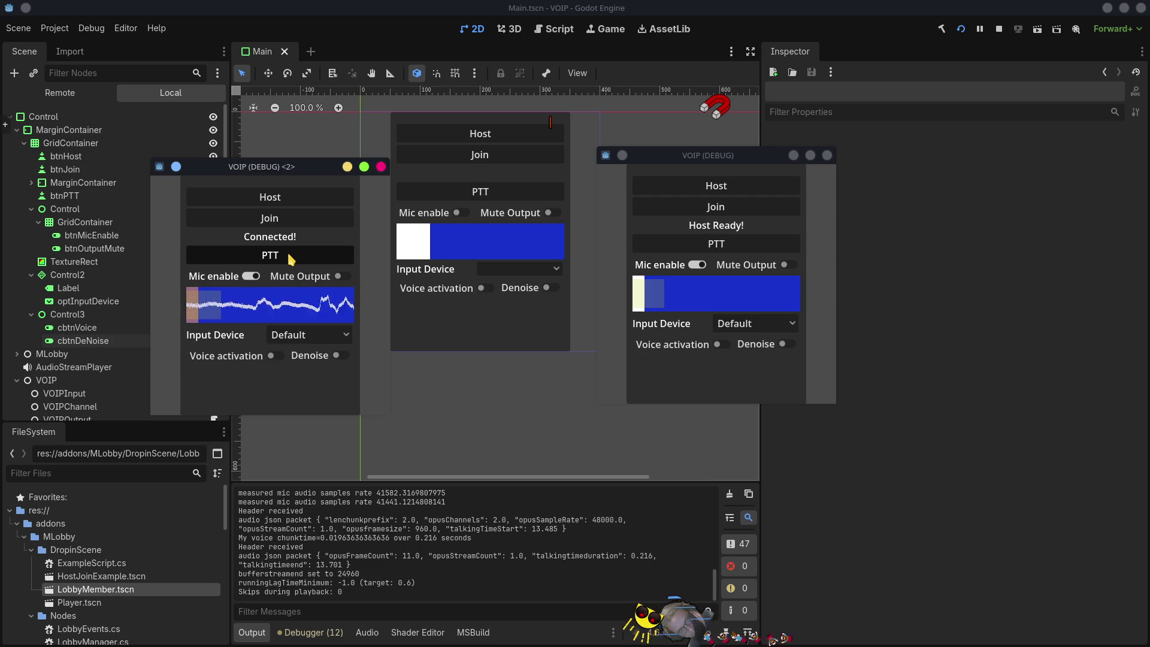
{"action": "left_click", "coordinate": [289, 258]}
{"action": "left_click", "coordinate": [276, 356]}
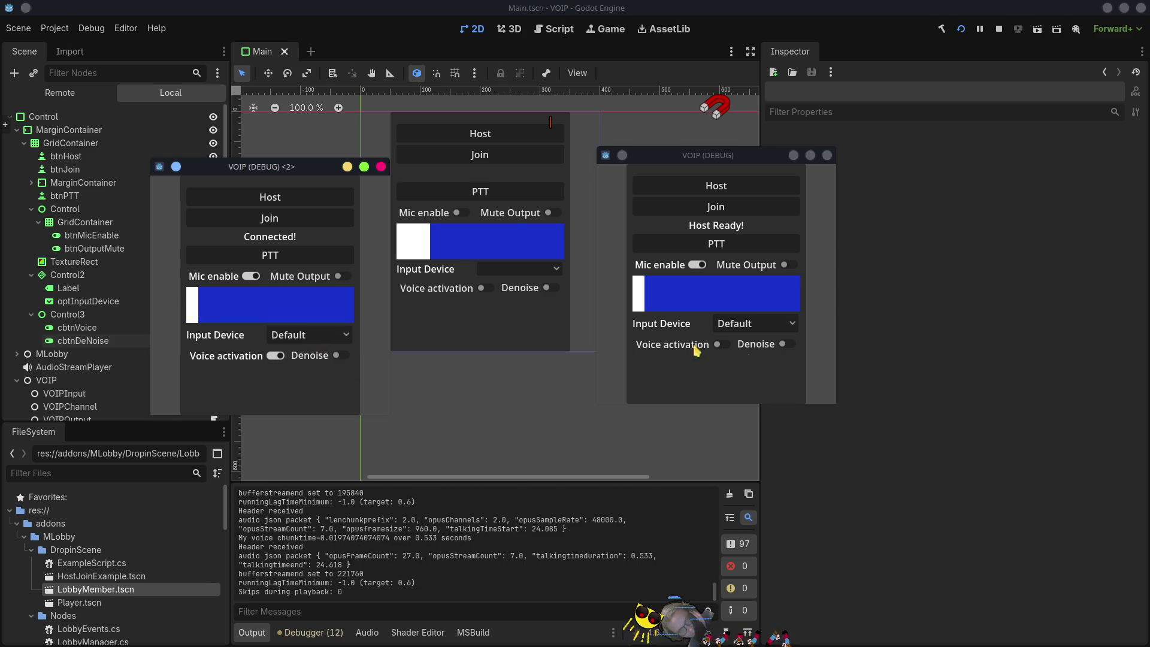
{"action": "left_click", "coordinate": [786, 264]}
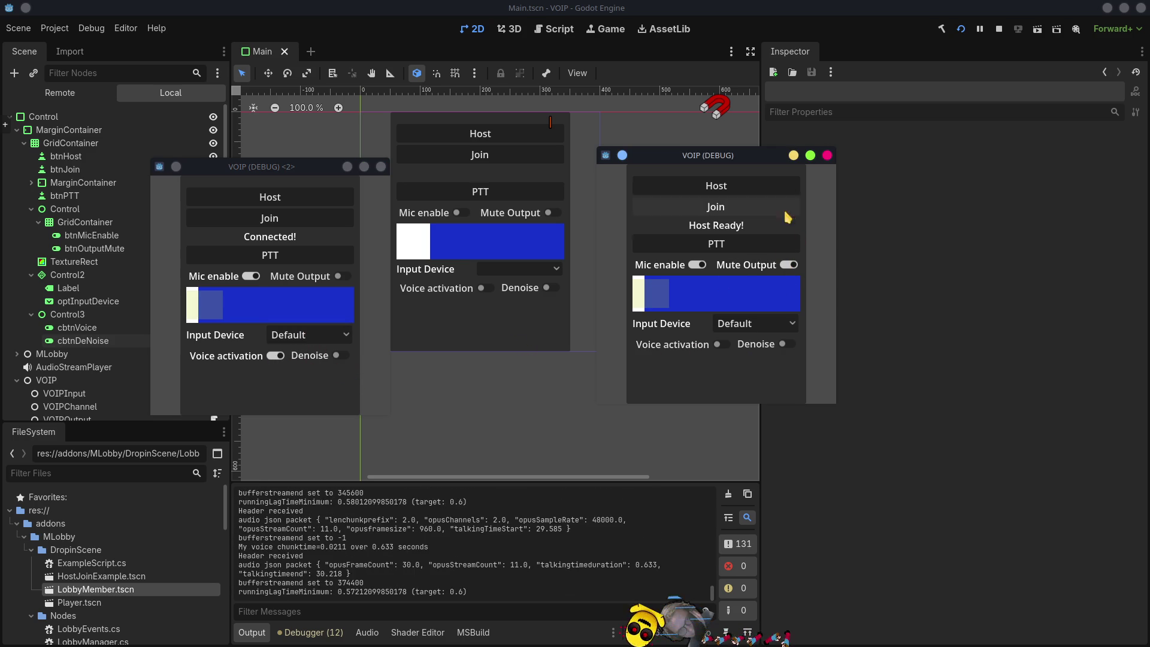
Step: Unmute the host, toggle its voice activation on and off, and turn voice activation off on the client
{"action": "left_click", "coordinate": [786, 264]}
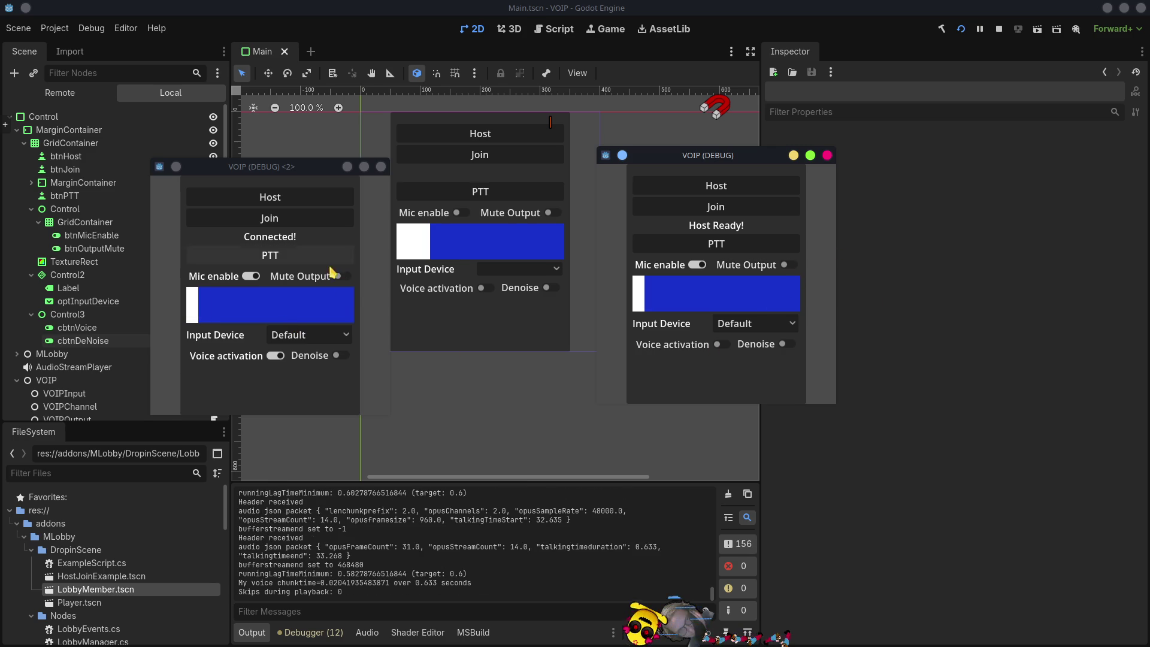
{"action": "left_click", "coordinate": [721, 346]}
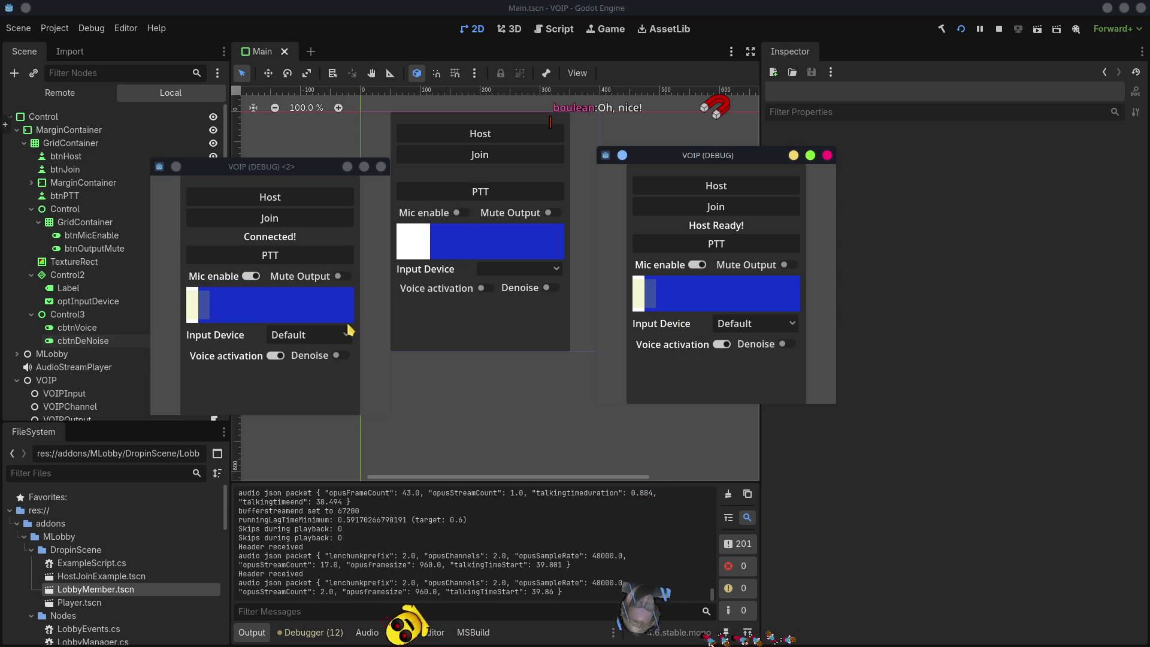
{"action": "left_click", "coordinate": [722, 345]}
{"action": "left_click", "coordinate": [275, 355]}
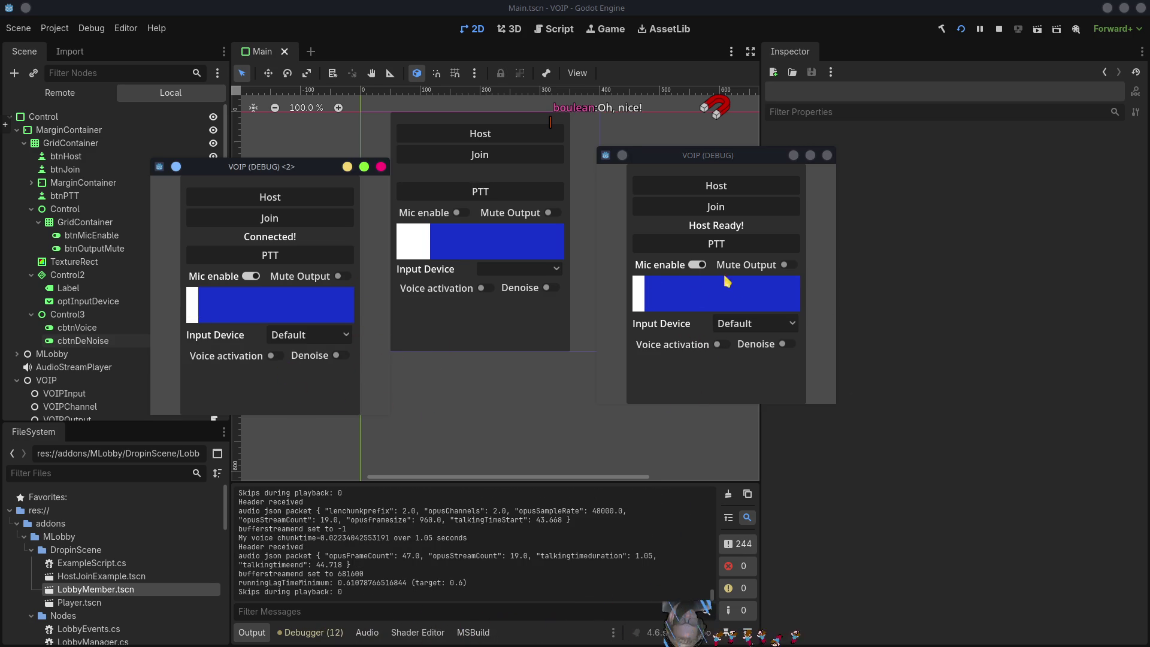
Step: Test push-to-talk several times in the left instance, then stop the running project
{"action": "left_click", "coordinate": [277, 255]}
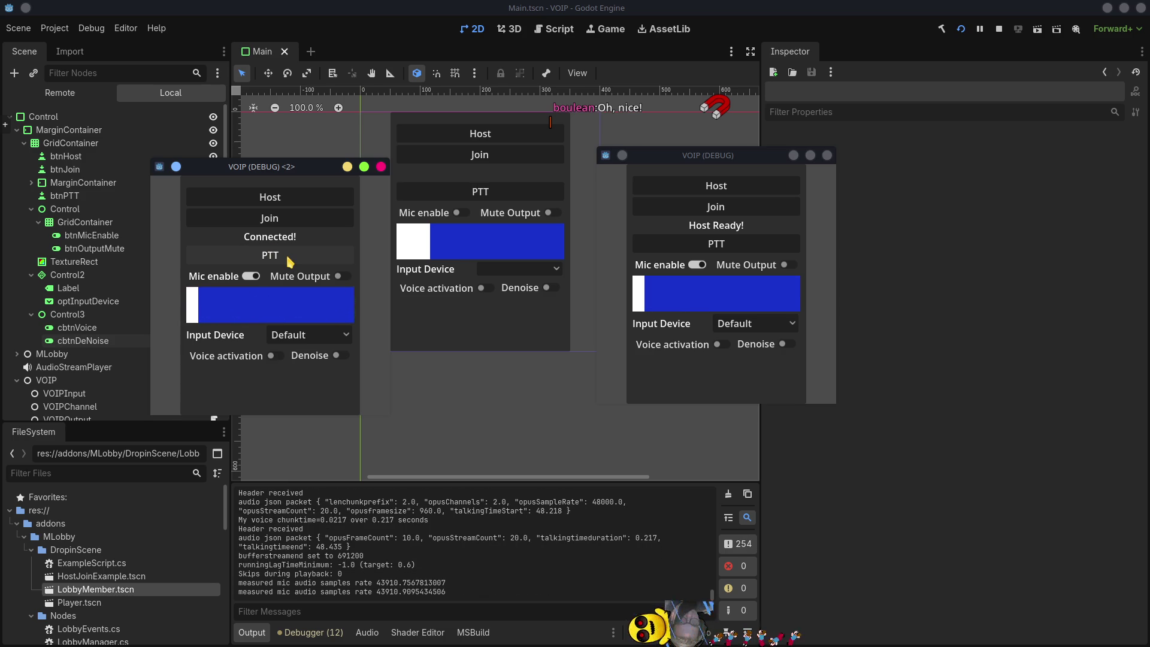
{"action": "left_click", "coordinate": [289, 258]}
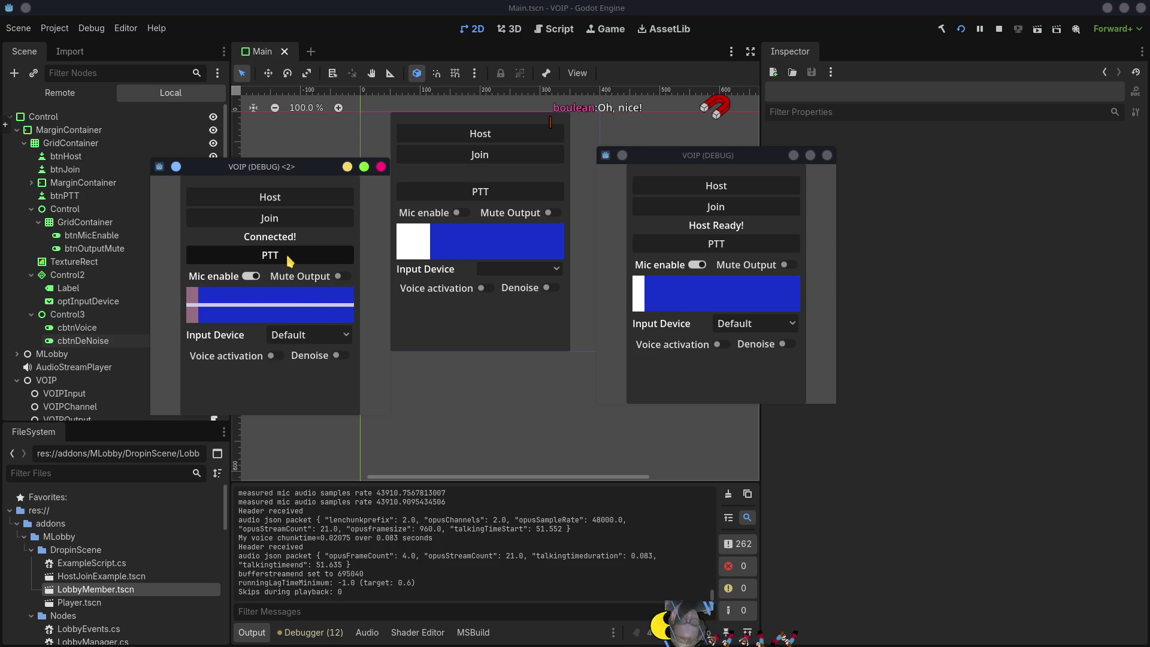
{"action": "left_click_drag", "start_coordinate": [289, 259], "coordinate": [289, 258]}
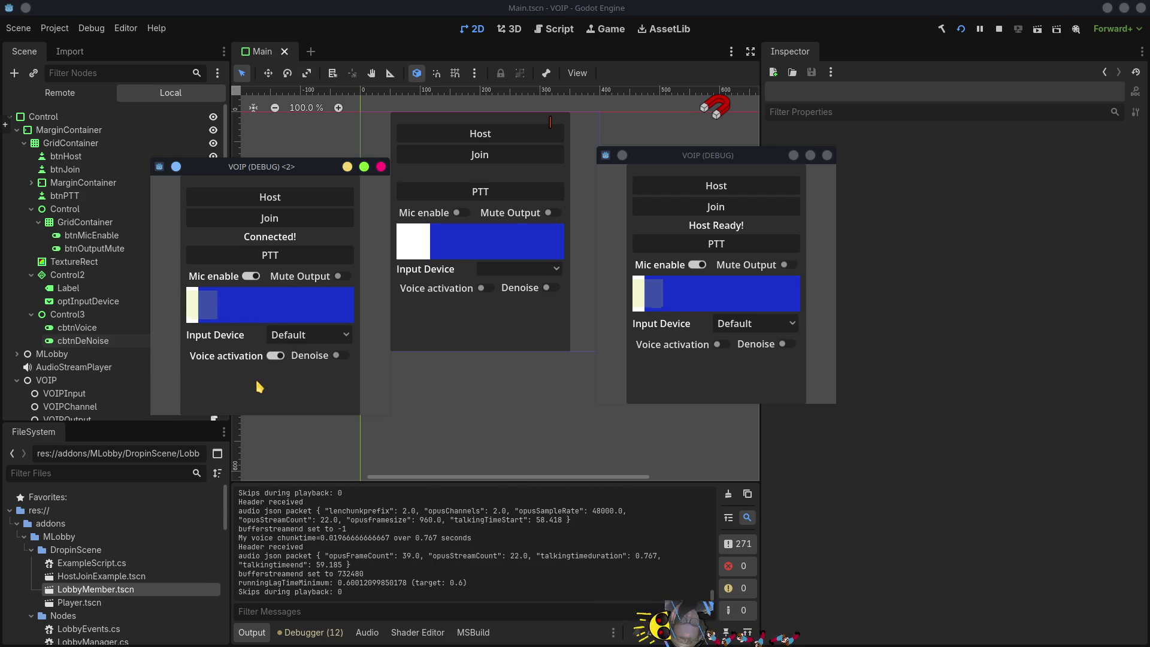
{"action": "left_click", "coordinate": [272, 253]}
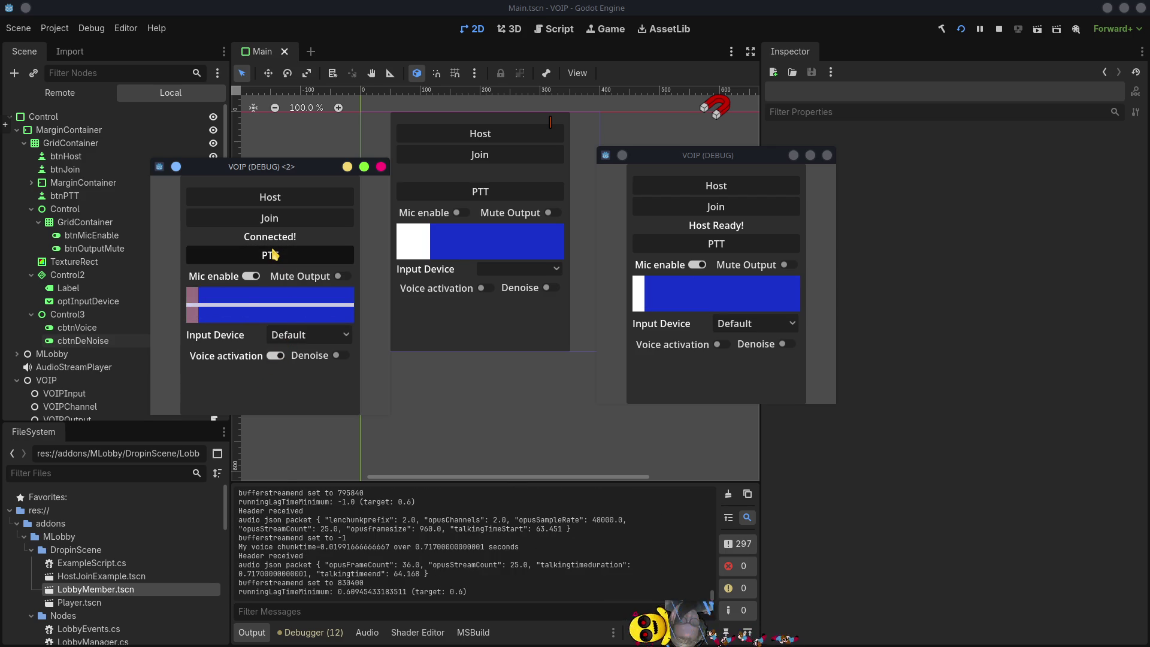
{"action": "left_click", "coordinate": [271, 254]}
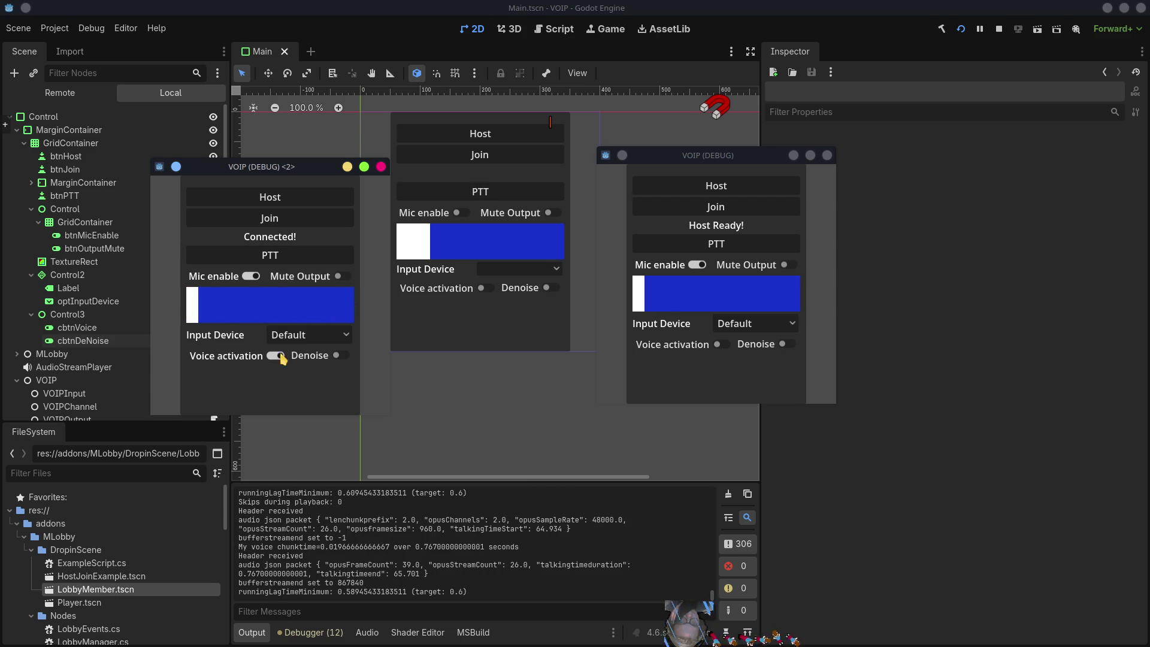
{"action": "left_click", "coordinate": [279, 258]}
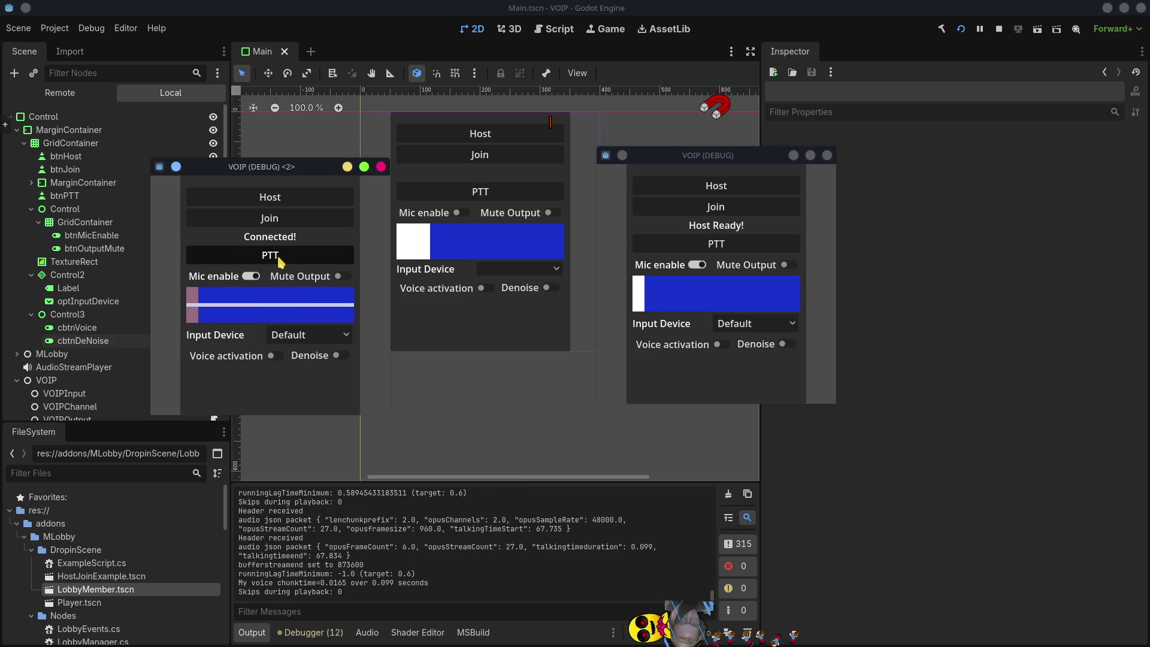
{"action": "left_click", "coordinate": [278, 258]}
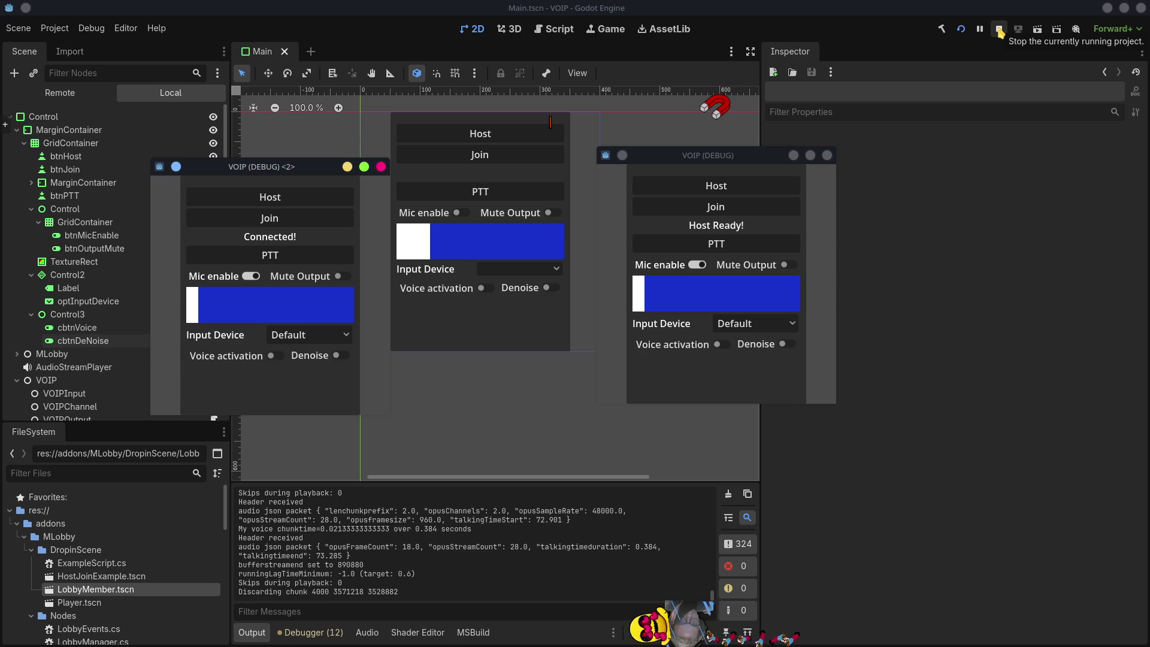
{"action": "left_click", "coordinate": [999, 31]}
Step: Add an if(voiceCapture) check below the voice-detection comment in VOIPInput.gd
{"action": "key", "text": "alt+Tab"}
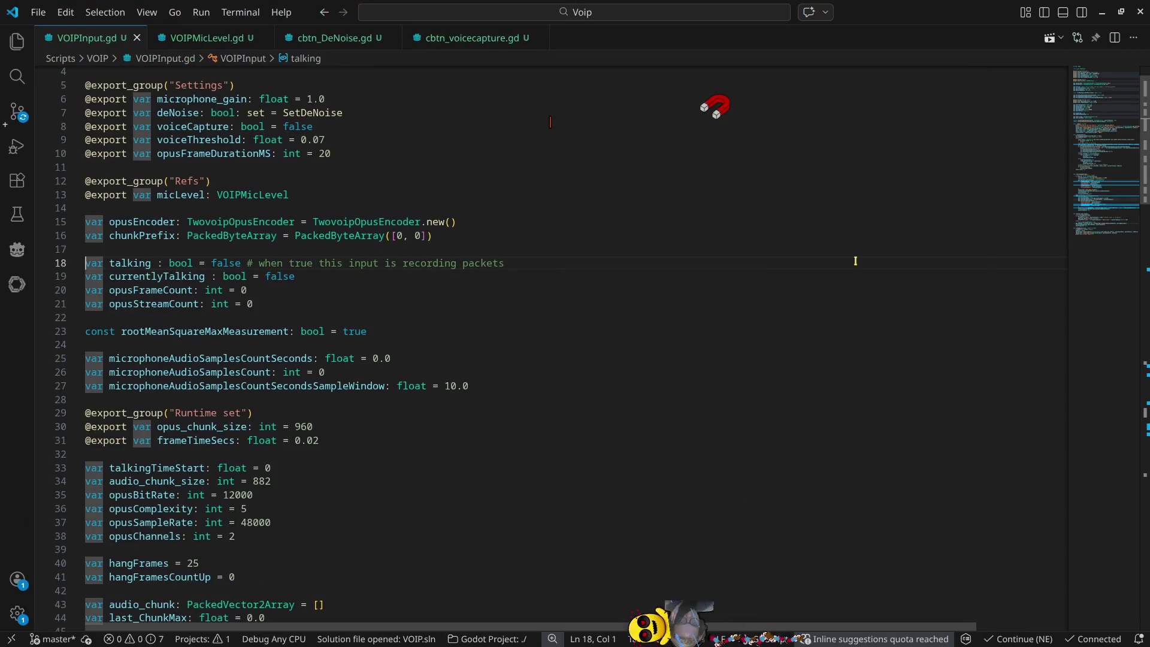
{"action": "scroll", "coordinate": [602, 396], "scroll_direction": "down", "scroll_amount": 19}
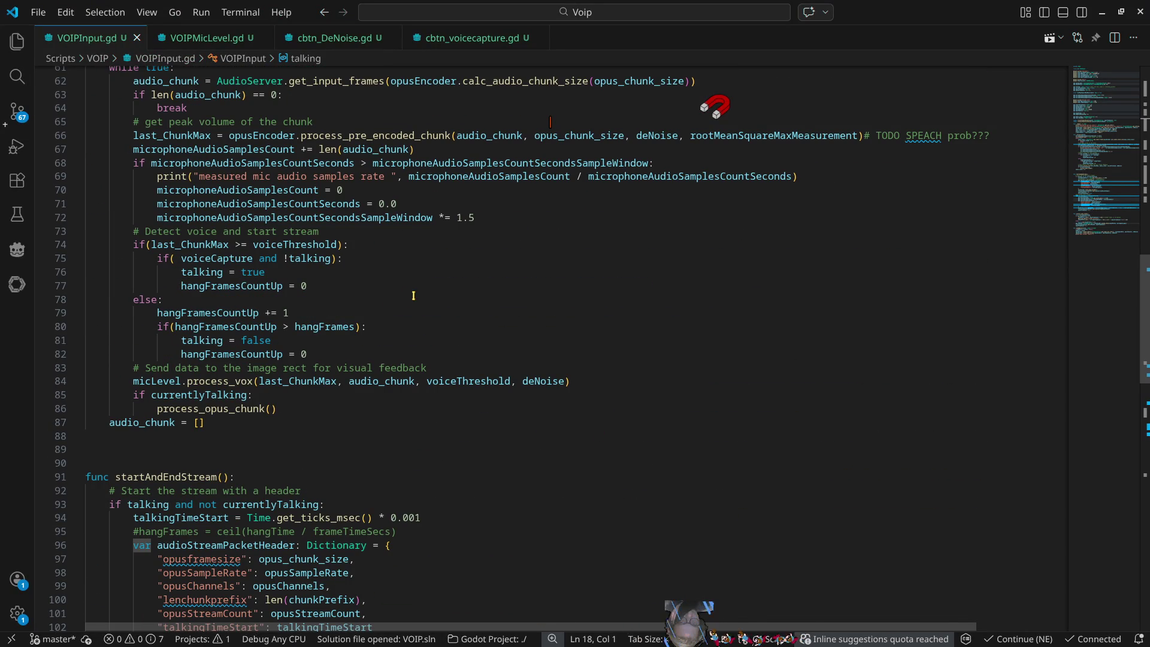
{"action": "left_click", "coordinate": [345, 228]}
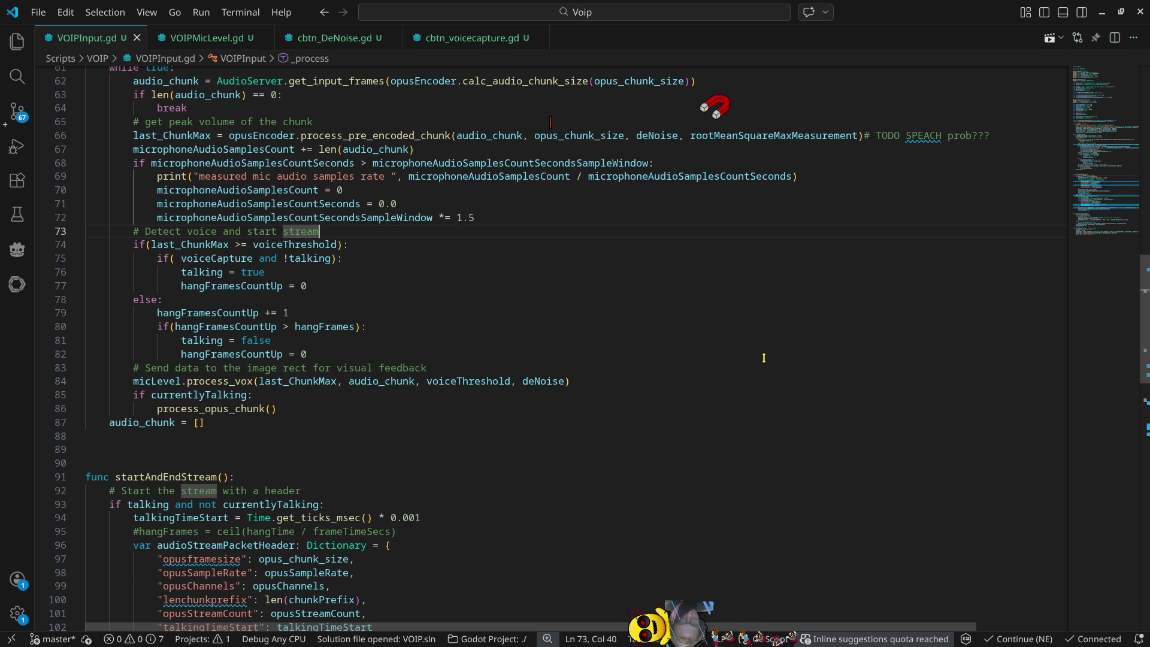
{"action": "key", "text": "Return"}
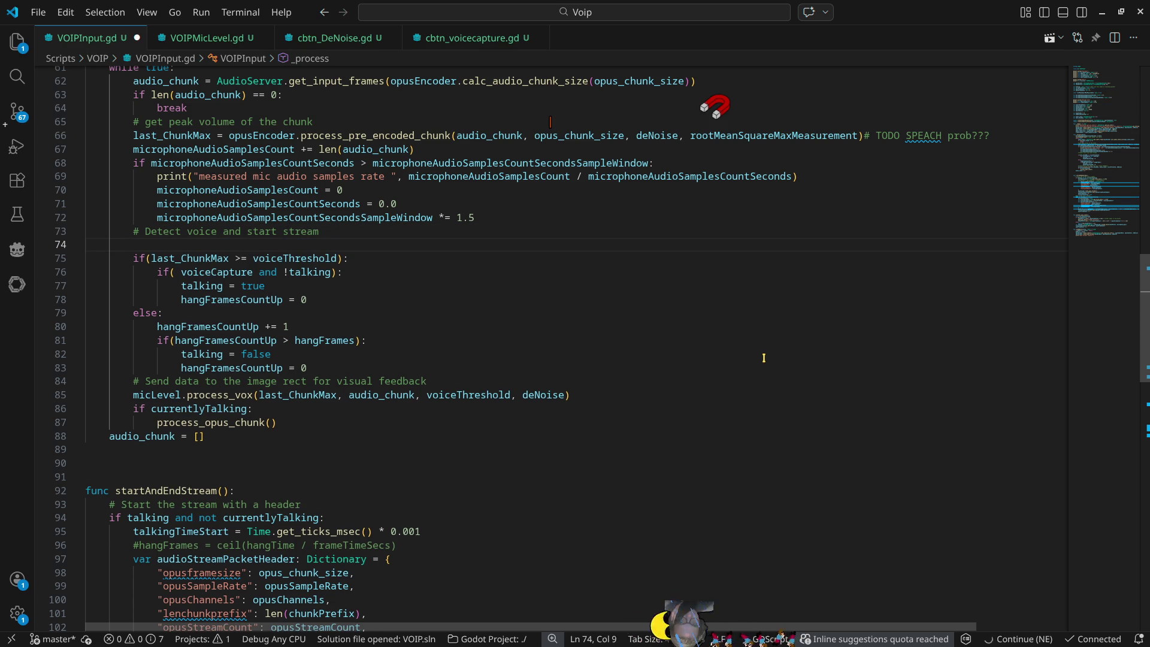
{"action": "type", "text": "if"}
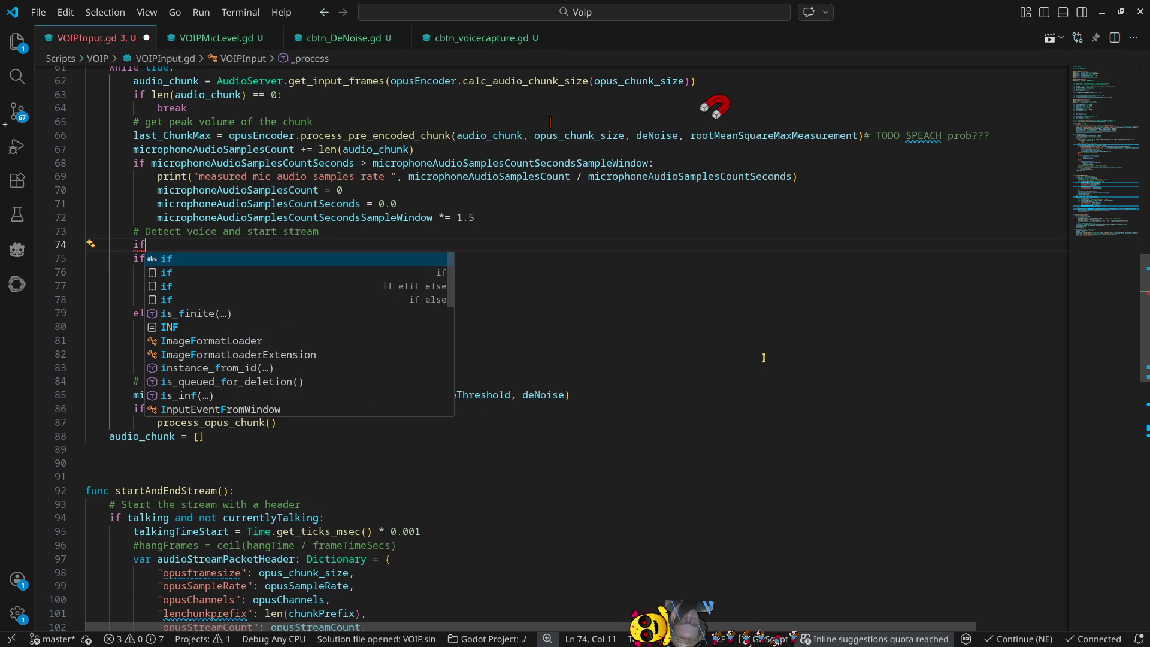
{"action": "type", "text": "(voic"}
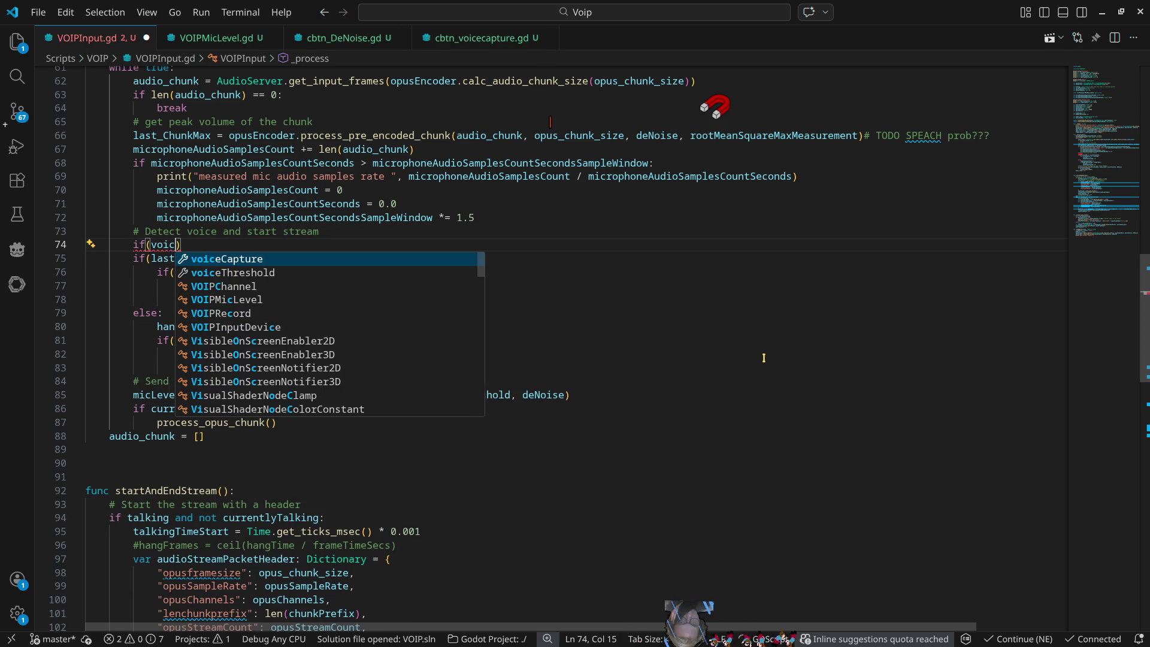
{"action": "key", "text": "Tab"}
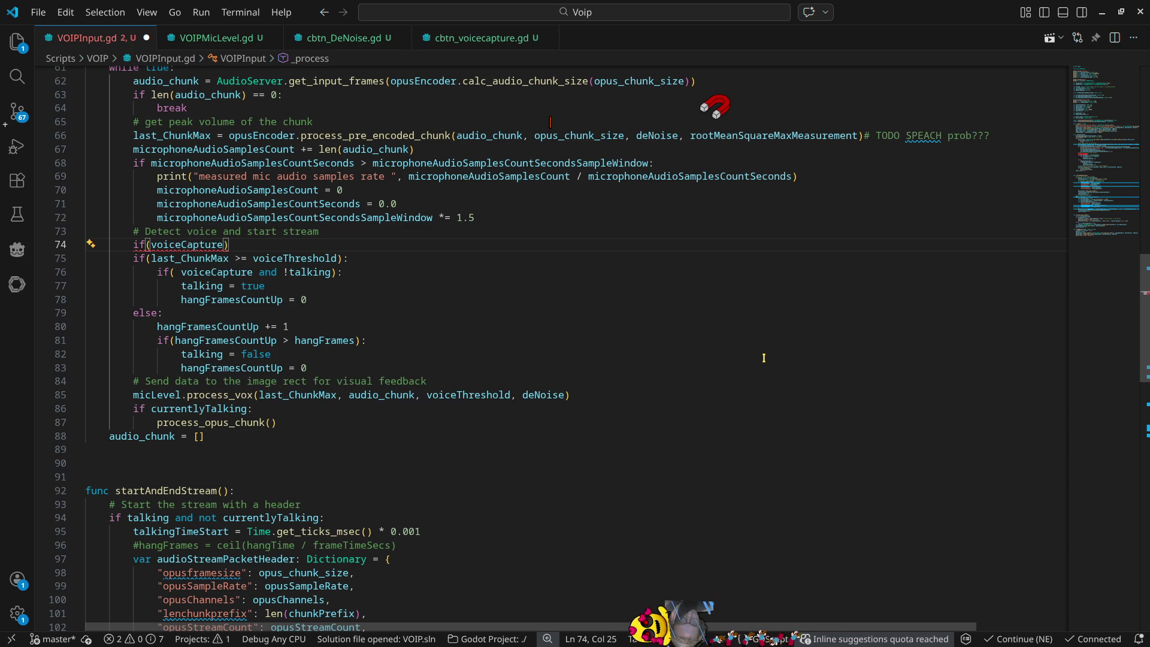
{"action": "key", "text": "Return"}
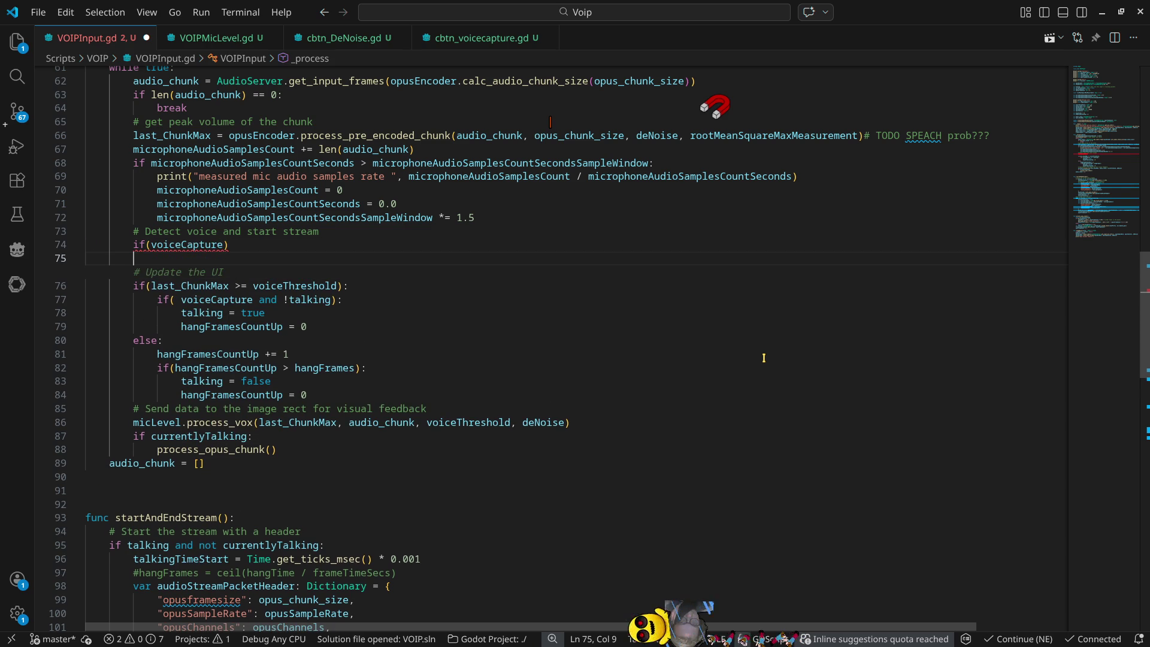
{"action": "key", "text": "Delete"}
Step: Outdent the voiceThreshold check one level and indent lines 76–83 beneath it
{"action": "key", "text": "Up"}
{"action": "key", "text": "End"}
{"action": "key", "text": "Down"}
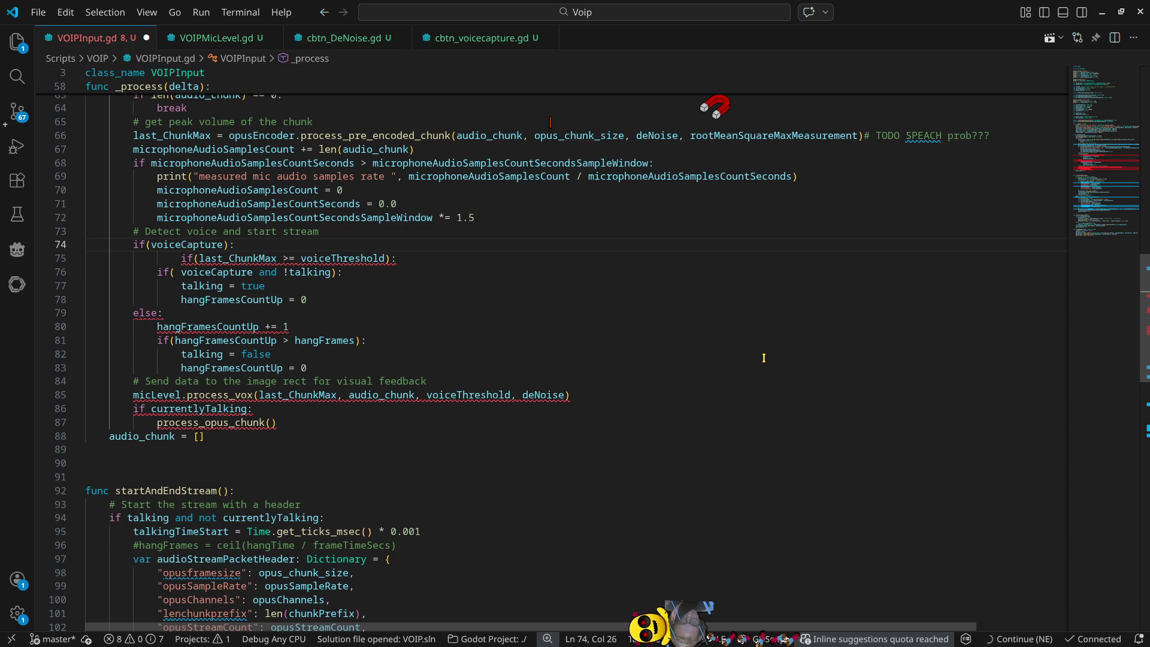
{"action": "key", "text": "Home"}
{"action": "key", "text": "BackSpace"}
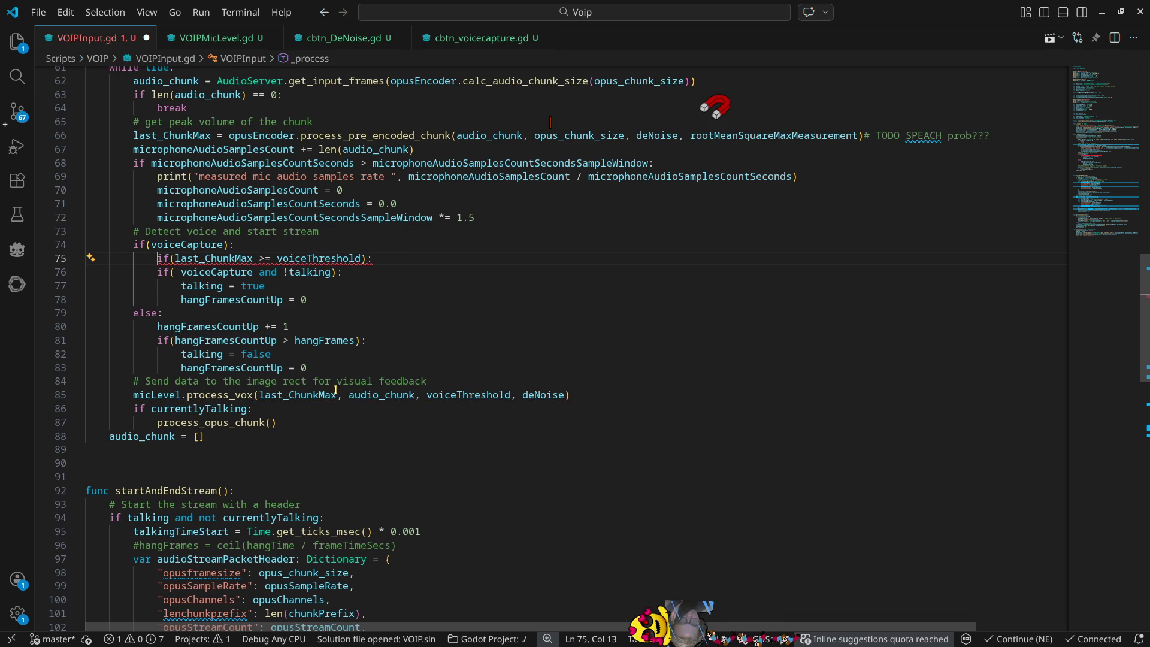
{"action": "mouse_move", "coordinate": [320, 362]}
{"action": "left_mouse_down"}
{"action": "mouse_move", "coordinate": [179, 353]}
{"action": "mouse_move", "coordinate": [156, 272]}
{"action": "left_mouse_up"}
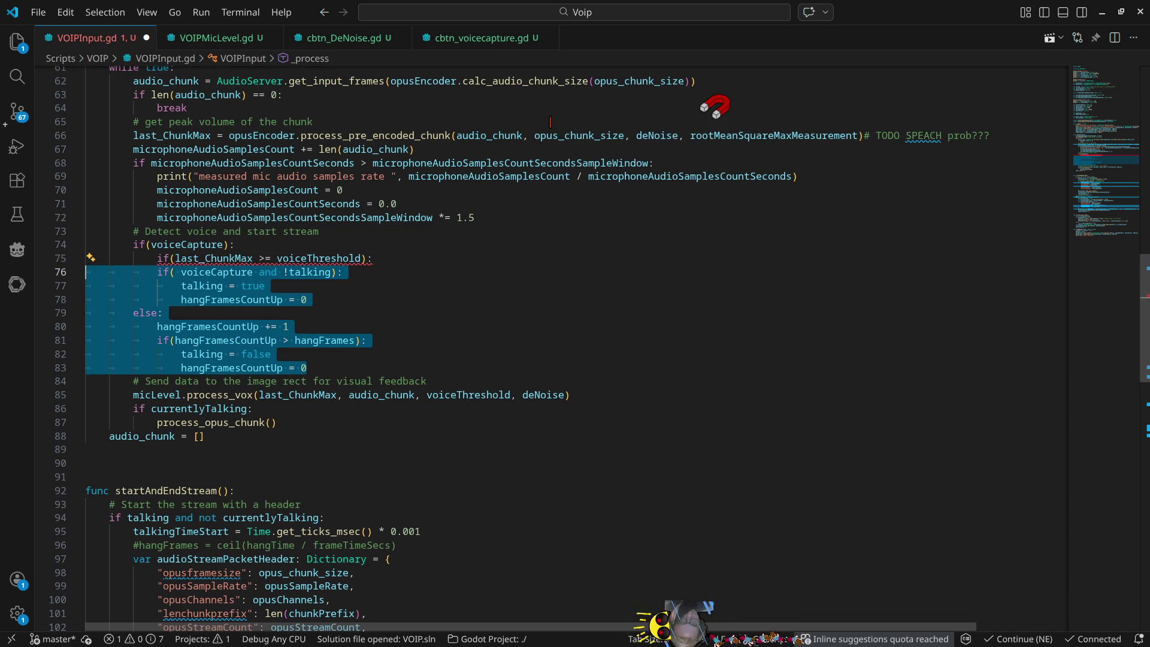
{"action": "key", "text": "Tab"}
Step: Save VOIPInput.gd, return to Godot and run the VOIP project
{"action": "left_click", "coordinate": [584, 302]}
{"action": "key", "text": "ctrl+s"}
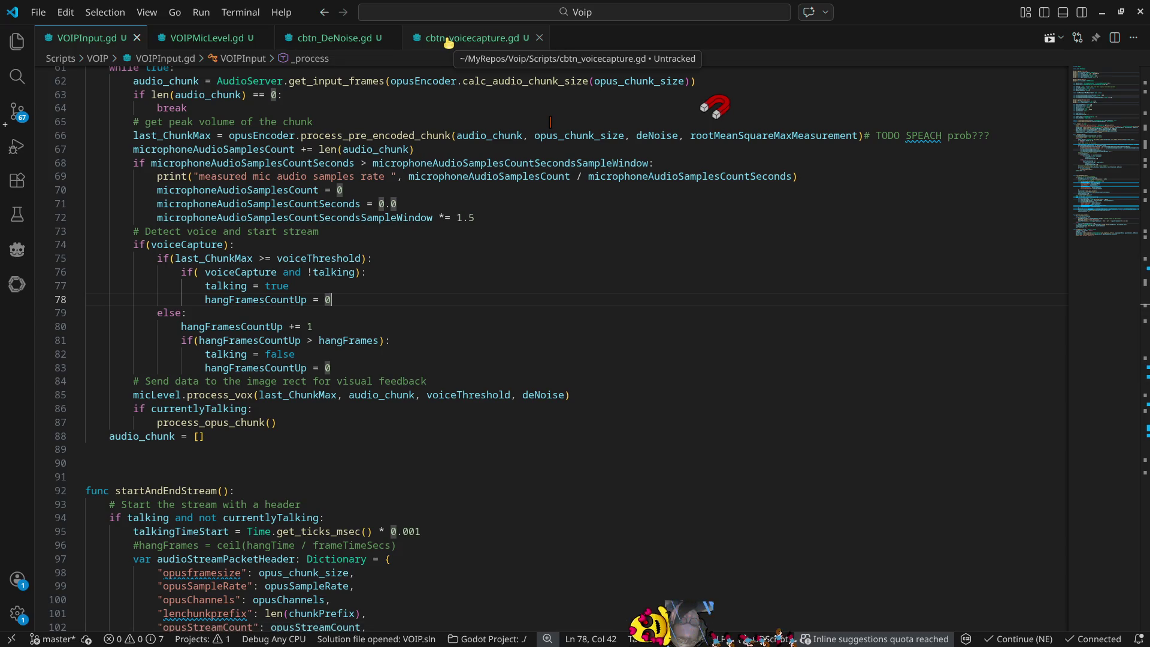
{"action": "left_click", "coordinate": [1107, 13]}
{"action": "left_click", "coordinate": [960, 29]}
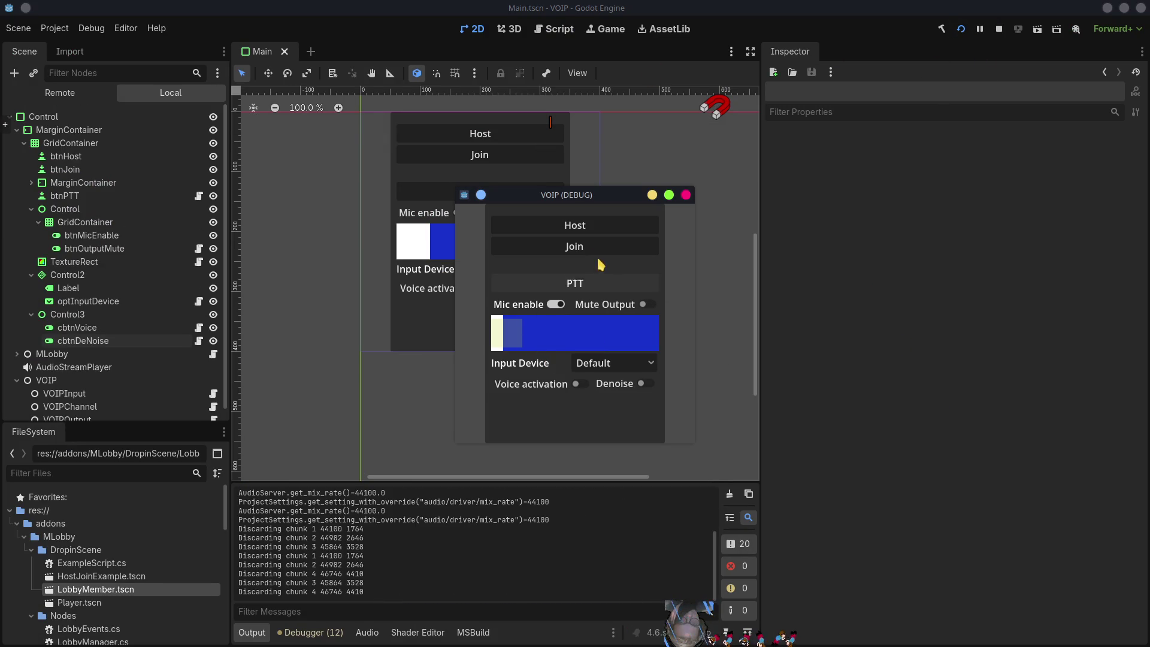
Step: Host in the second window, join from the first, and test push-to-talk in each
{"action": "left_click_drag", "start_coordinate": [579, 194], "coordinate": [299, 205]}
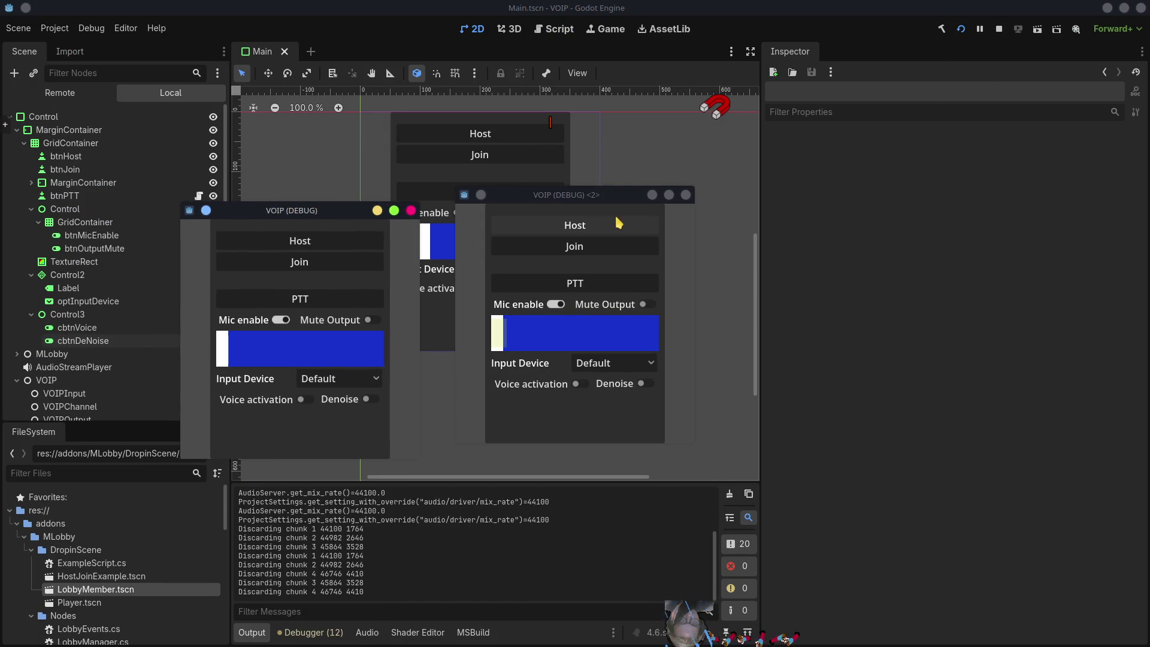
{"action": "left_click", "coordinate": [584, 226]}
{"action": "left_click", "coordinate": [321, 270]}
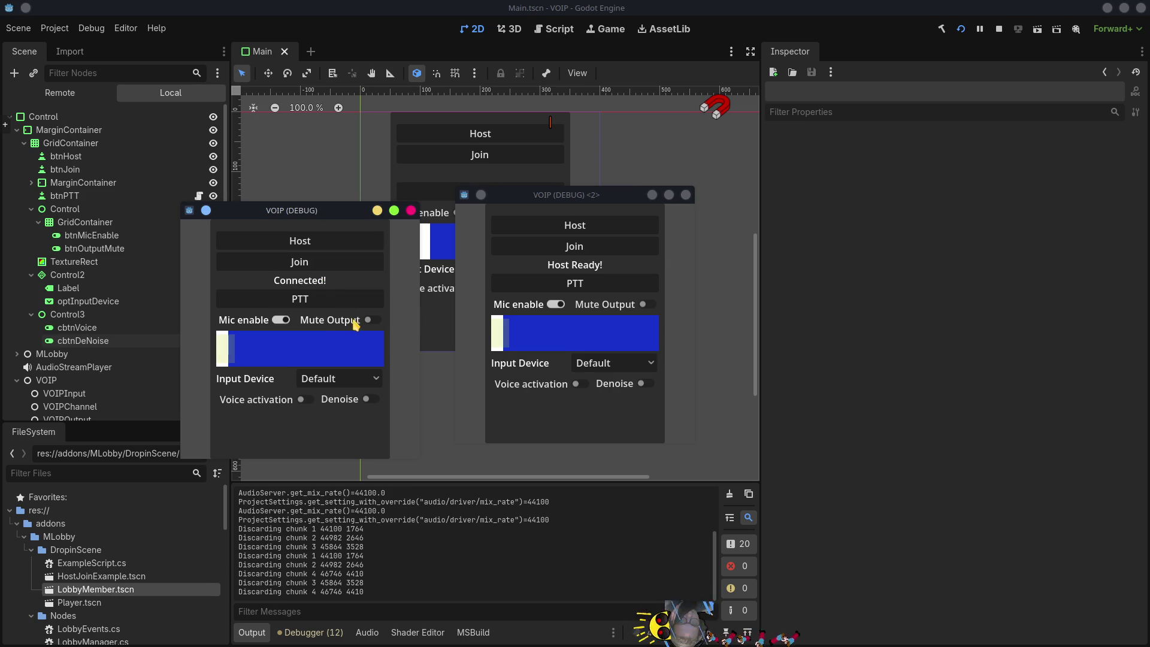
{"action": "left_click", "coordinate": [322, 301]}
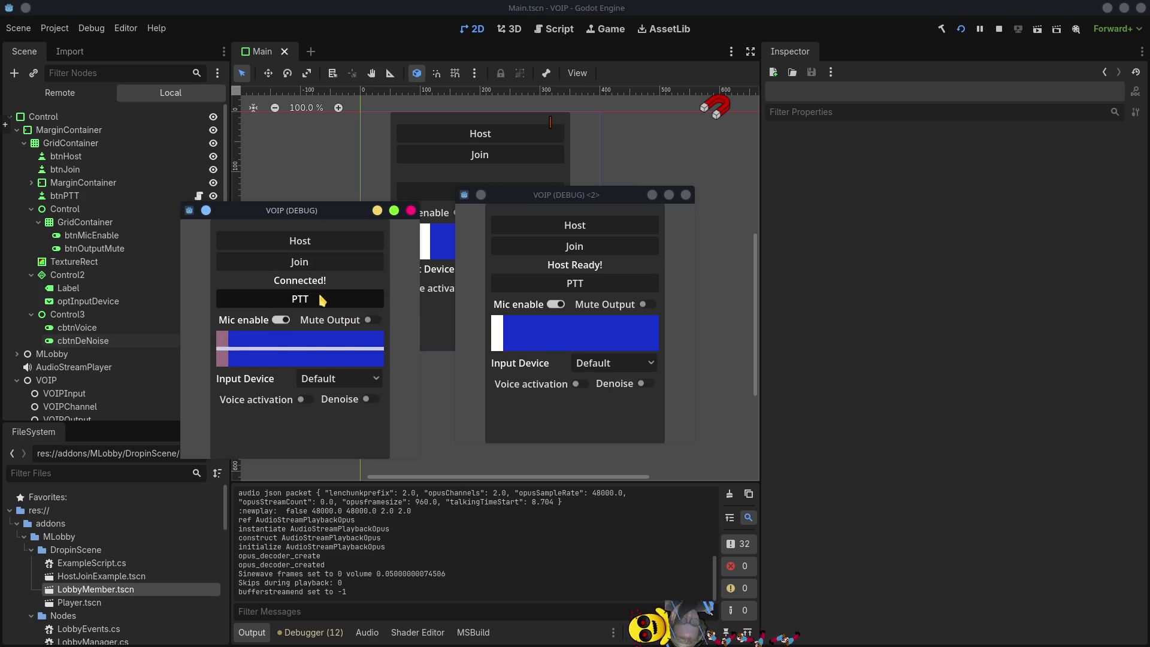
{"action": "left_click", "coordinate": [580, 282]}
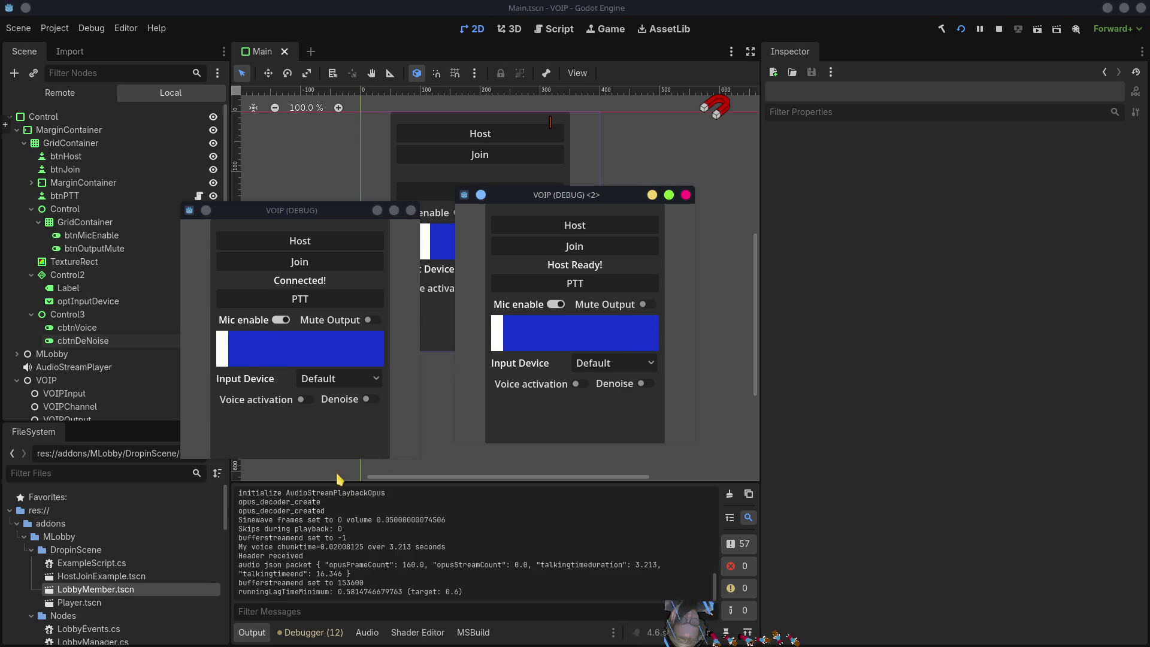
Step: Turn on voice activation in the first window, transmit, then enable Denoise there
{"action": "left_click", "coordinate": [305, 399]}
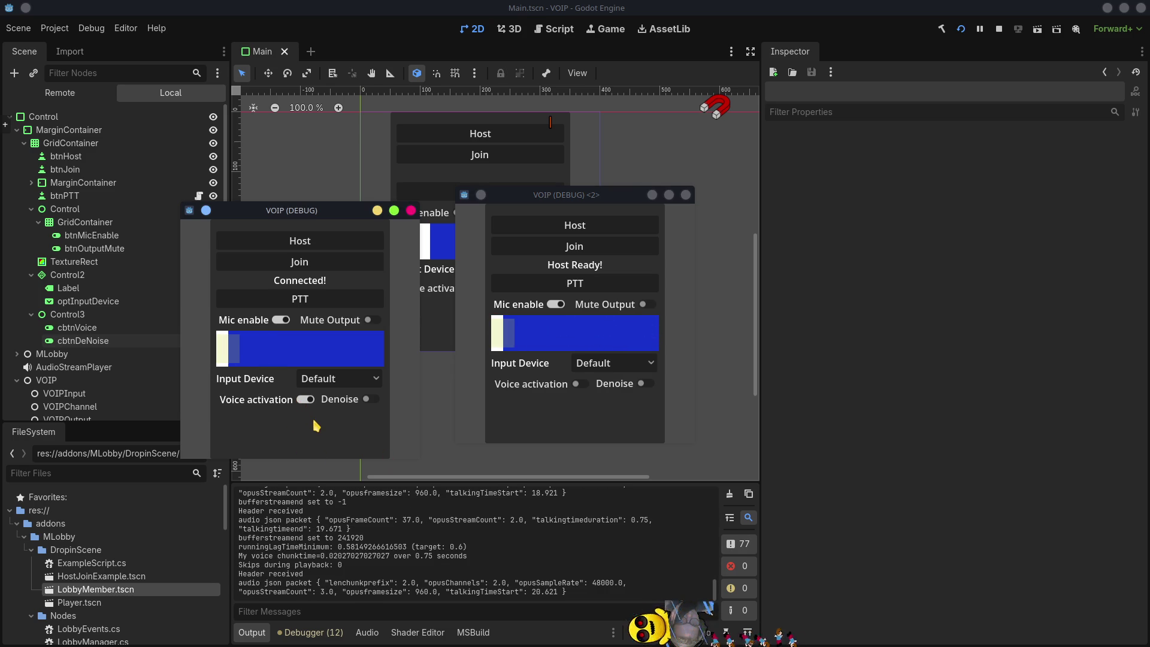
{"action": "left_click", "coordinate": [317, 304]}
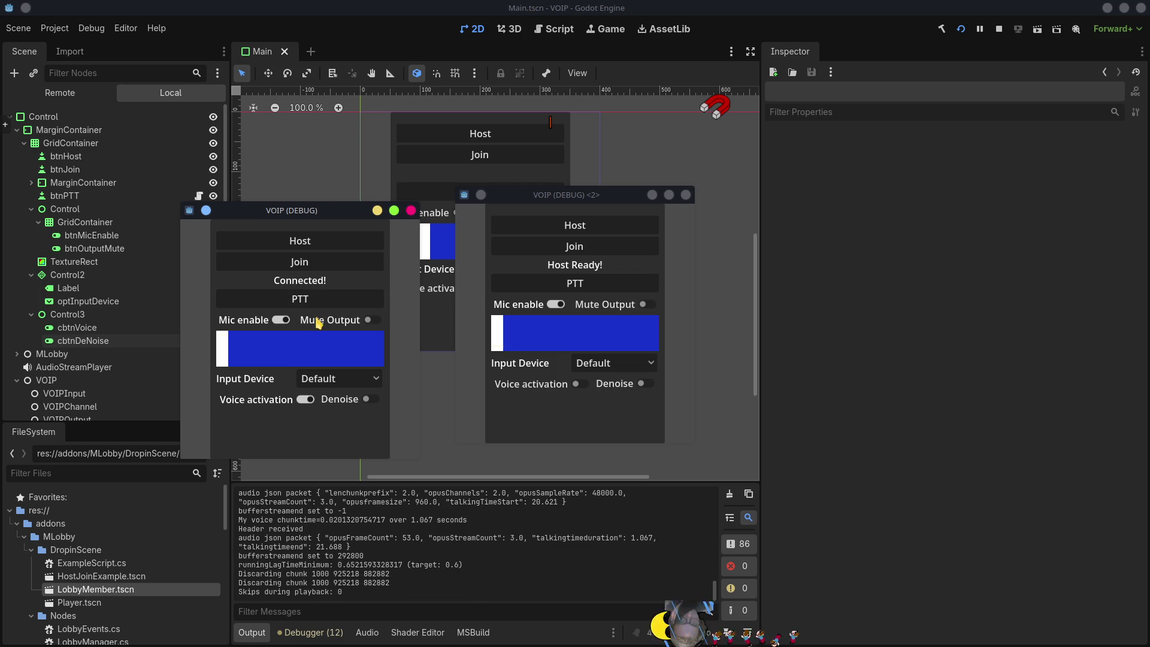
{"action": "left_click", "coordinate": [313, 303]}
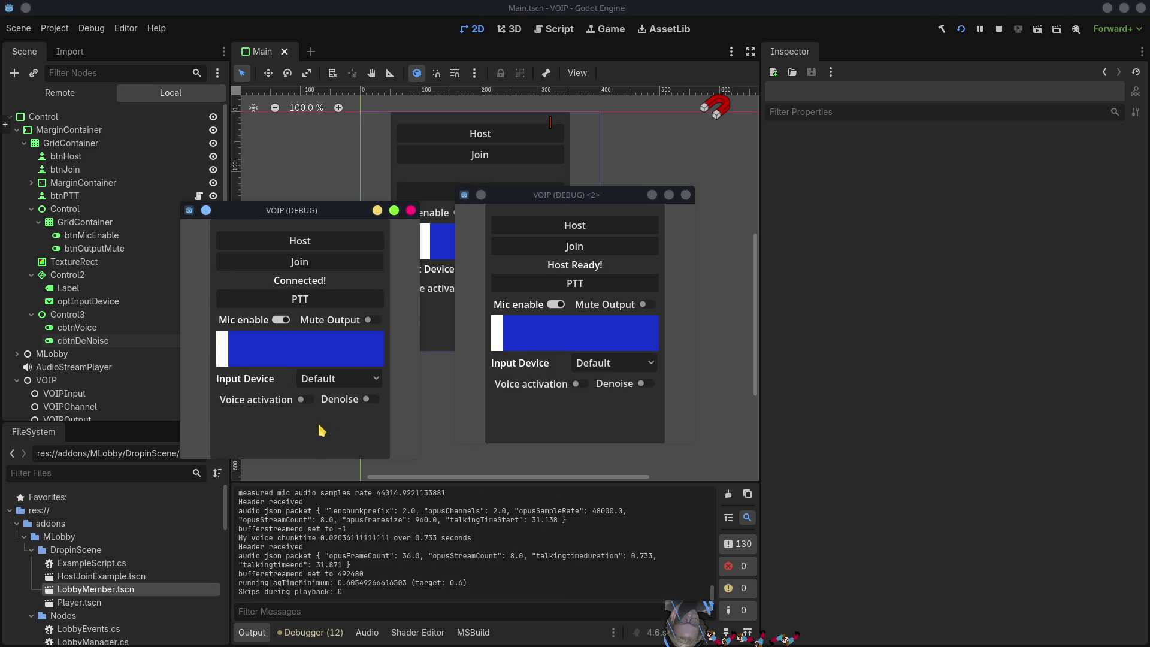
{"action": "left_click", "coordinate": [299, 298]}
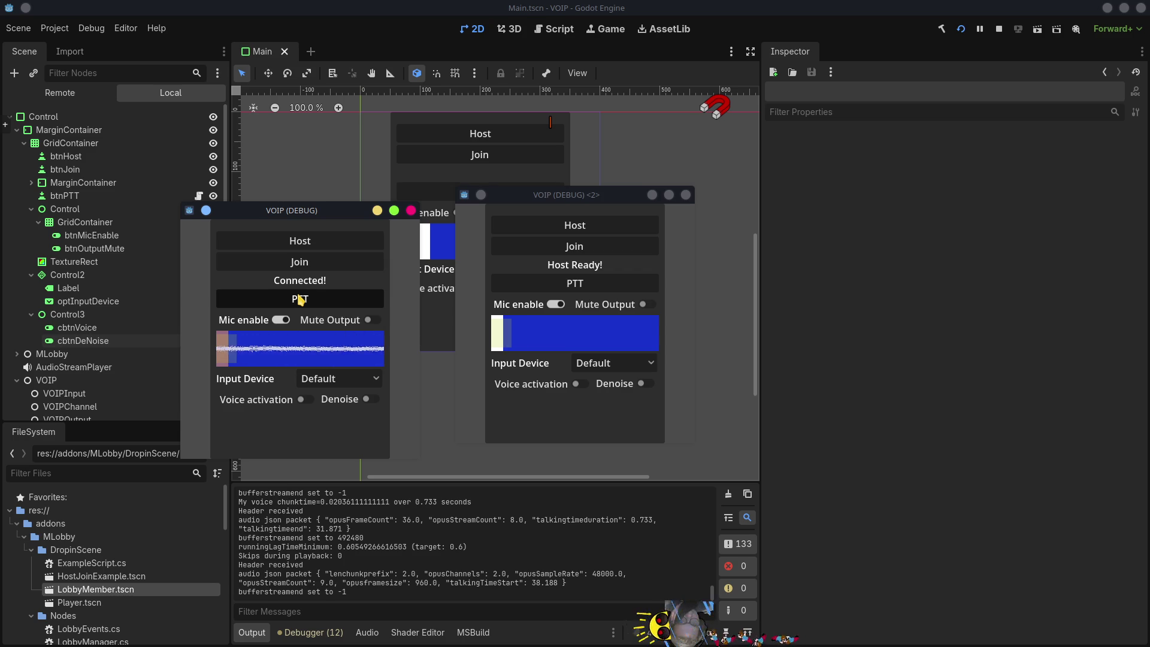
{"action": "left_click", "coordinate": [374, 400]}
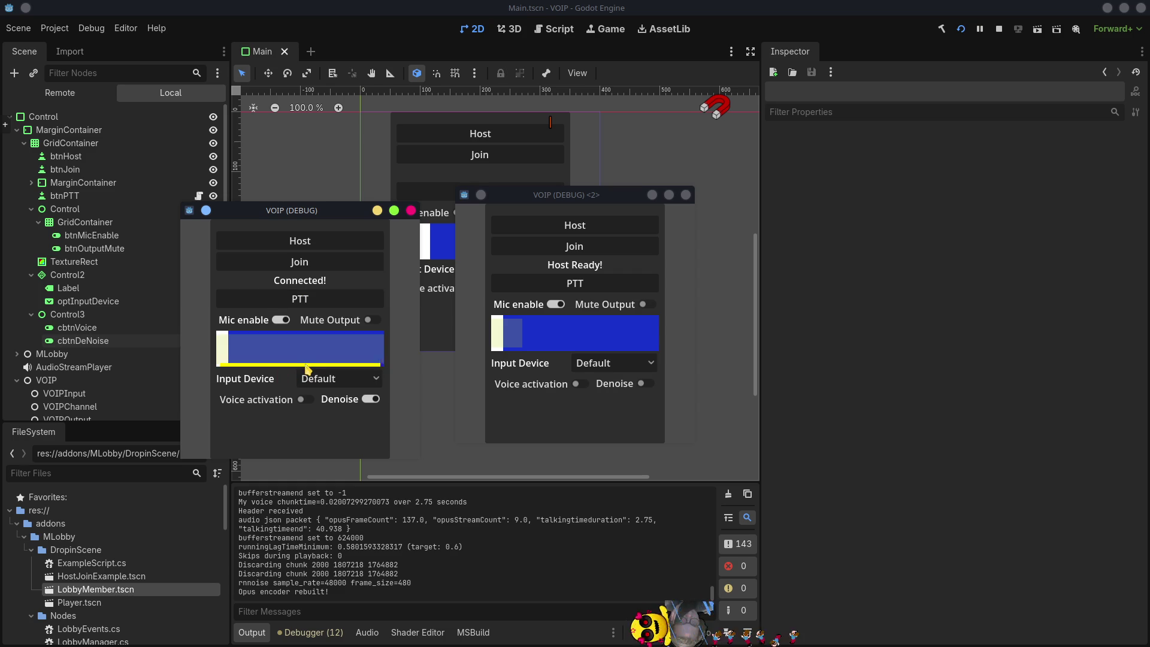
Step: Test denoised push-to-talk, enable Denoise and voice activation in the second window and voice activation in the first
{"action": "left_click", "coordinate": [299, 304]}
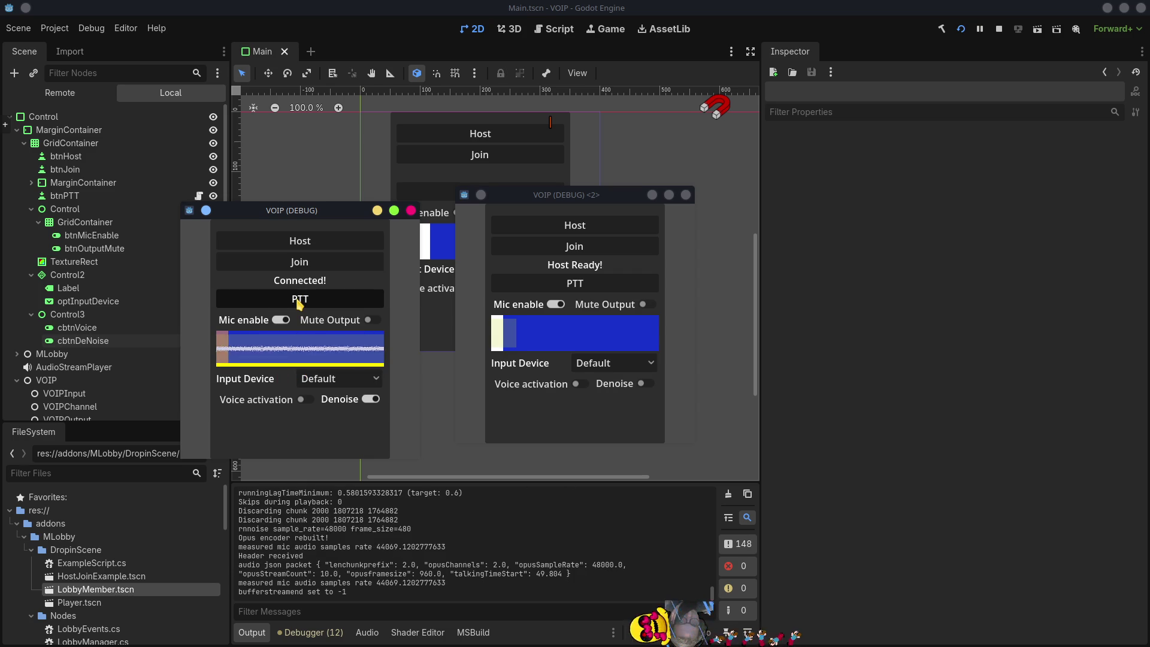
{"action": "left_click", "coordinate": [300, 304]}
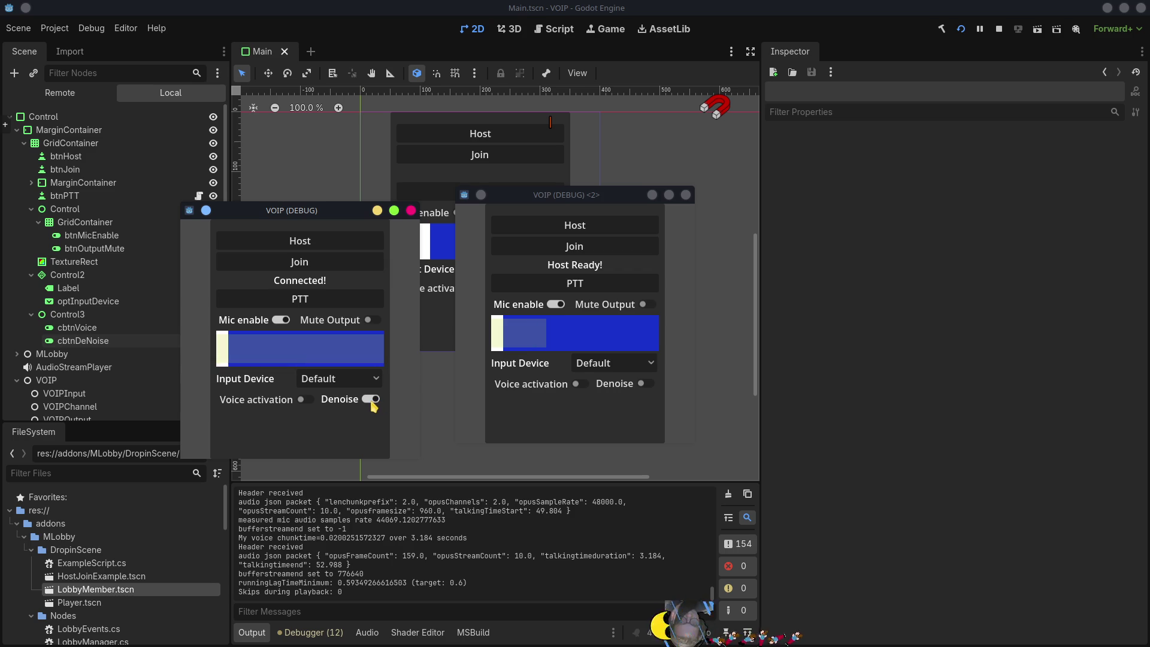
{"action": "left_click", "coordinate": [645, 384]}
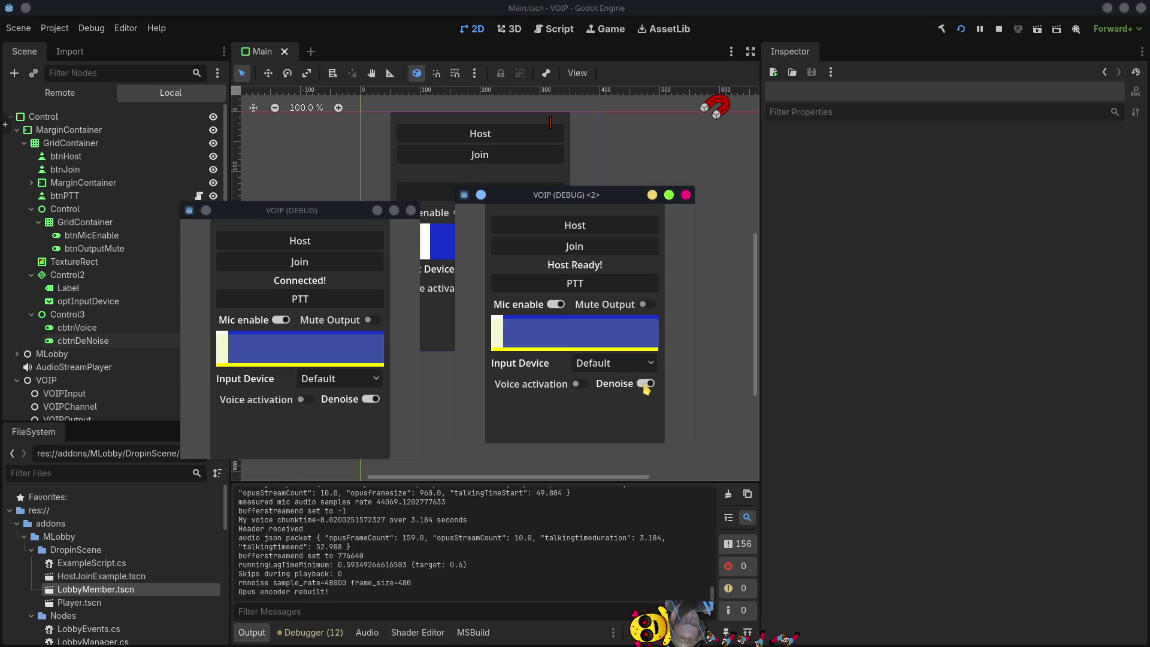
{"action": "left_click", "coordinate": [579, 384]}
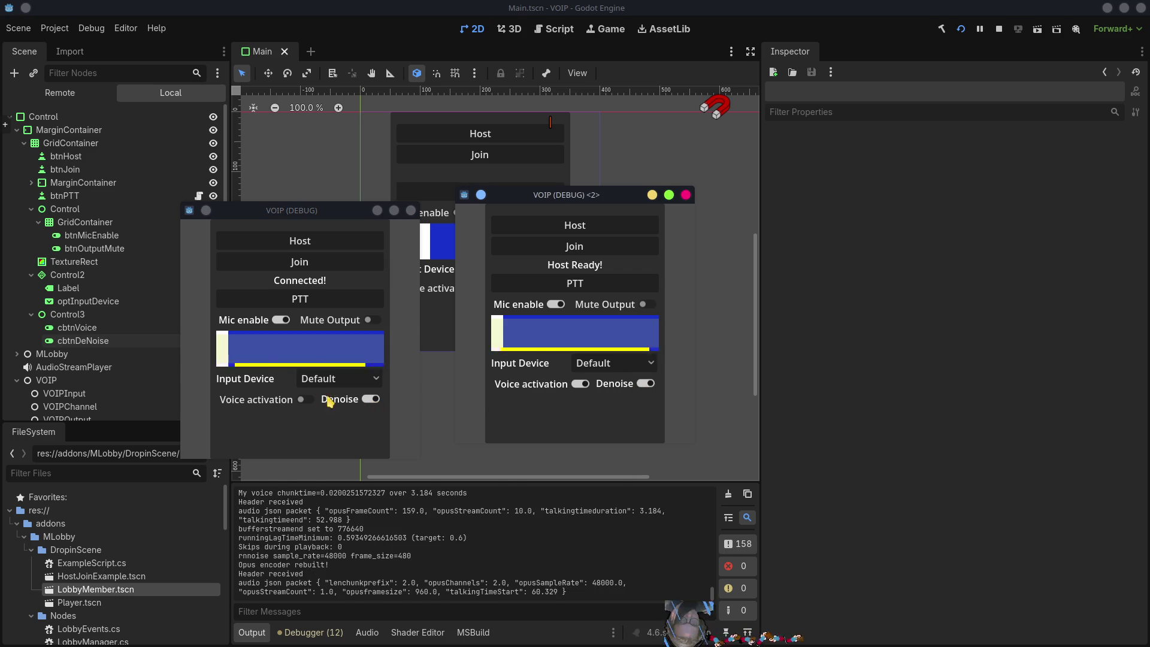
{"action": "left_click", "coordinate": [305, 399]}
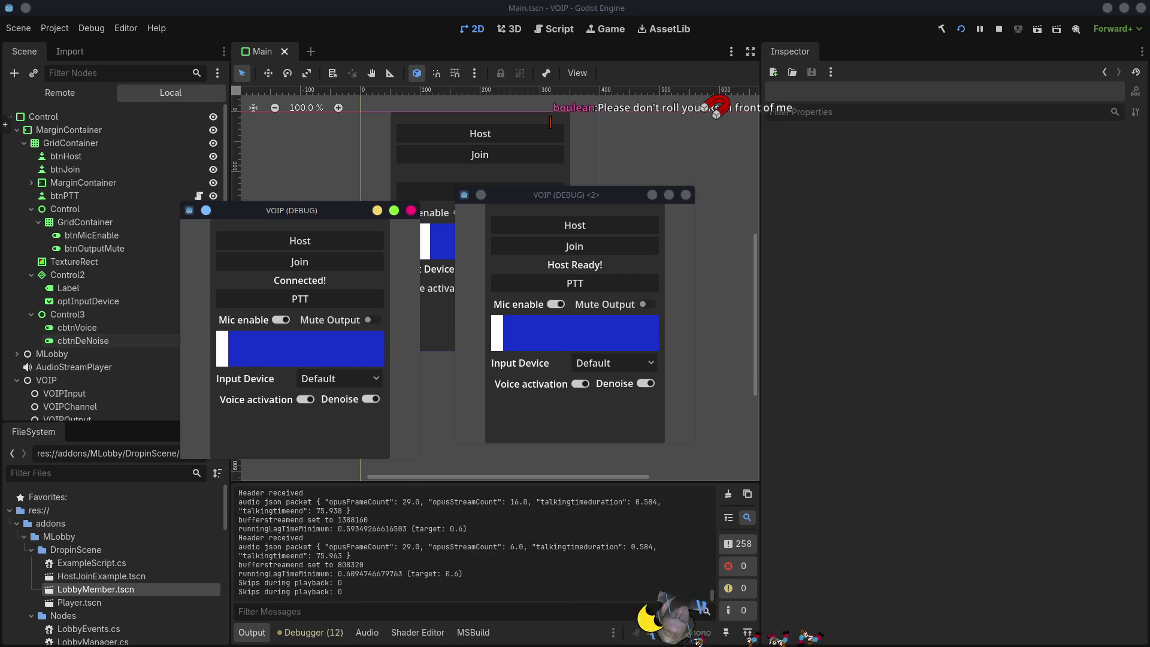
Step: Mute output in both VOIP windows and stop the running project
{"action": "left_click", "coordinate": [771, 170]}
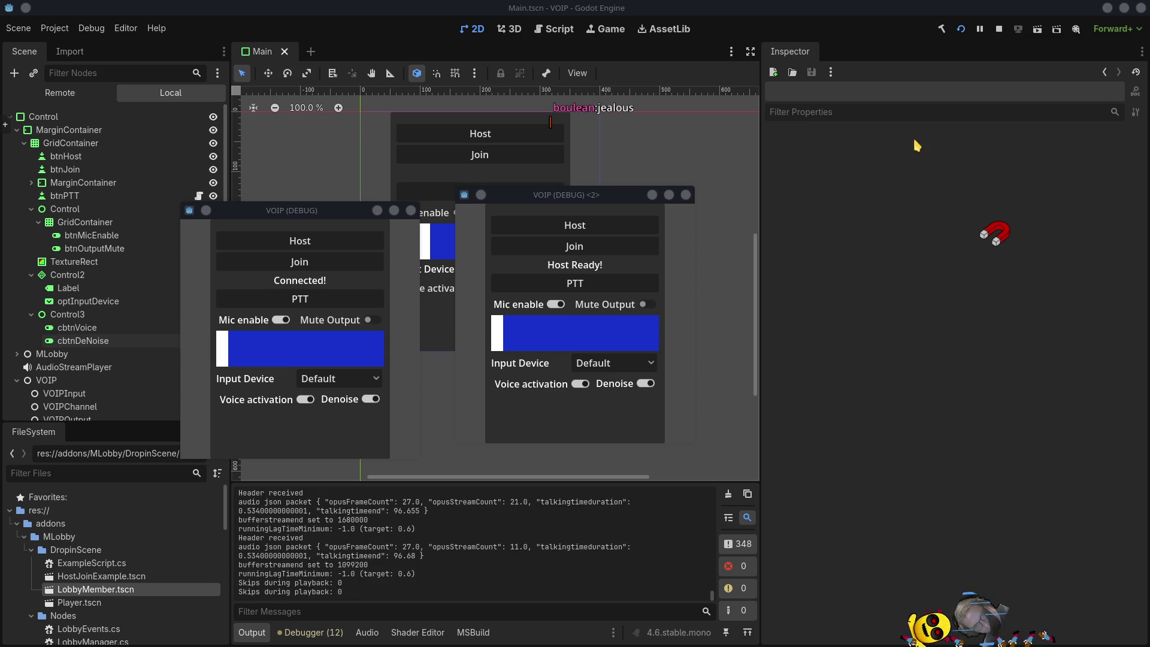
{"action": "left_click", "coordinate": [646, 304]}
{"action": "left_click", "coordinate": [370, 320]}
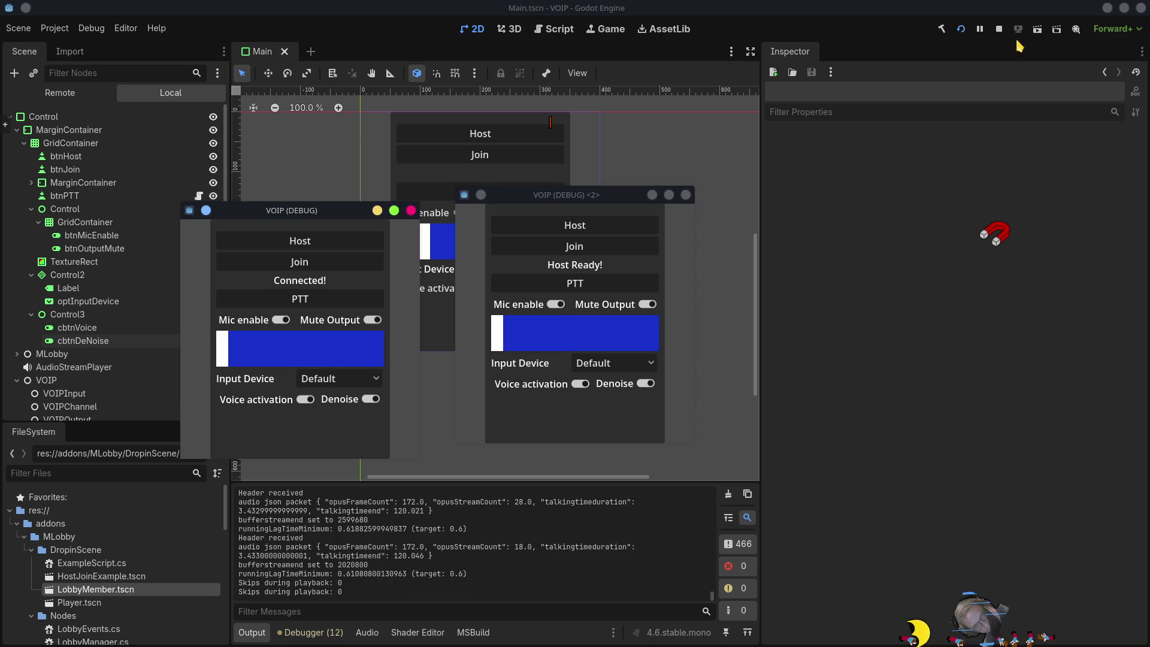
{"action": "left_click", "coordinate": [998, 32]}
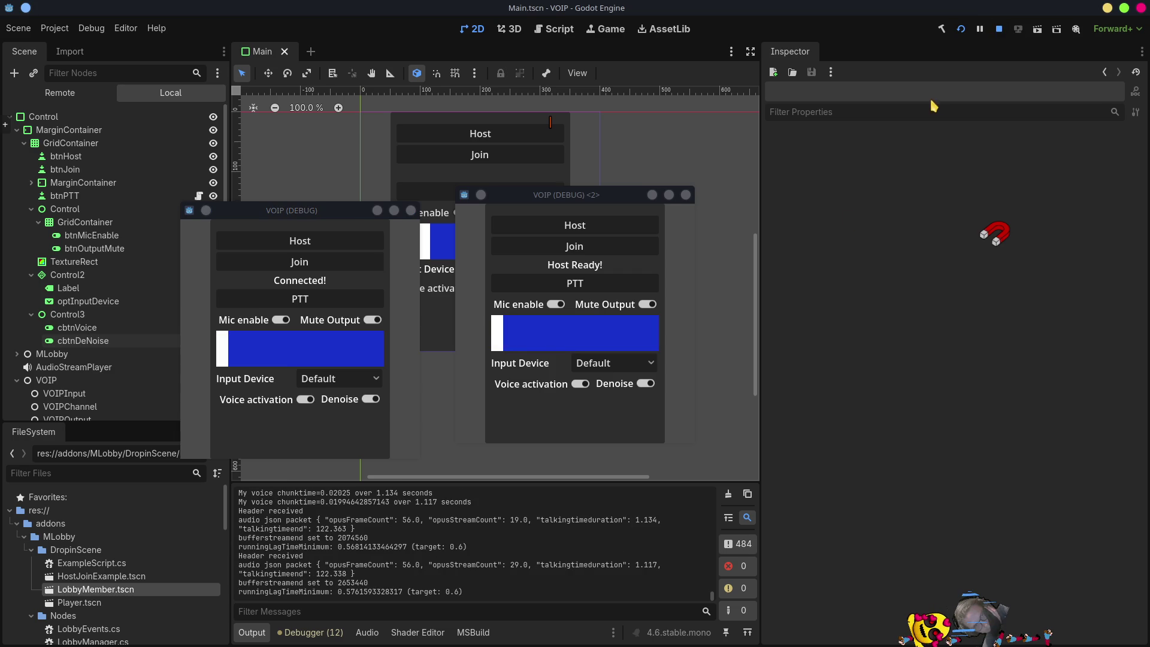
Step: Drag the Output panel's splitter upward to enlarge the log, dismissing its context menu
{"action": "left_click_drag", "start_coordinate": [562, 483], "coordinate": [604, 195]}
{"action": "right_click", "coordinate": [335, 438]}
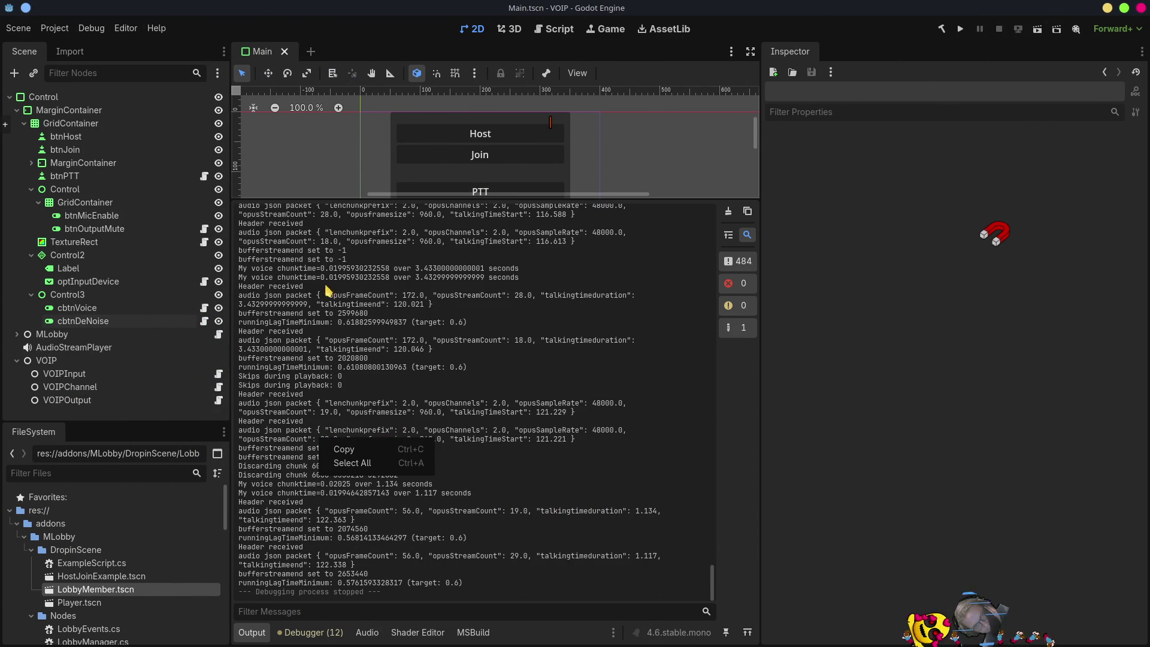
{"action": "left_click", "coordinate": [257, 289]}
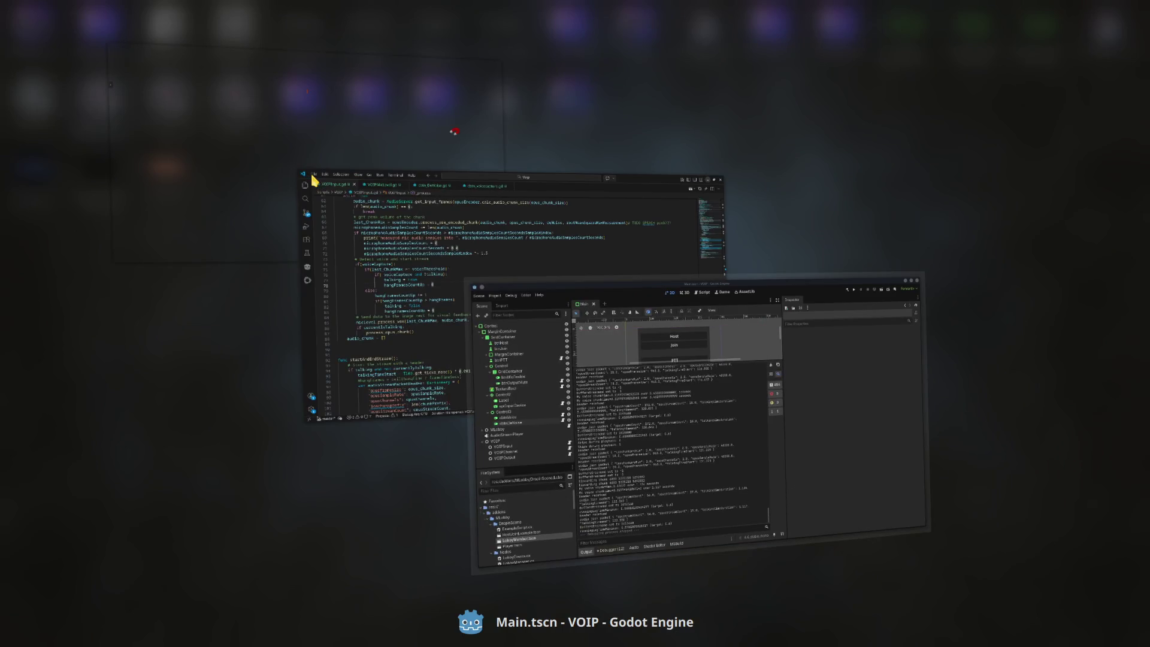
Step: Comment out the encoder-rebuilt print on line 142 and the chunk-time print on line 120
{"action": "key", "text": "alt+Tab"}
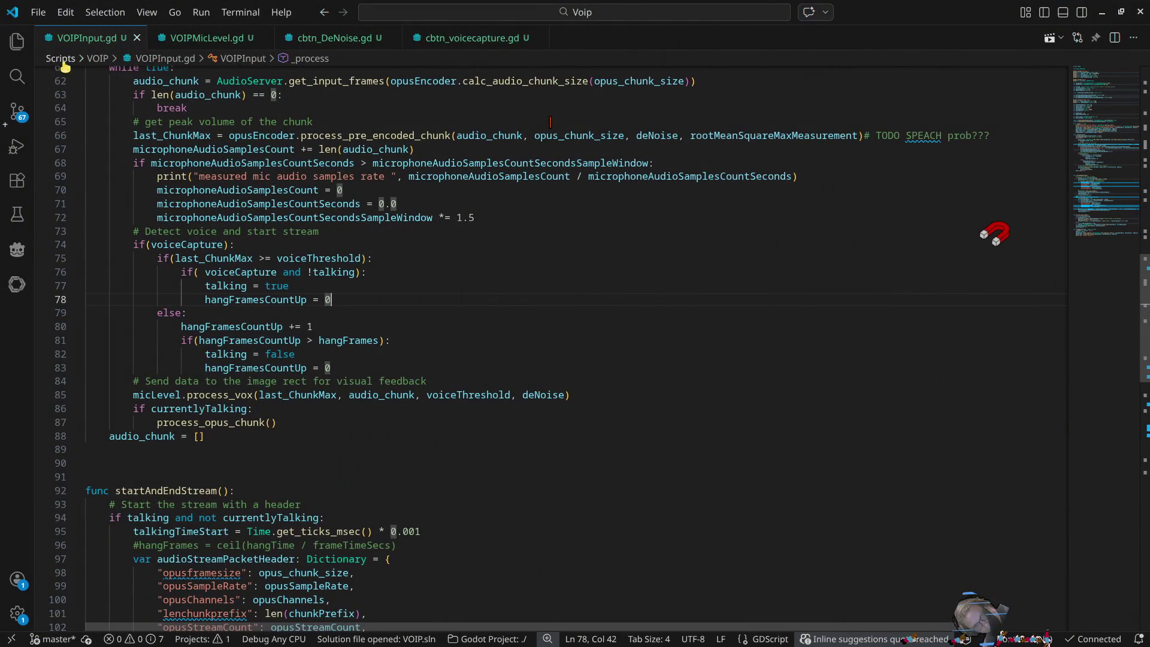
{"action": "key", "text": "ctrl+shift+e"}
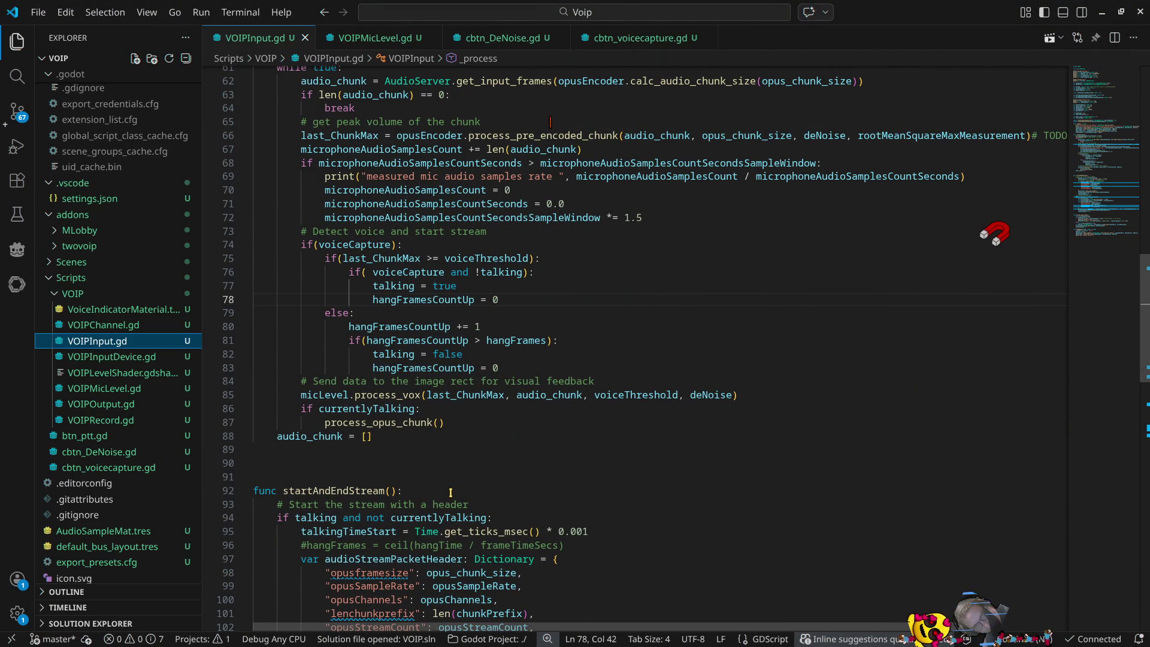
{"action": "scroll", "coordinate": [484, 392], "scroll_direction": "down", "scroll_amount": 14}
{"action": "scroll", "coordinate": [483, 392], "scroll_direction": "down", "scroll_amount": 4}
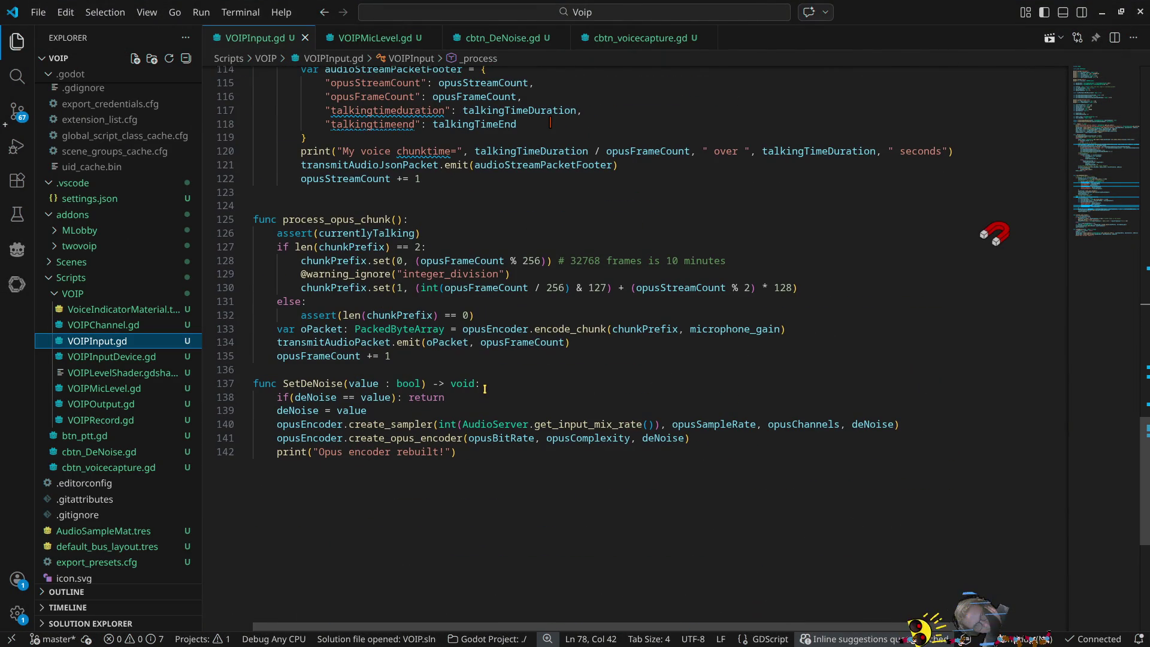
{"action": "left_click", "coordinate": [279, 456]}
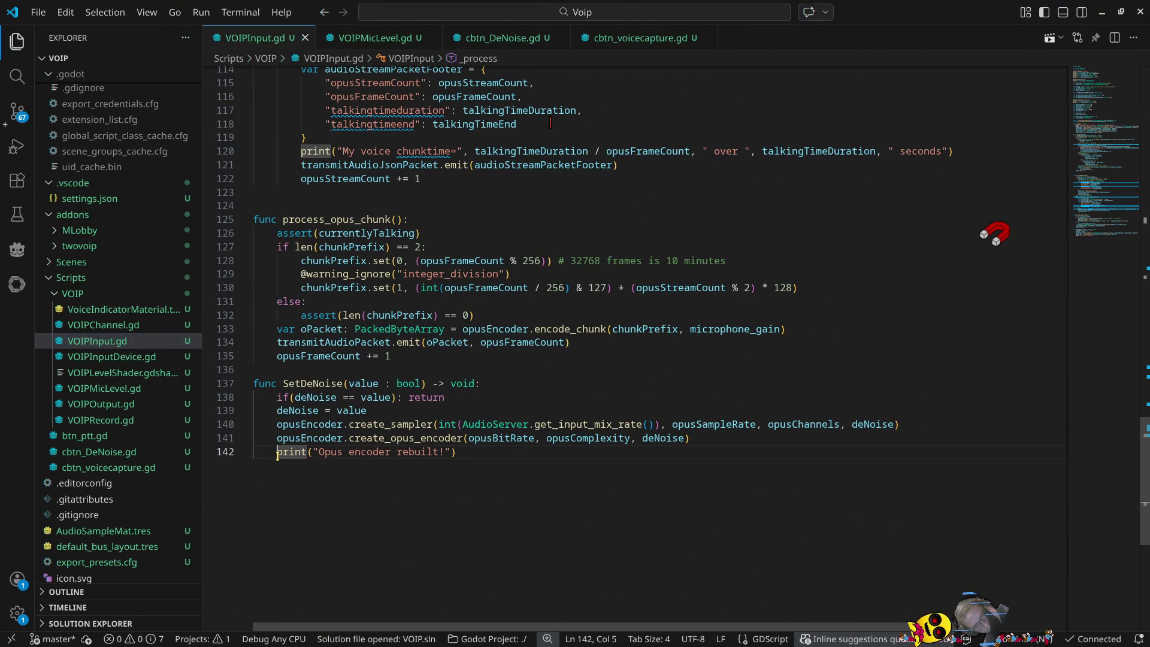
{"action": "type", "text": "#"}
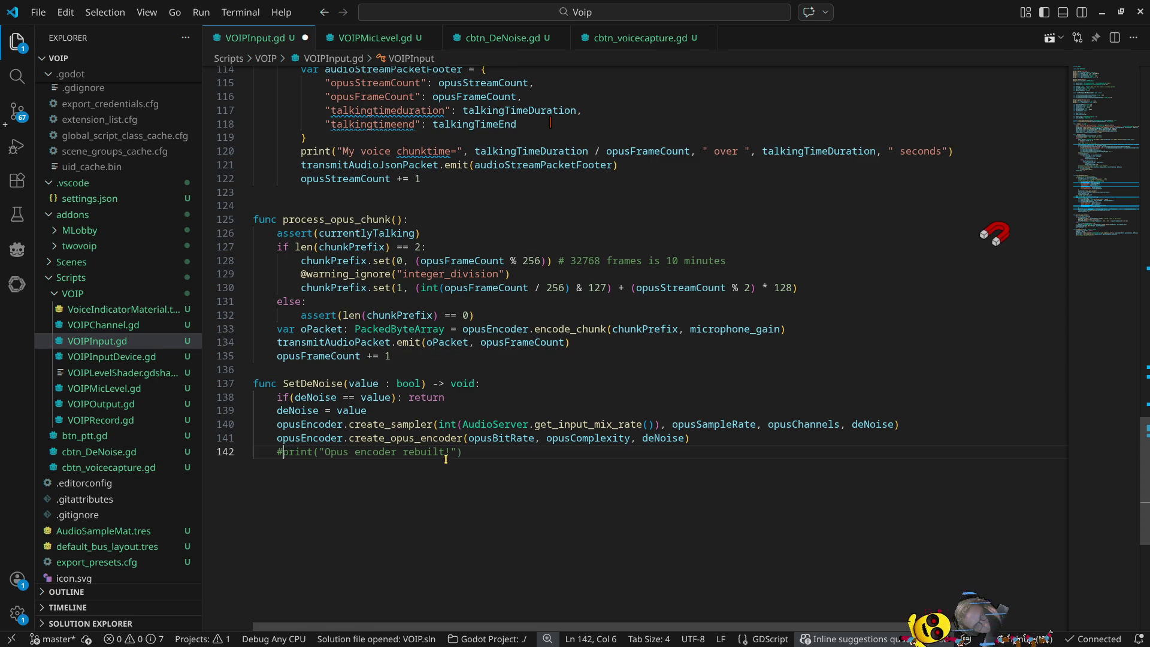
{"action": "scroll", "coordinate": [446, 459], "scroll_direction": "up", "scroll_amount": 5}
{"action": "left_click", "coordinate": [300, 364]}
{"action": "type", "text": "#"}
Step: Comment out the two mix-rate prints on lines 50 and 51 in _ready
{"action": "scroll", "coordinate": [363, 383], "scroll_direction": "up", "scroll_amount": 4}
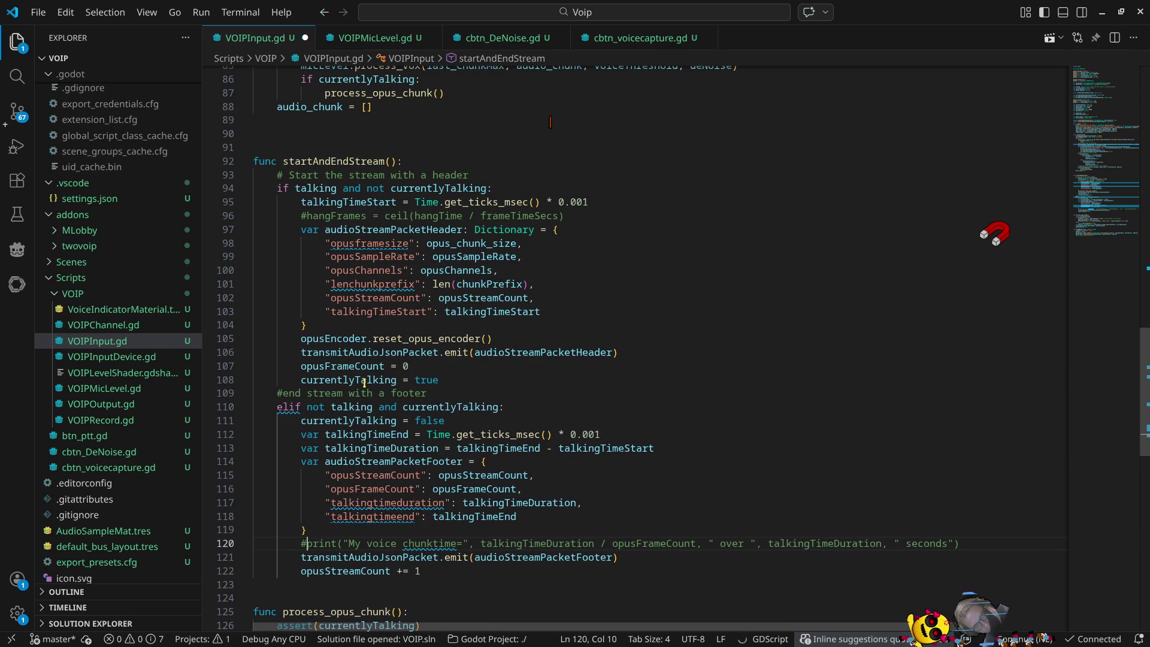
{"action": "scroll", "coordinate": [402, 421], "scroll_direction": "up", "scroll_amount": 5}
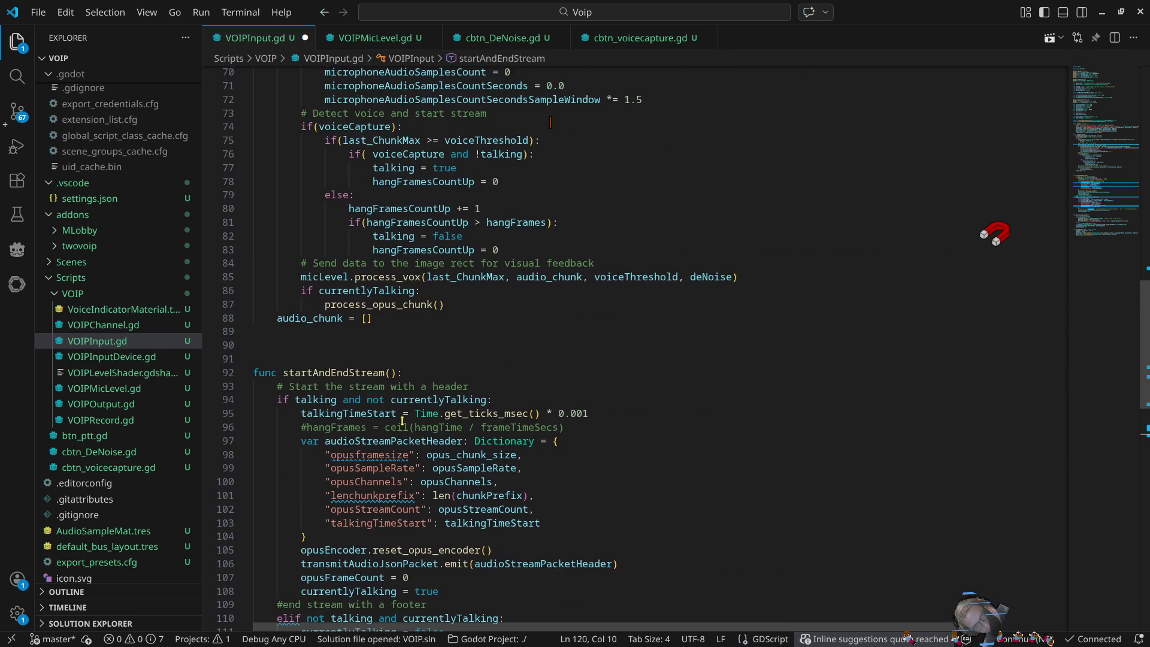
{"action": "scroll", "coordinate": [402, 420], "scroll_direction": "up", "scroll_amount": 9}
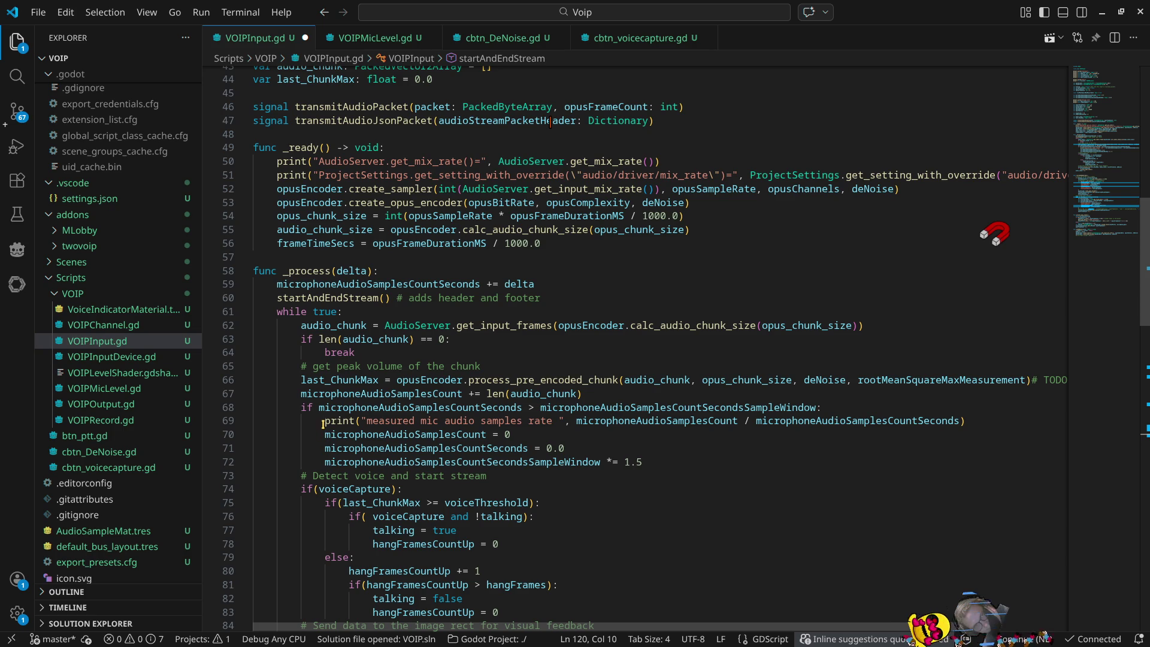
{"action": "left_click", "coordinate": [323, 421]}
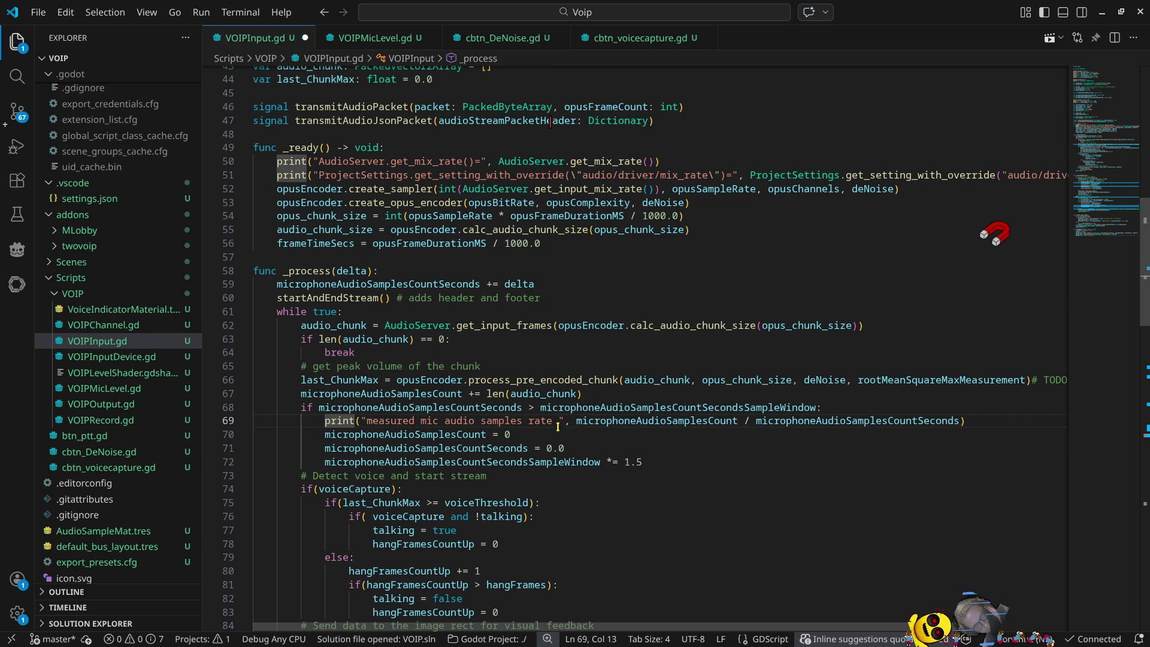
{"action": "scroll", "coordinate": [377, 391], "scroll_direction": "up", "scroll_amount": 4}
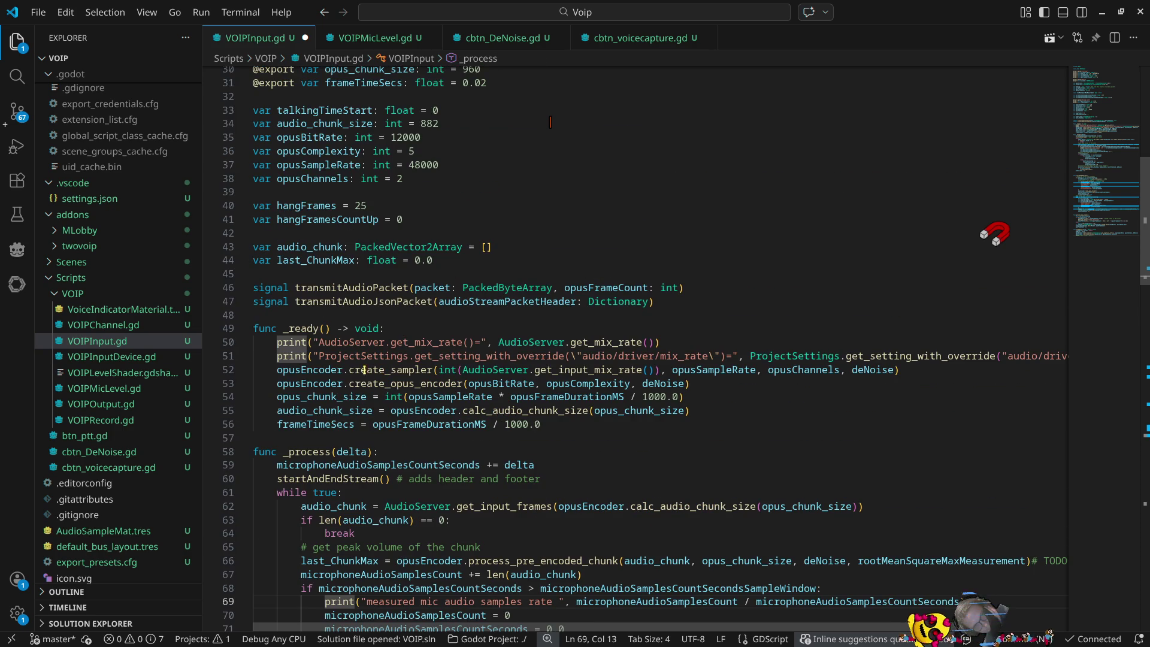
{"action": "left_click", "coordinate": [276, 343]}
{"action": "type", "text": "#"}
{"action": "left_click", "coordinate": [276, 356]}
{"action": "type", "text": "#"}
Step: Save VOIPInput.gd and switch to the VOIPMicLevel.gd script
{"action": "key", "text": "ctrl+s"}
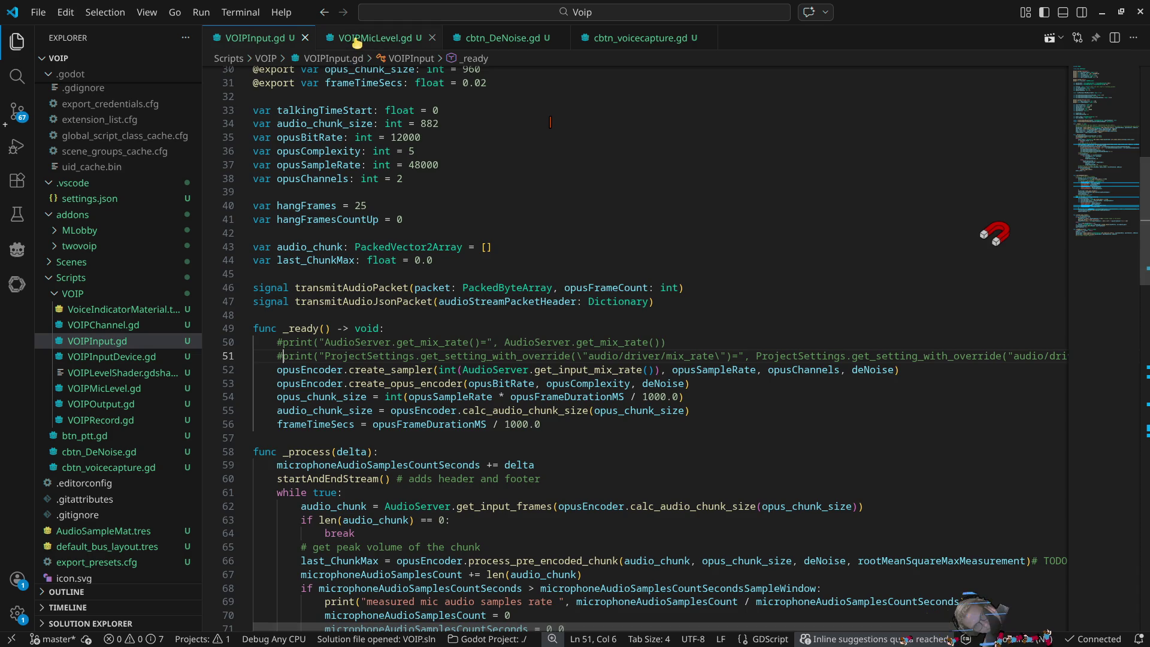
{"action": "left_click", "coordinate": [371, 38]}
{"action": "scroll", "coordinate": [534, 543], "scroll_direction": "up", "scroll_amount": 5}
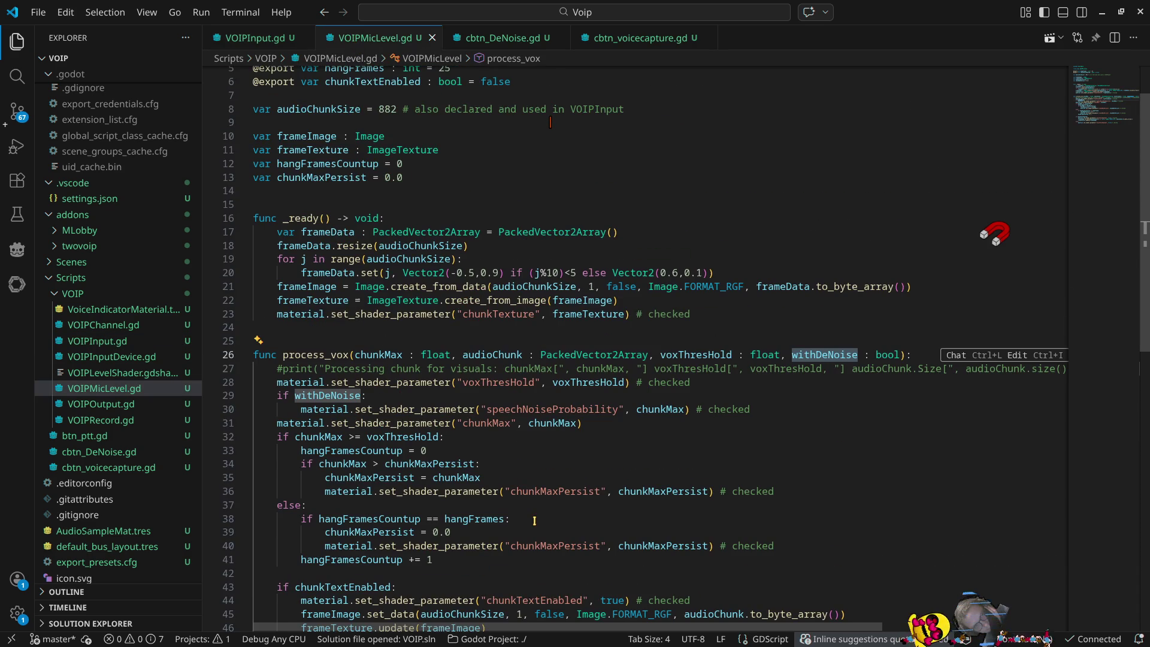
Step: Close the VOIPMicLevel.gd, cbtn_DeNoise.gd and cbtn_voicecapture.gd tabs
{"action": "scroll", "coordinate": [471, 332], "scroll_direction": "up", "scroll_amount": 2}
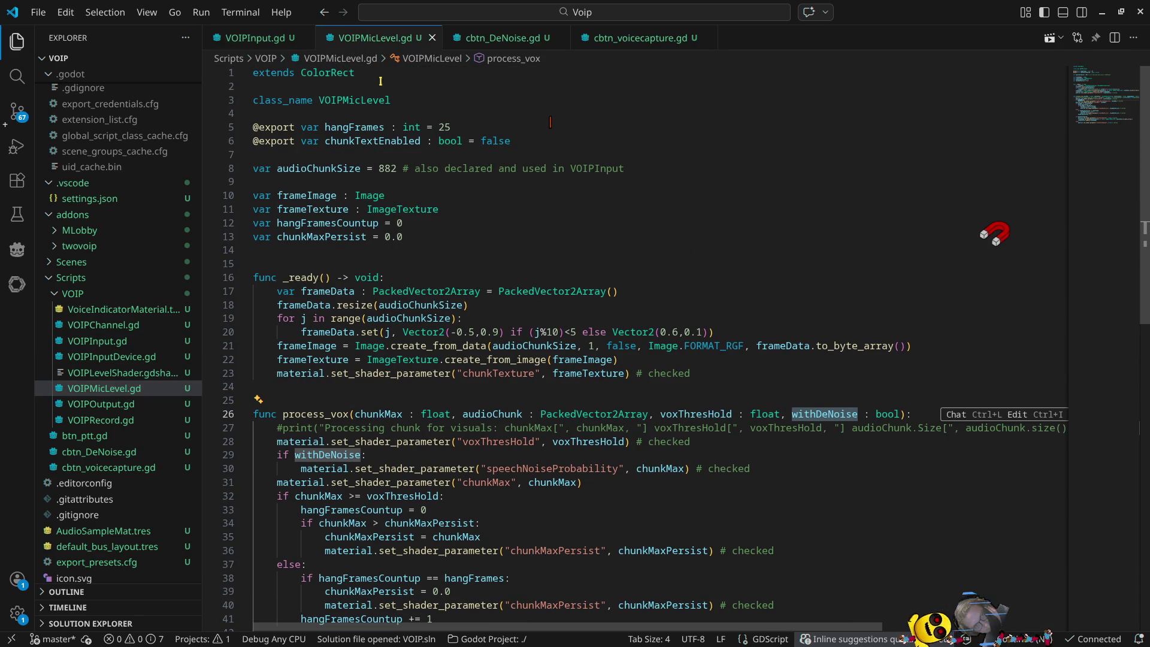
{"action": "left_click", "coordinate": [432, 38]}
{"action": "left_click", "coordinate": [376, 40]}
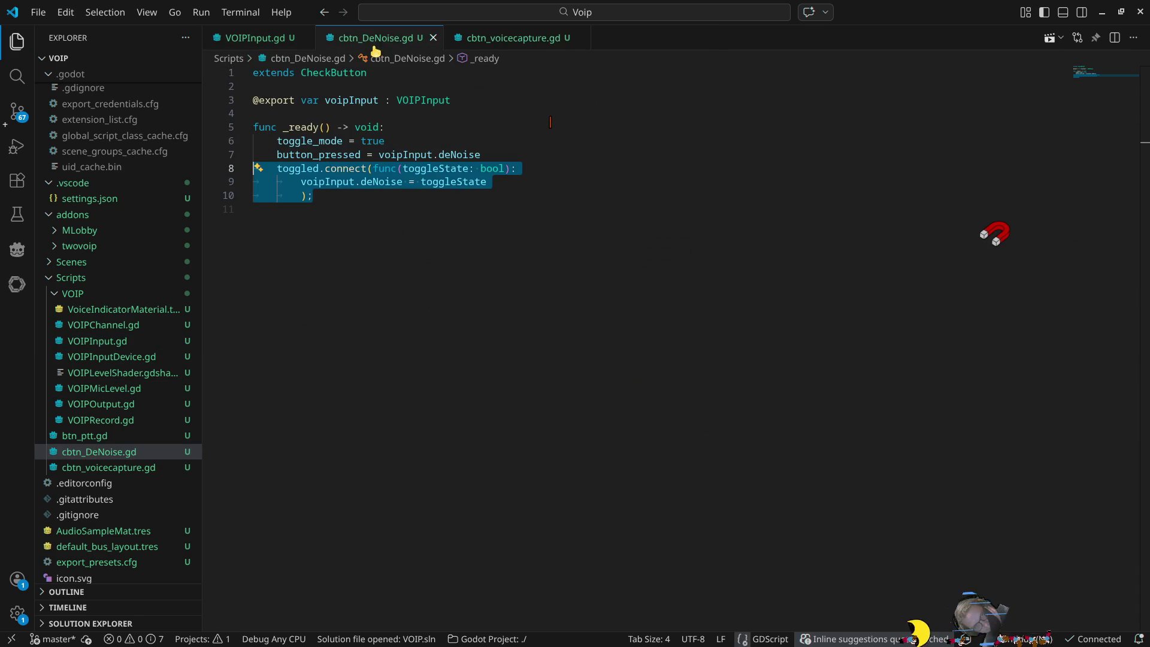
{"action": "left_click", "coordinate": [433, 38]}
{"action": "left_click", "coordinate": [433, 38]}
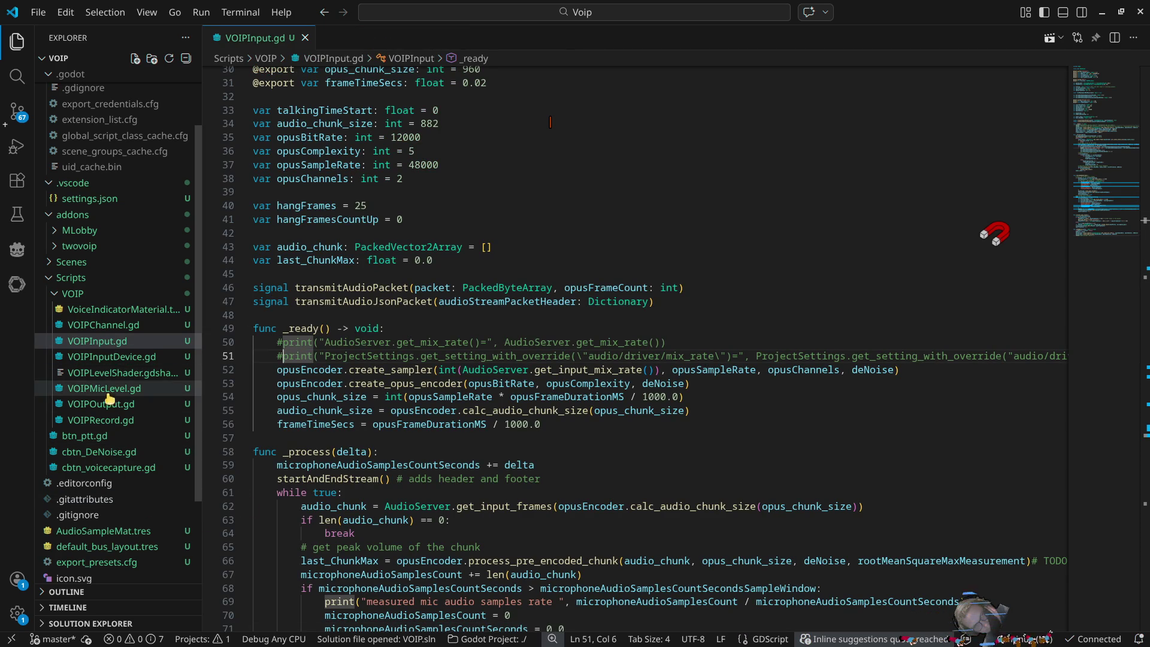
Step: Open VOIPChannel.gd, comment out the 'Header received' print on line 20, and save
{"action": "left_click", "coordinate": [106, 326]}
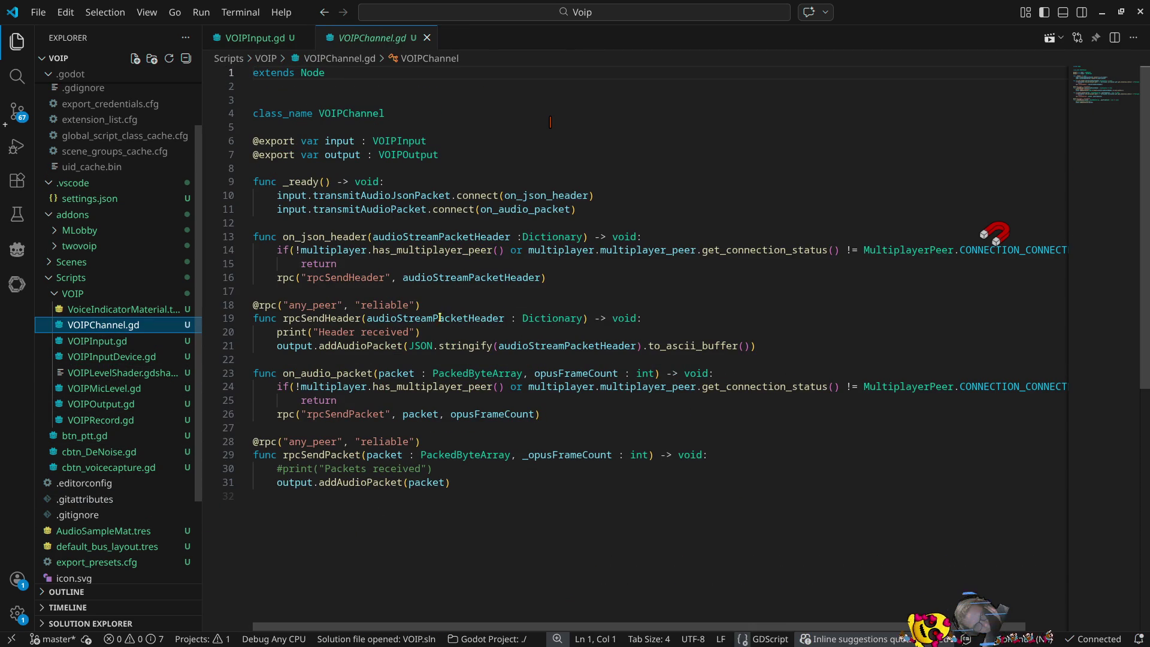
{"action": "left_click", "coordinate": [277, 333]}
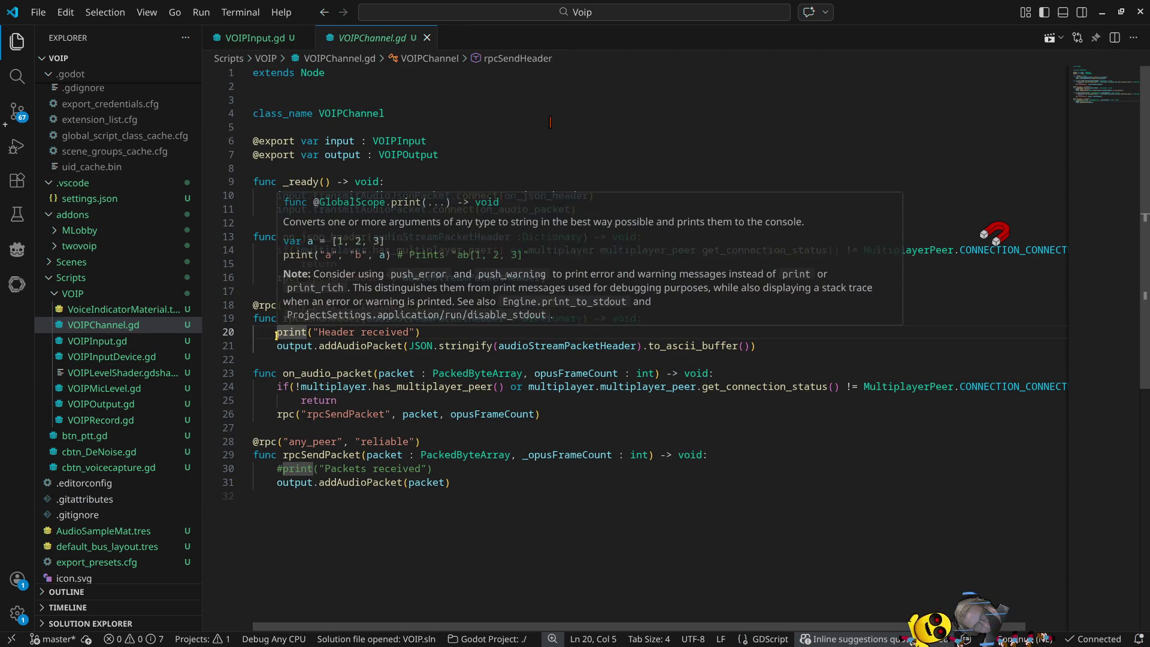
{"action": "type", "text": "#"}
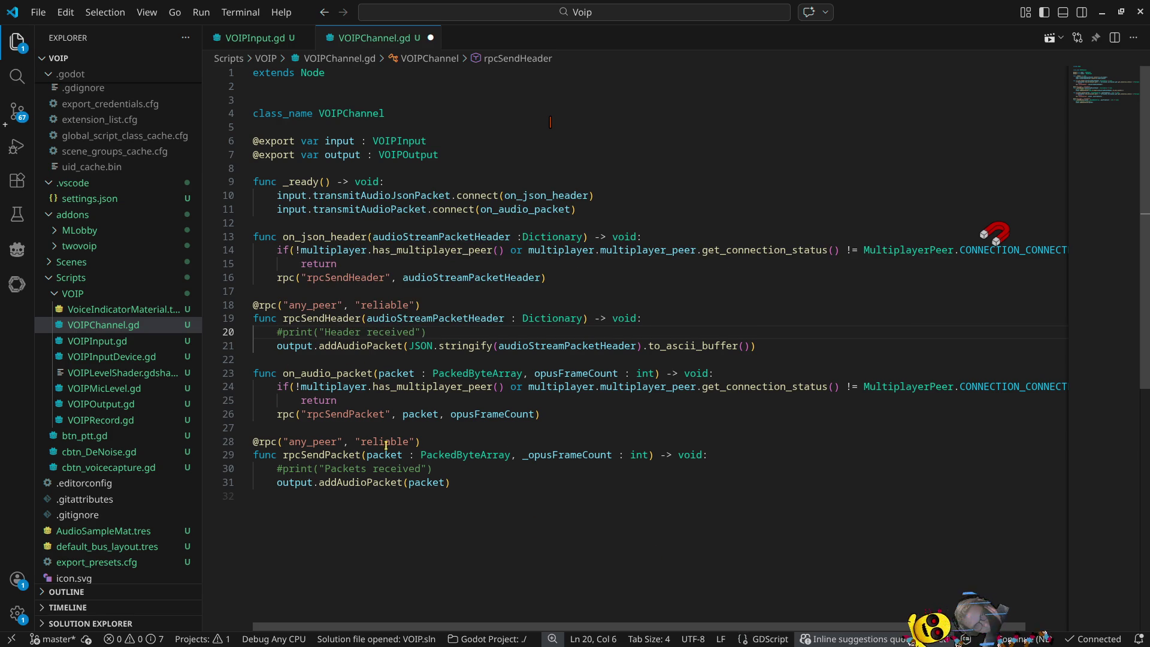
{"action": "key", "text": "ctrl+s"}
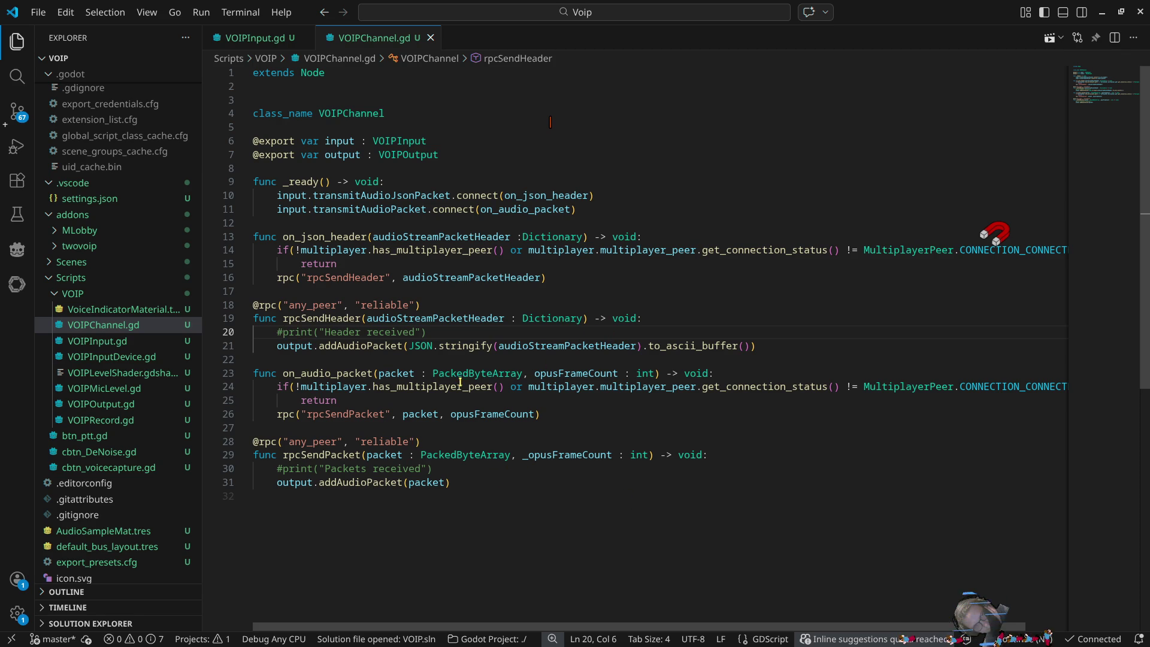
Step: Inspect line 21 and jump to the addAudioPacket definition in VOIPOutput.gd
{"action": "left_click", "coordinate": [455, 347]}
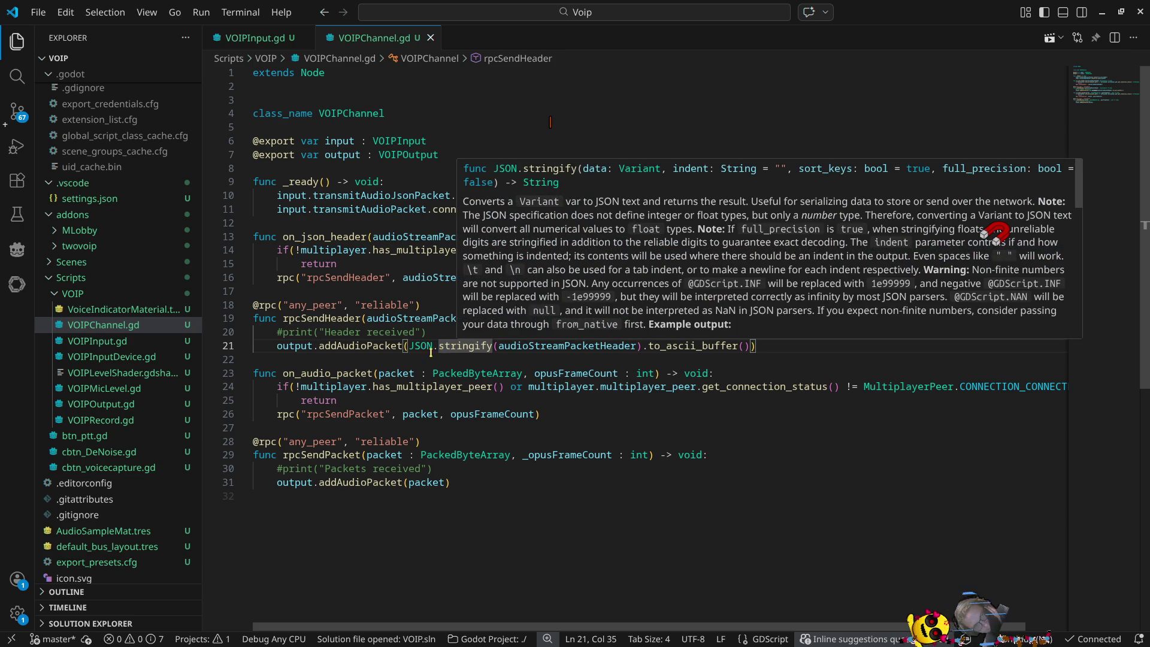
{"action": "mouse_move", "coordinate": [423, 346]}
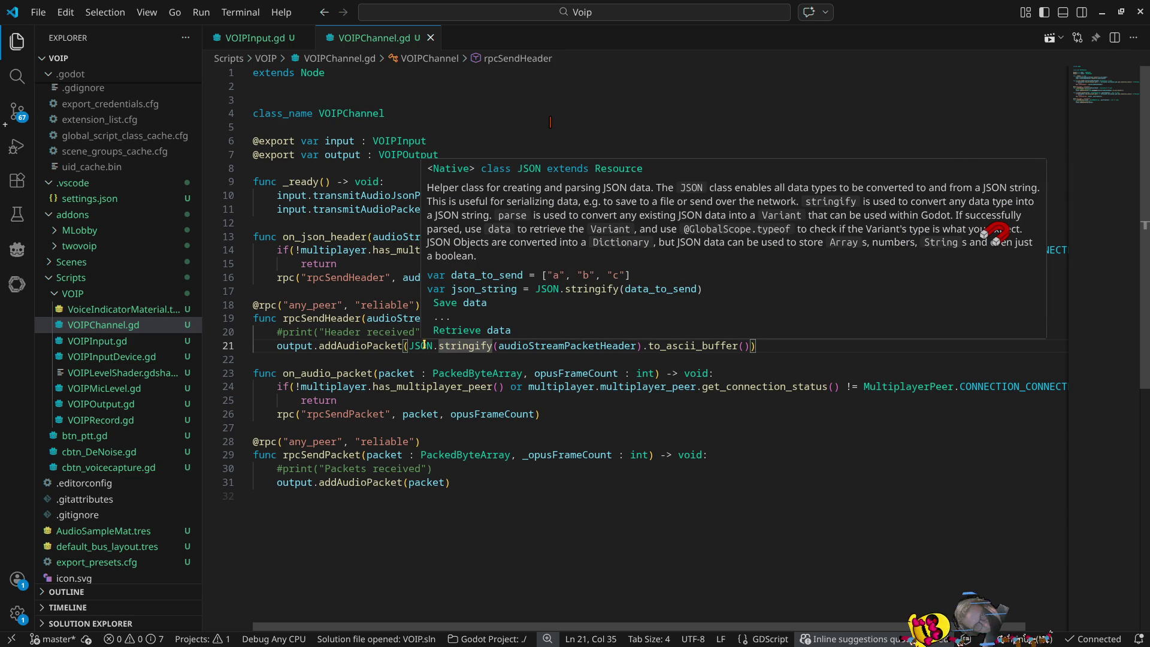
{"action": "double_click", "coordinate": [373, 347]}
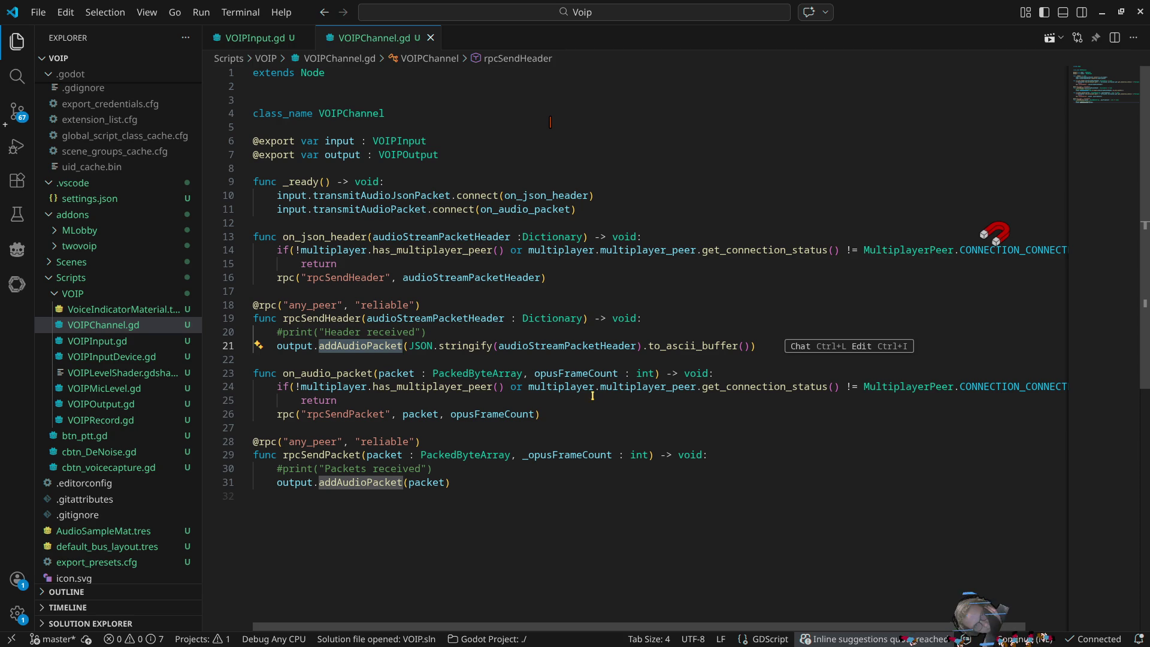
{"action": "left_click_drag", "start_coordinate": [490, 477], "coordinate": [443, 469]}
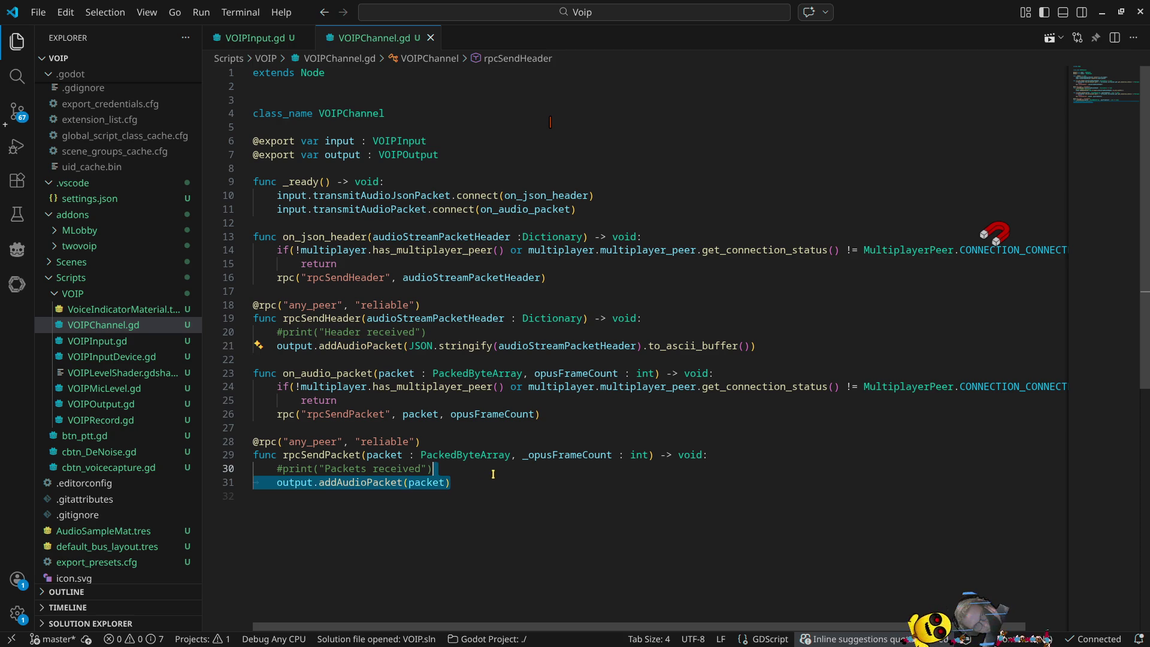
{"action": "left_click", "coordinate": [351, 489], "text": "ctrl"}
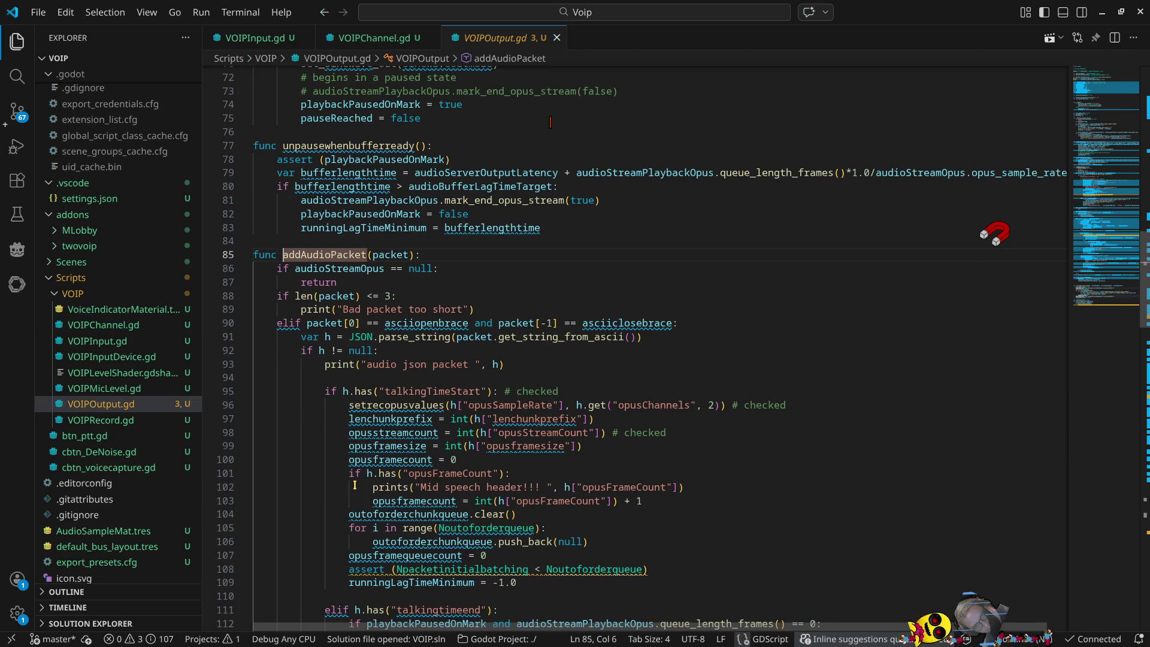
Step: Look over the uses of packet[0] and asciiopenbrace in addAudioPacket, lines 90–97
{"action": "double_click", "coordinate": [335, 324]}
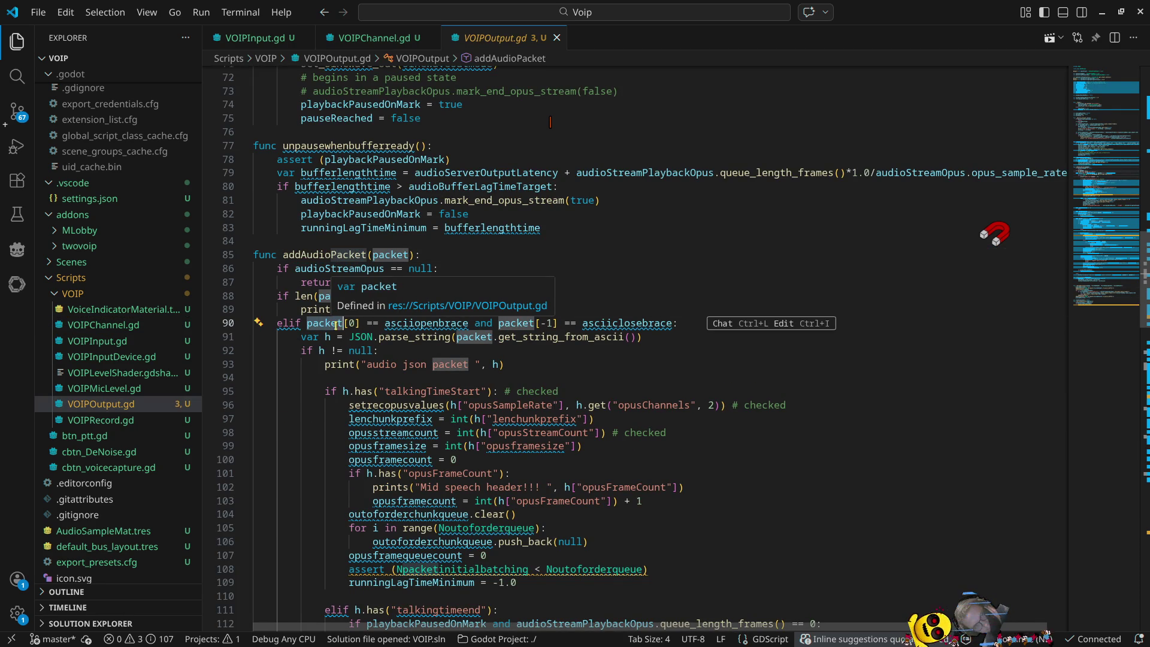
{"action": "left_click", "coordinate": [347, 323]}
{"action": "double_click", "coordinate": [359, 324]}
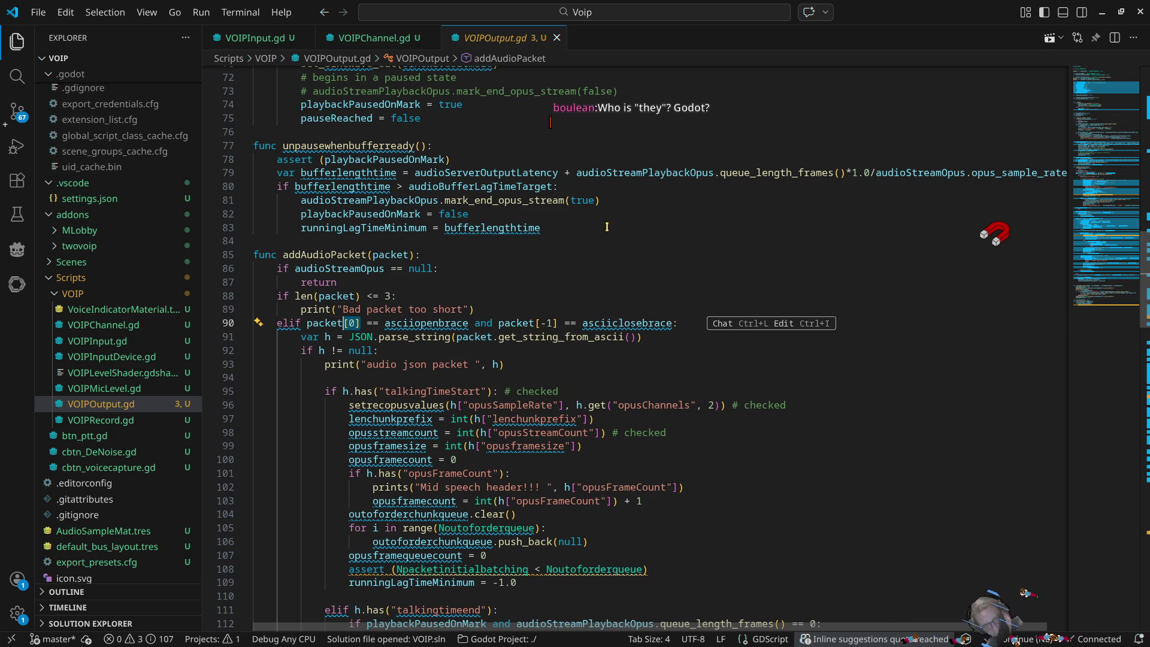
{"action": "left_click", "coordinate": [422, 323]}
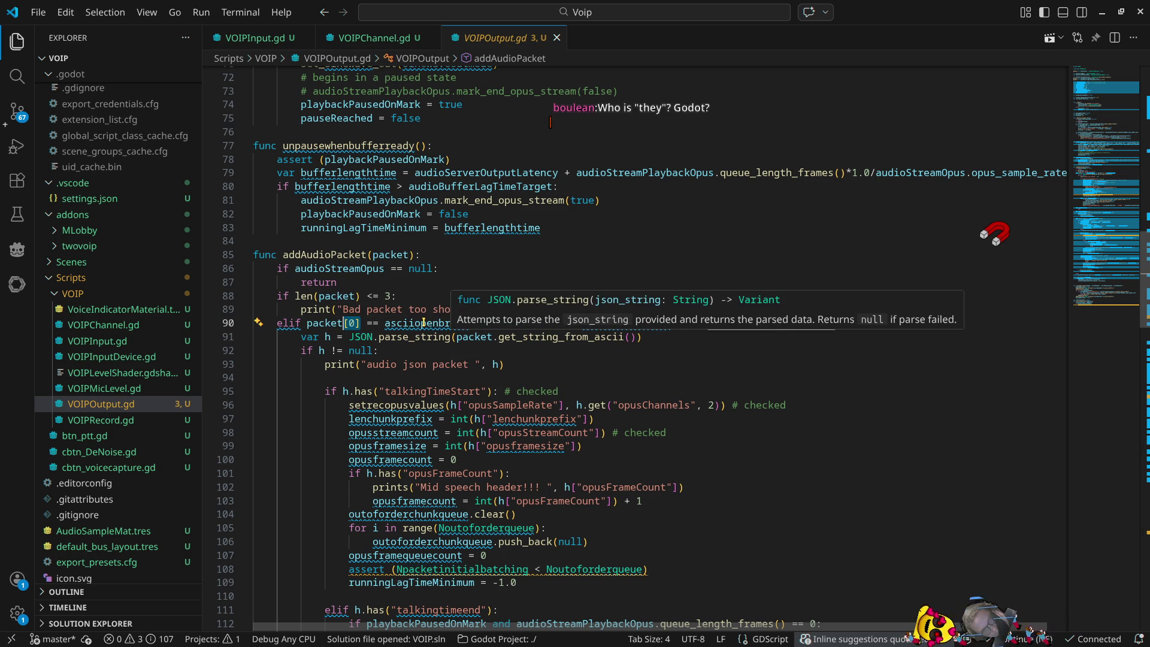
{"action": "mouse_move", "coordinate": [510, 324]}
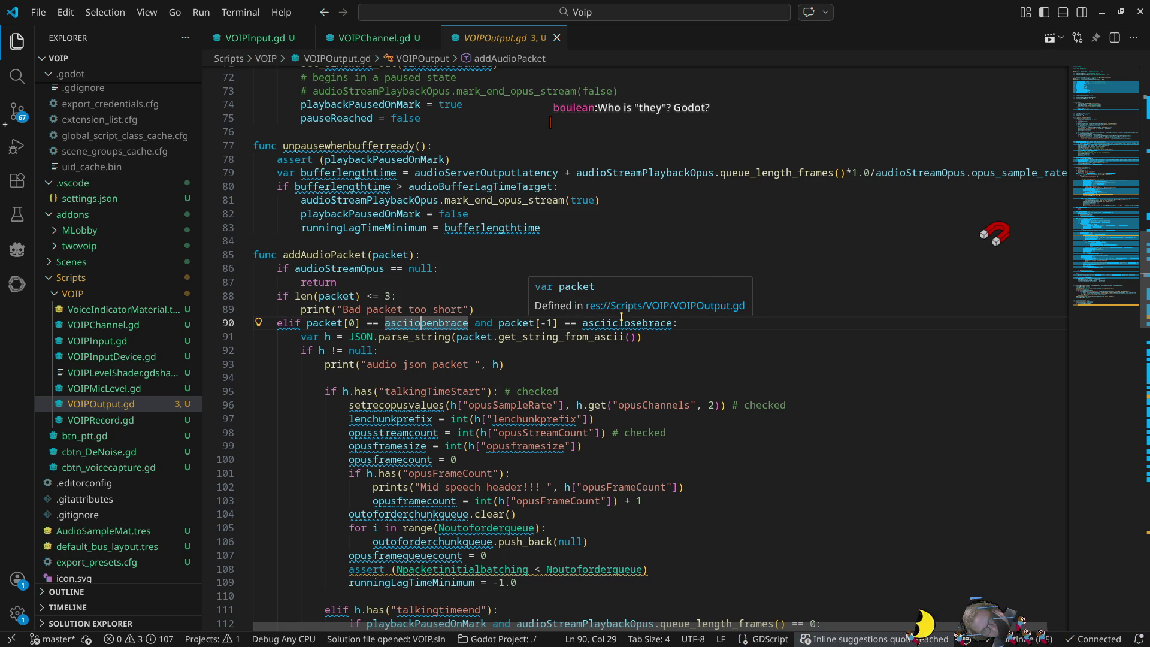
{"action": "mouse_move", "coordinate": [638, 324]}
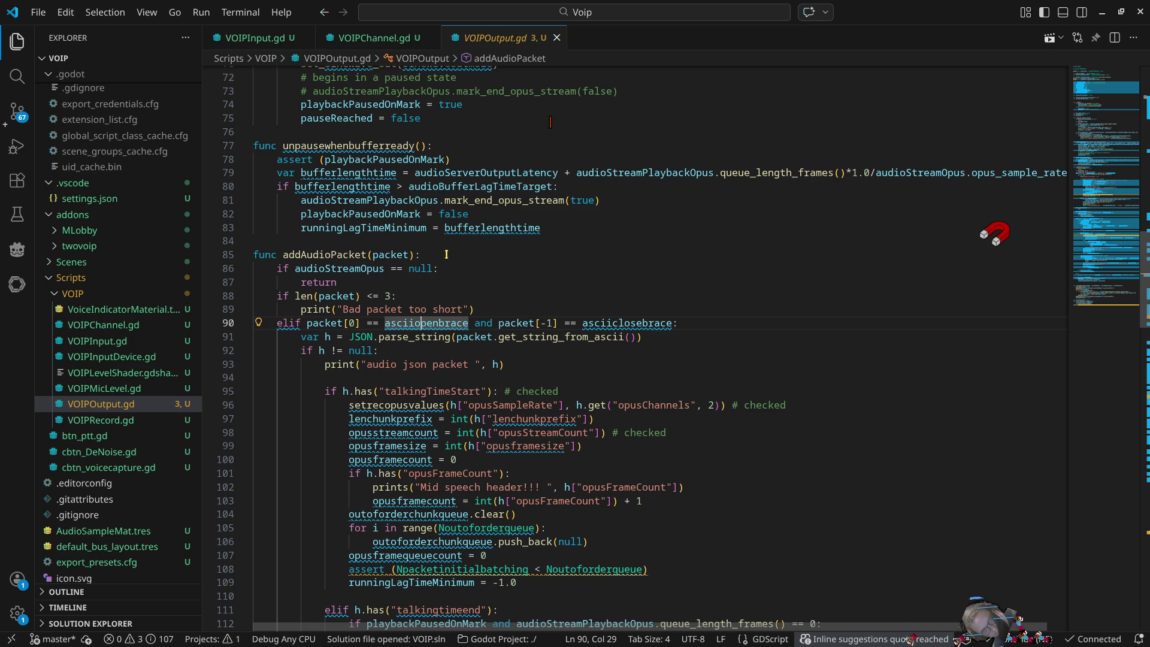
{"action": "left_click", "coordinate": [649, 421]}
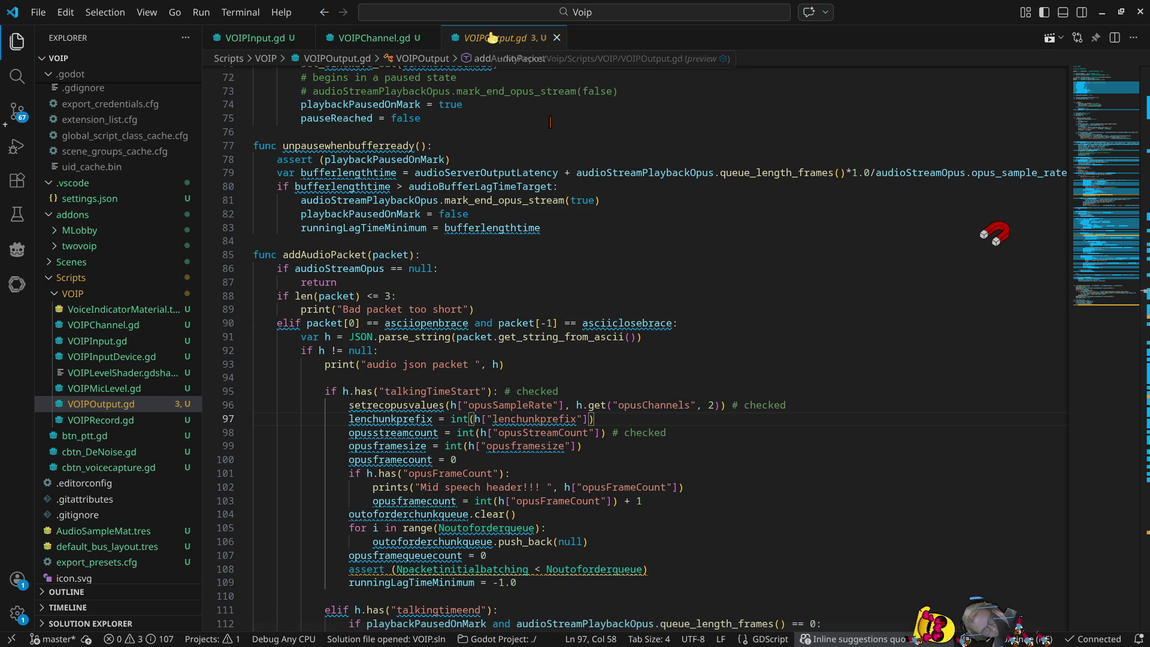
Step: Close VOIPChannel.gd, VOIPInput.gd and Visual Studio Code, then run the project in Godot
{"action": "left_click", "coordinate": [381, 42]}
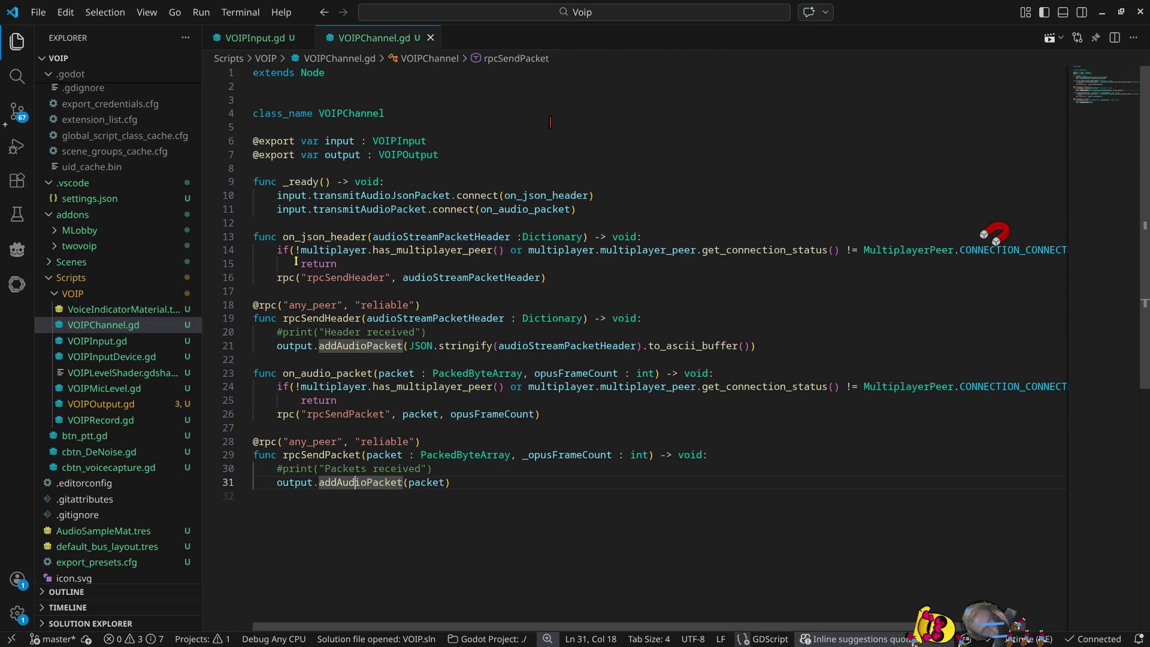
{"action": "middle_click", "coordinate": [381, 40]}
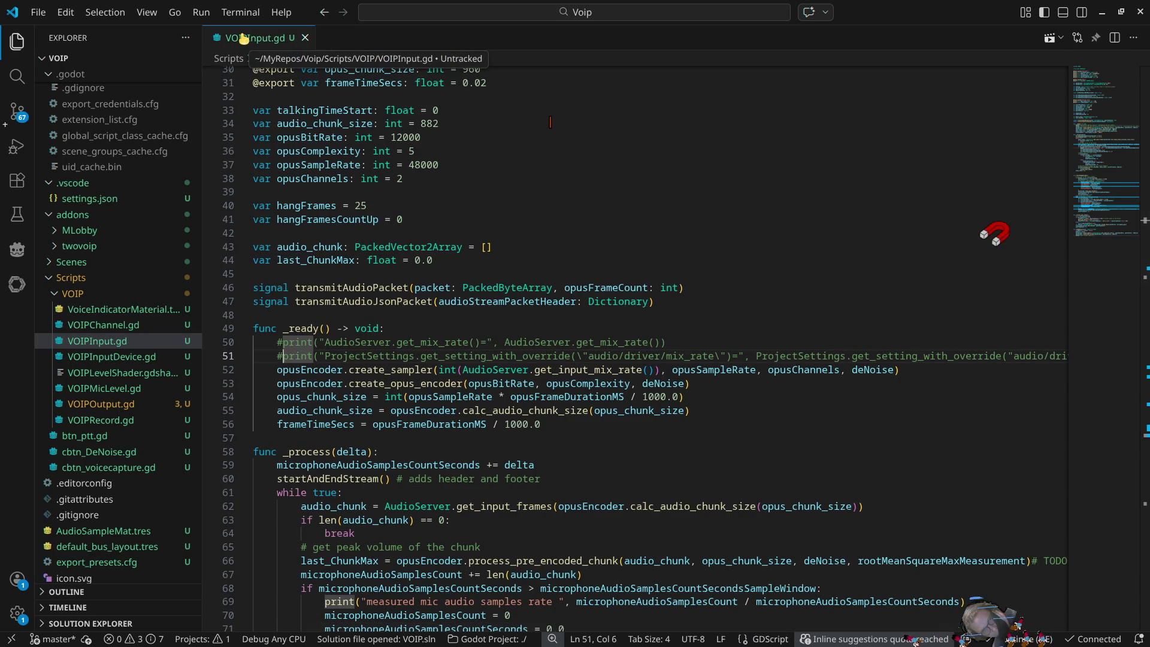
{"action": "middle_click", "coordinate": [243, 38]}
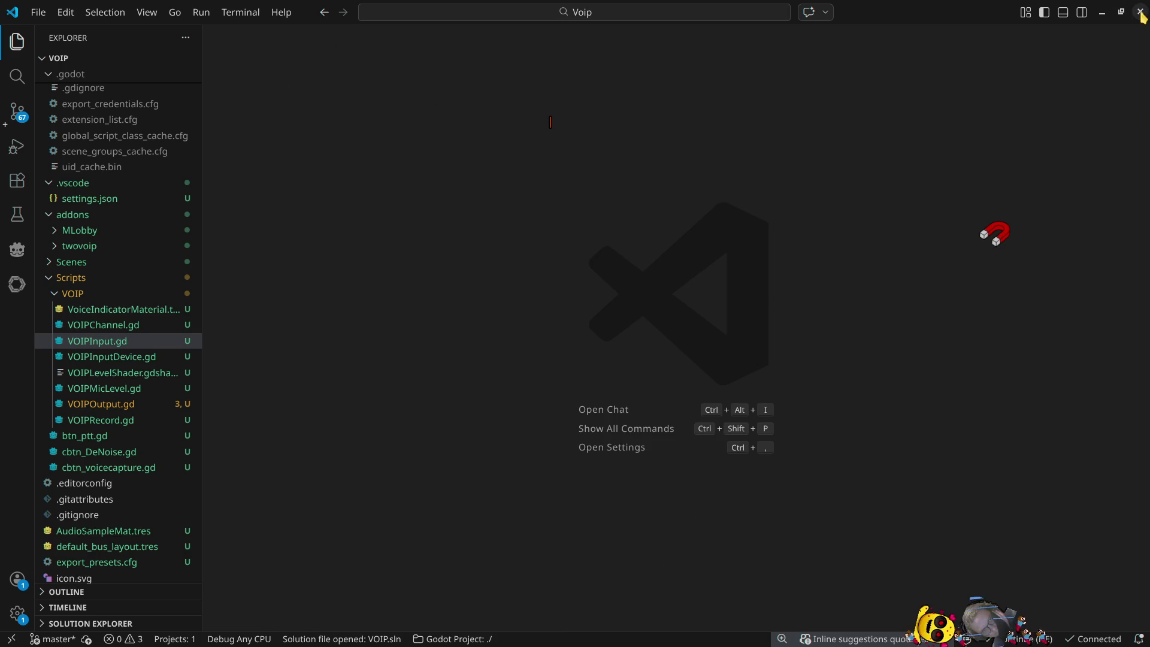
{"action": "left_click", "coordinate": [1141, 12]}
{"action": "left_click", "coordinate": [960, 29]}
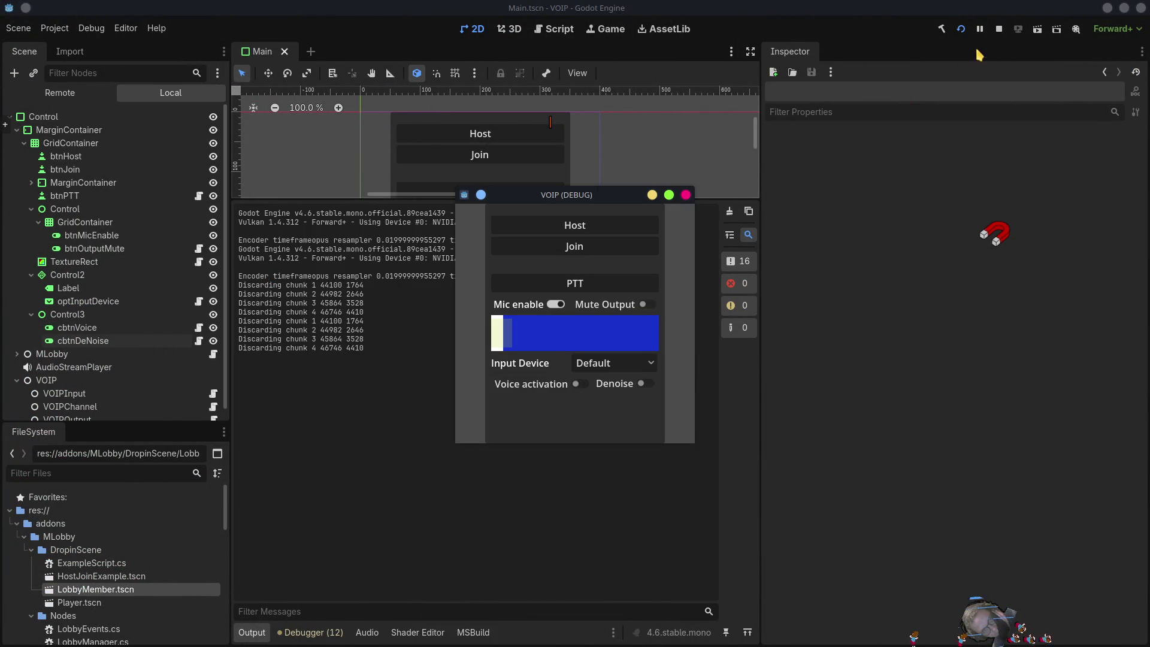
Step: Start the VOIP (DEBUG) game, then stop it so the output log shows debugging stopped
{"action": "left_click", "coordinate": [1000, 29]}
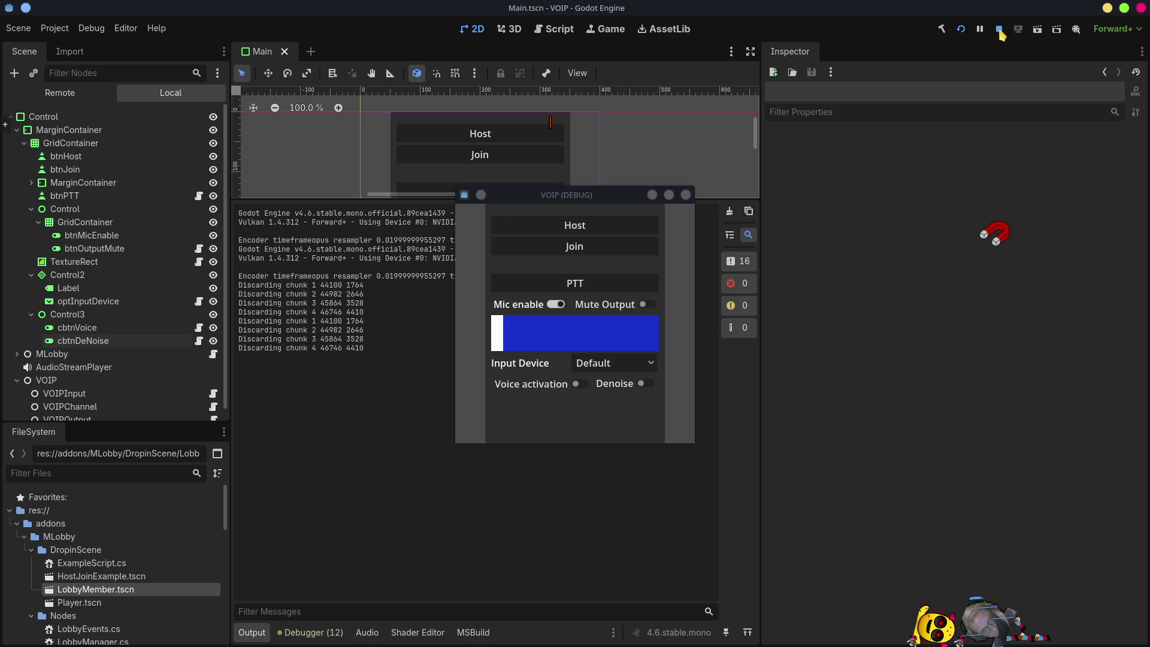
{"action": "left_click", "coordinate": [999, 29]}
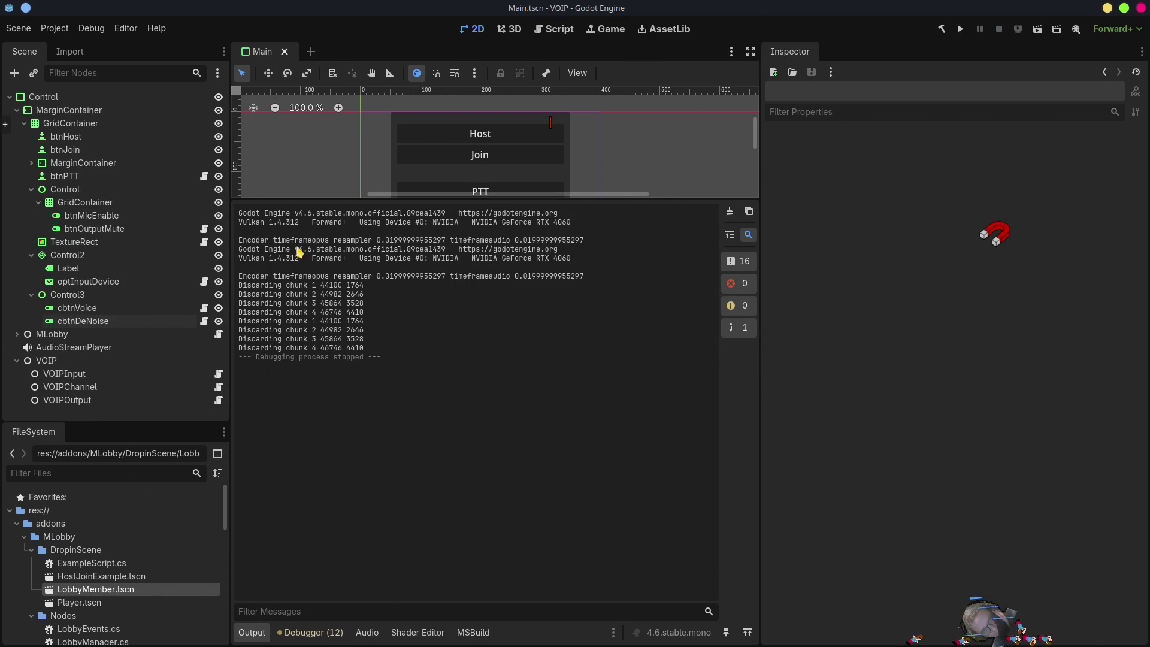
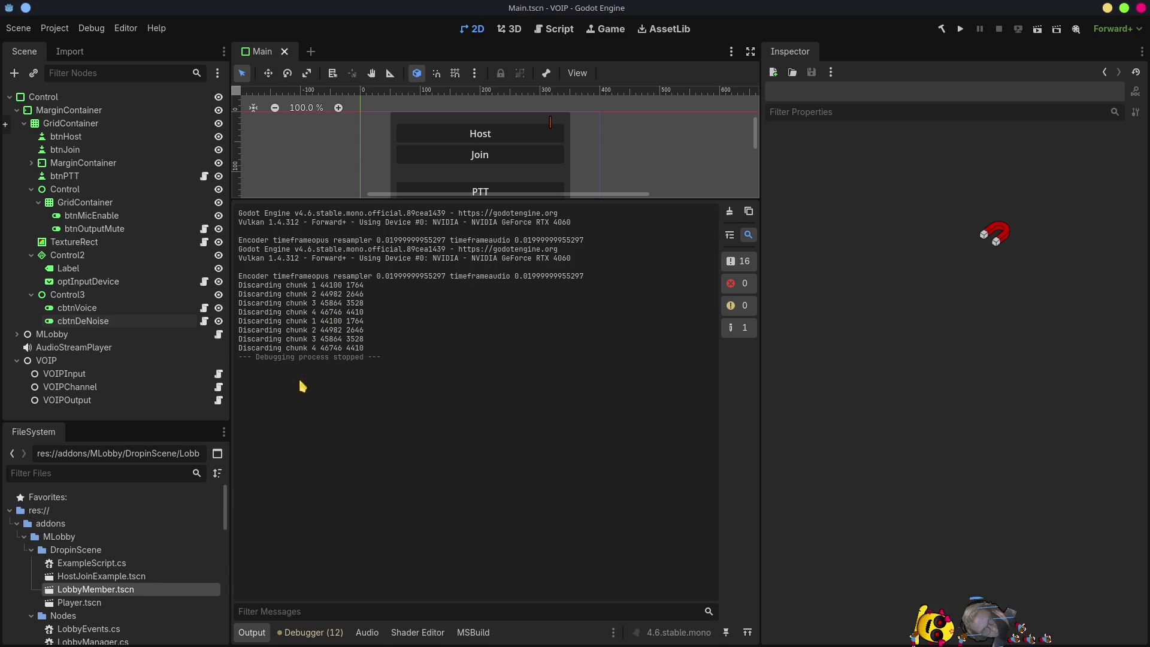
Step: Open VOIPInput.gd in VS Code from the VOIPInput node's script icon in Godot's Scene dock
{"action": "key", "text": "alt+Tab"}
{"action": "key", "text": "alt+Tab"}
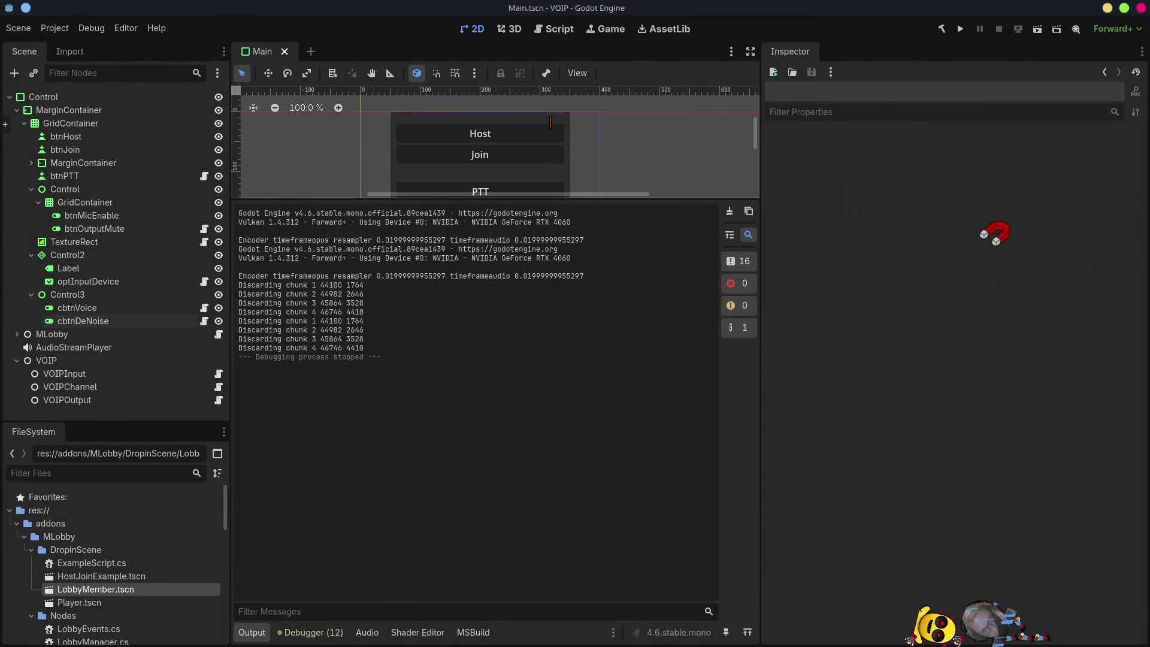
{"action": "key", "text": "super+d"}
{"action": "key", "text": "super+d"}
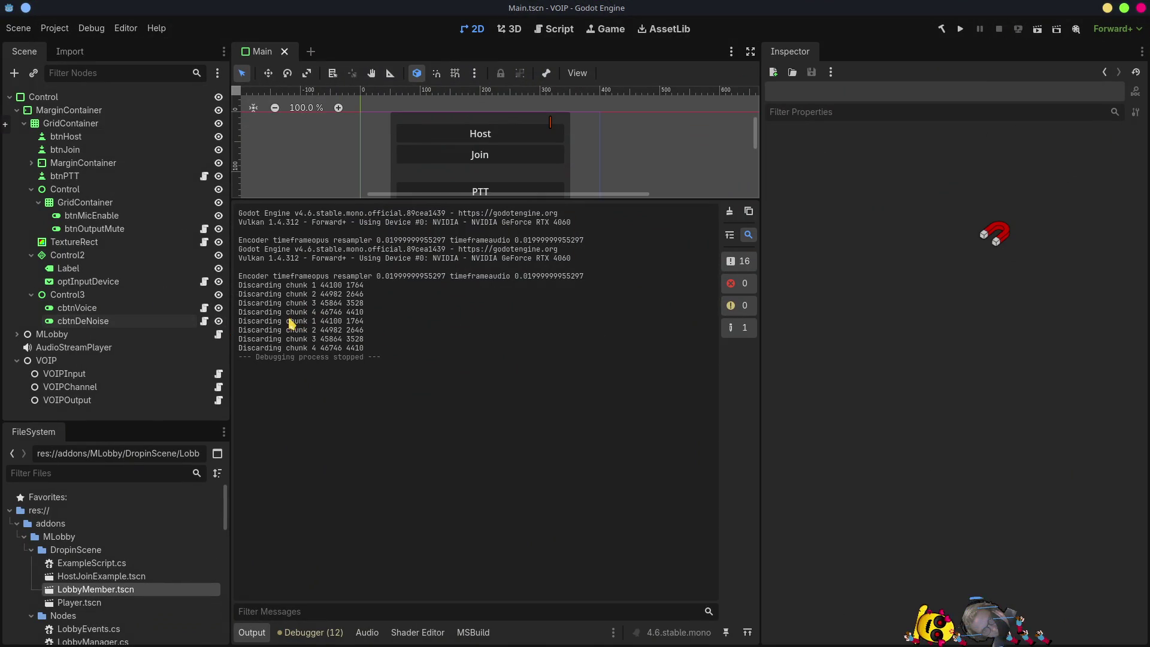
{"action": "left_click", "coordinate": [219, 374]}
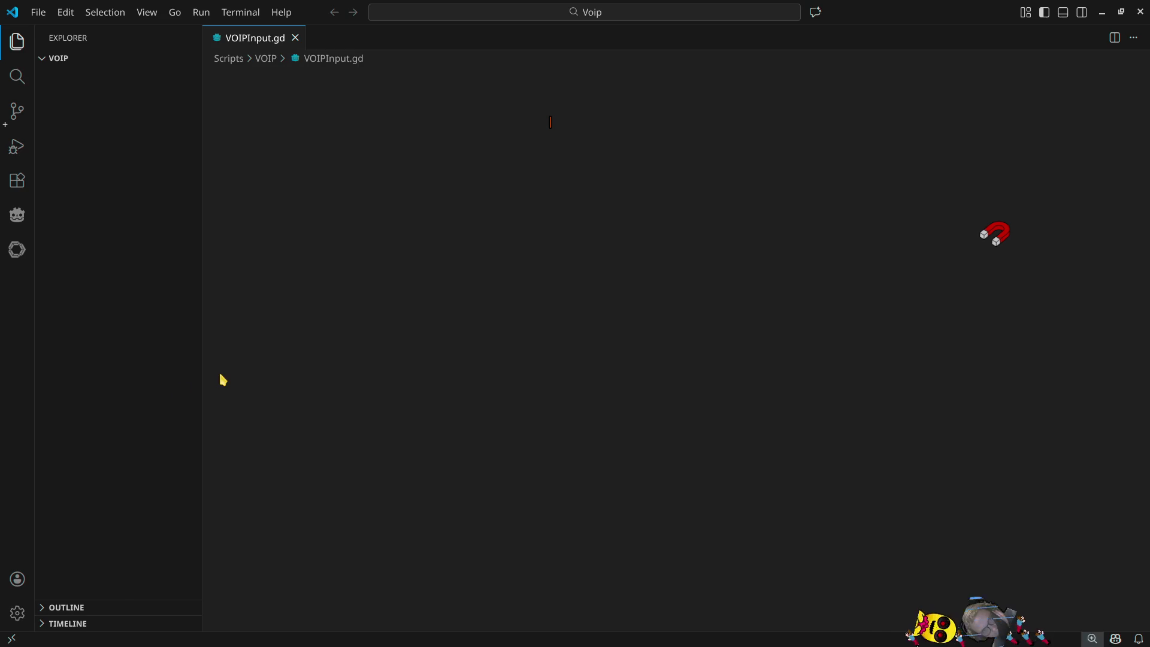
Step: Scroll to _ready and put the caret at the end of the create_opus_encoder line 53
{"action": "scroll", "coordinate": [398, 241], "scroll_direction": "down", "scroll_amount": 10}
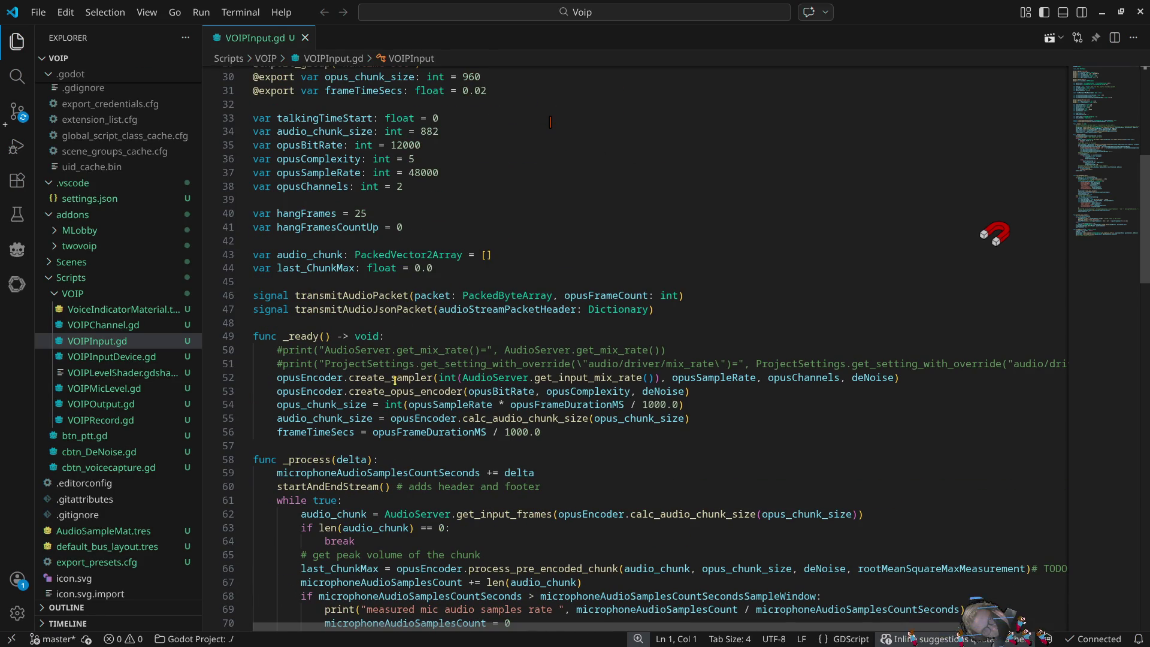
{"action": "left_click", "coordinate": [385, 379]}
{"action": "left_click", "coordinate": [440, 391]}
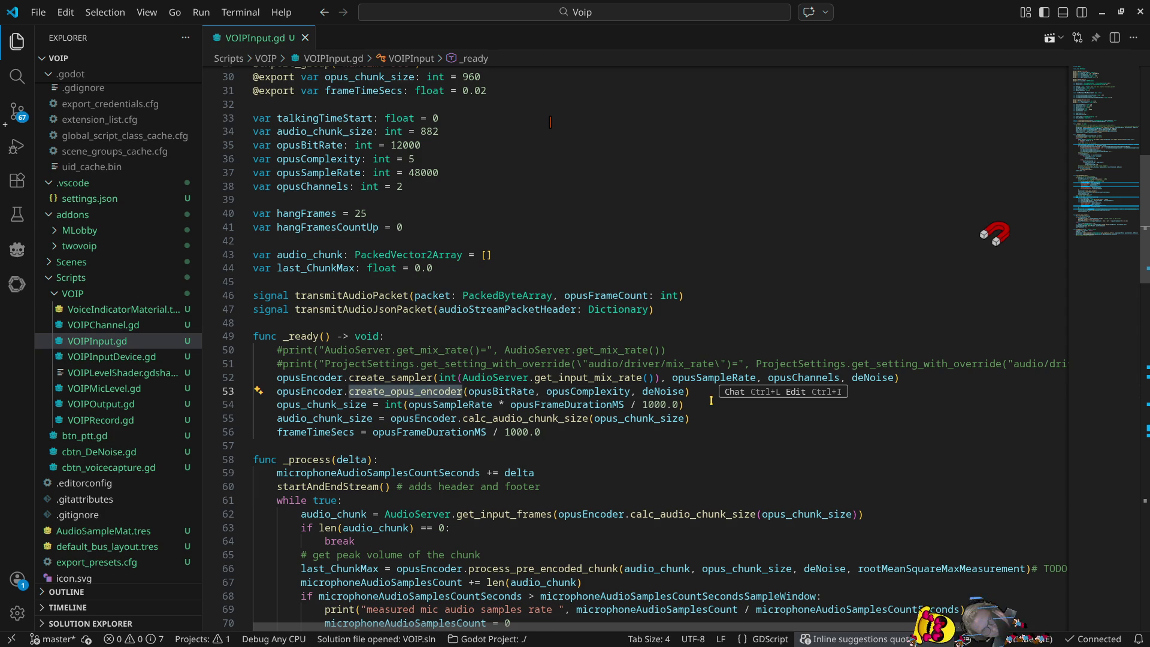
{"action": "key", "text": "ctrl+Left"}
{"action": "key", "text": "ctrl+Left"}
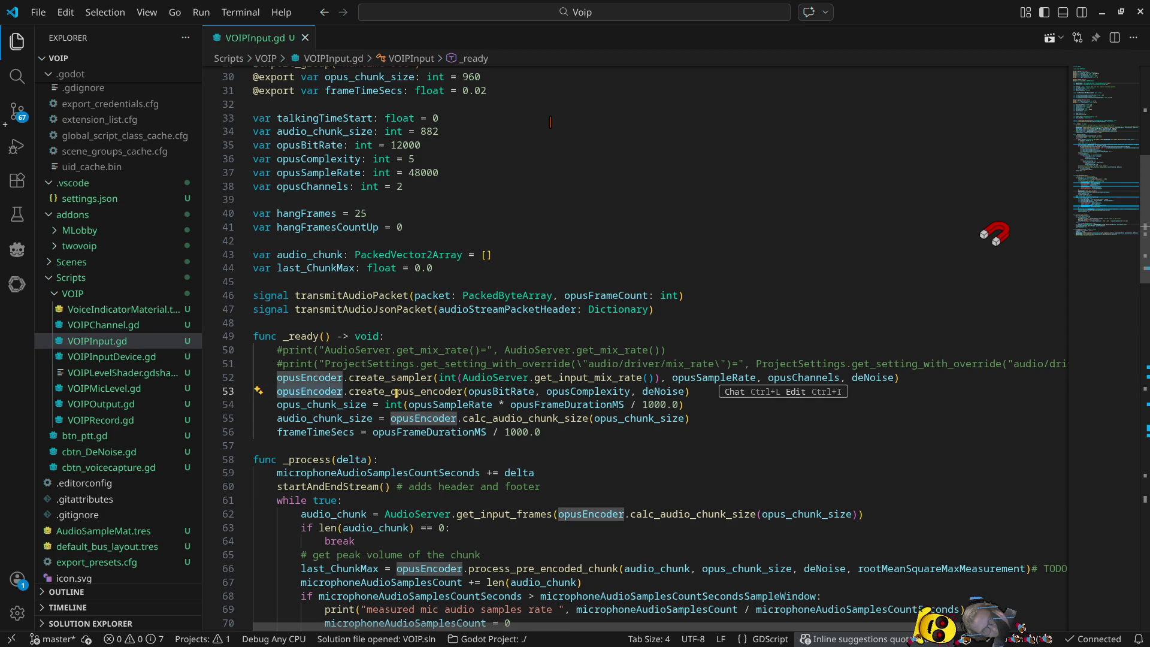
{"action": "left_click", "coordinate": [702, 390]}
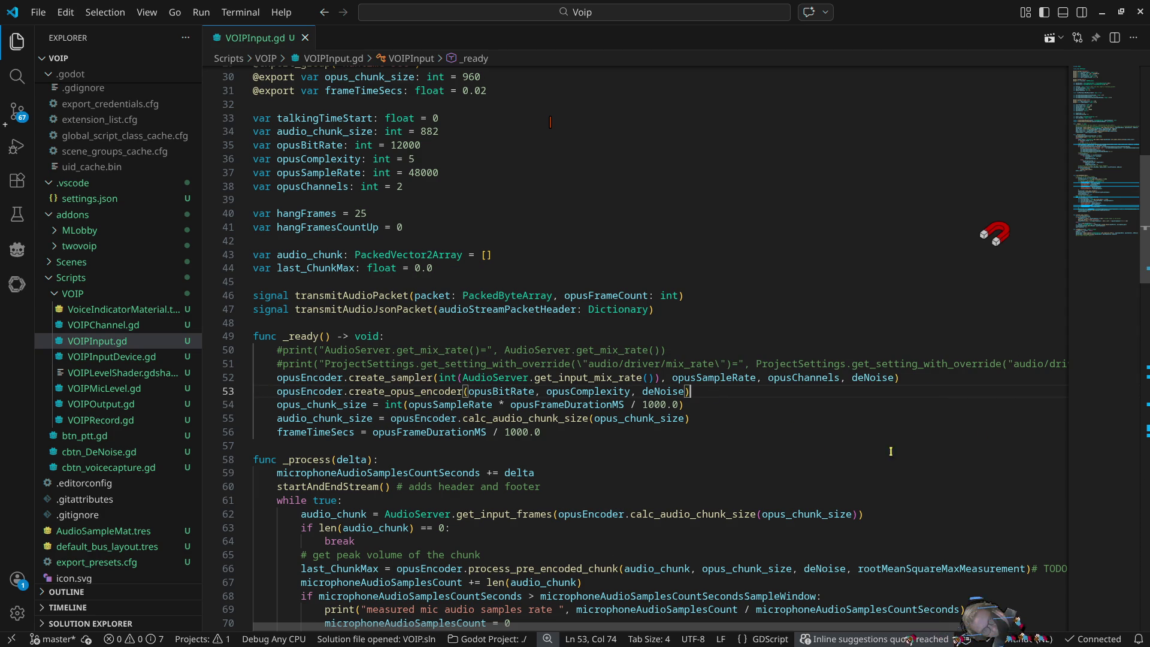
Step: On a new line, type opusEncoder. and browse its complete autocomplete member list
{"action": "key", "text": "Return"}
{"action": "type", "text": "opusEncoder.d"}
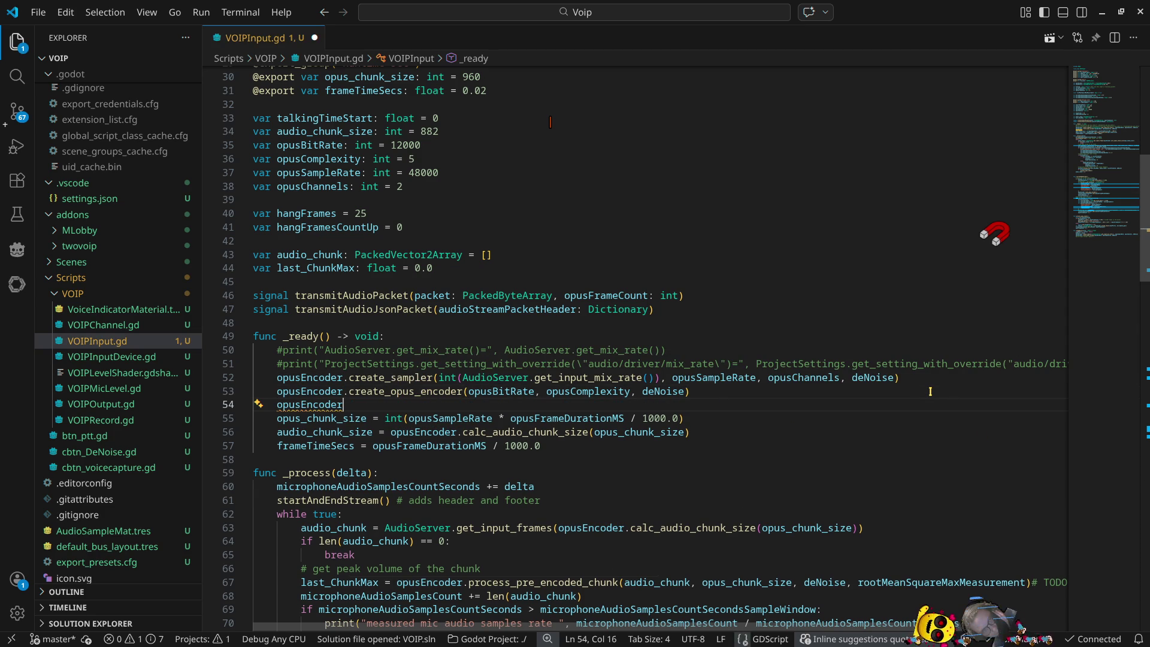
{"action": "type", "text": "e"}
{"action": "key", "text": "BackSpace"}
{"action": "key", "text": "BackSpace"}
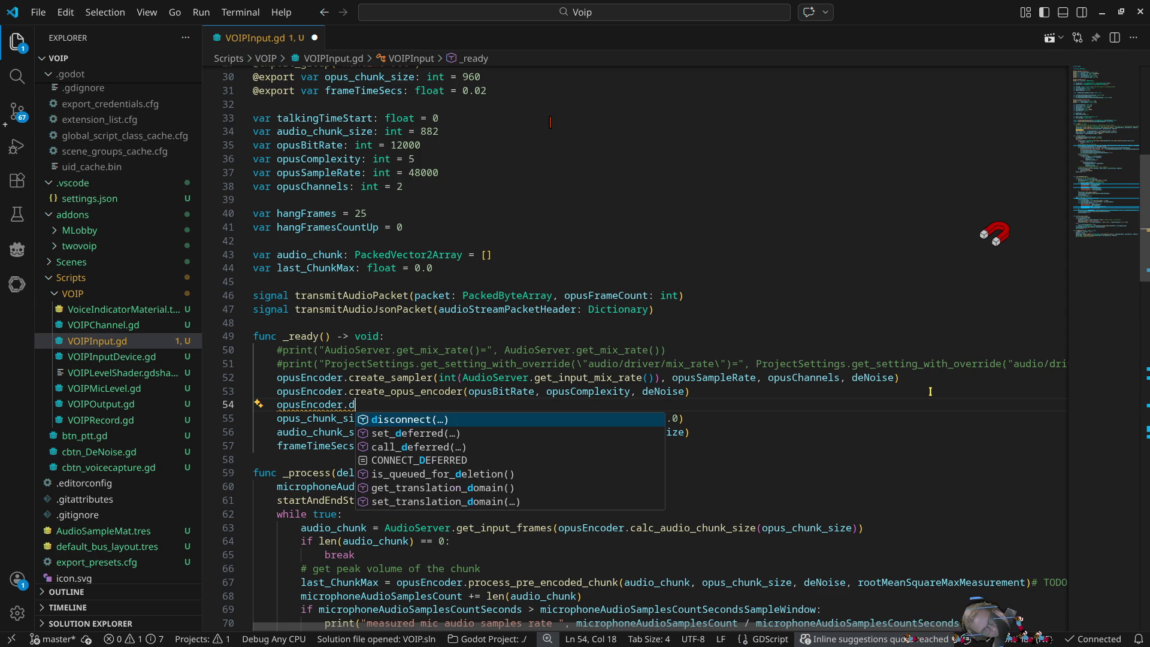
{"action": "key", "text": "BackSpace"}
{"action": "type", "text": "."}
{"action": "key", "text": "Down"}
{"action": "key", "text": "Down"}
{"action": "key", "text": "Down"}
{"action": "key", "text": "Down"}
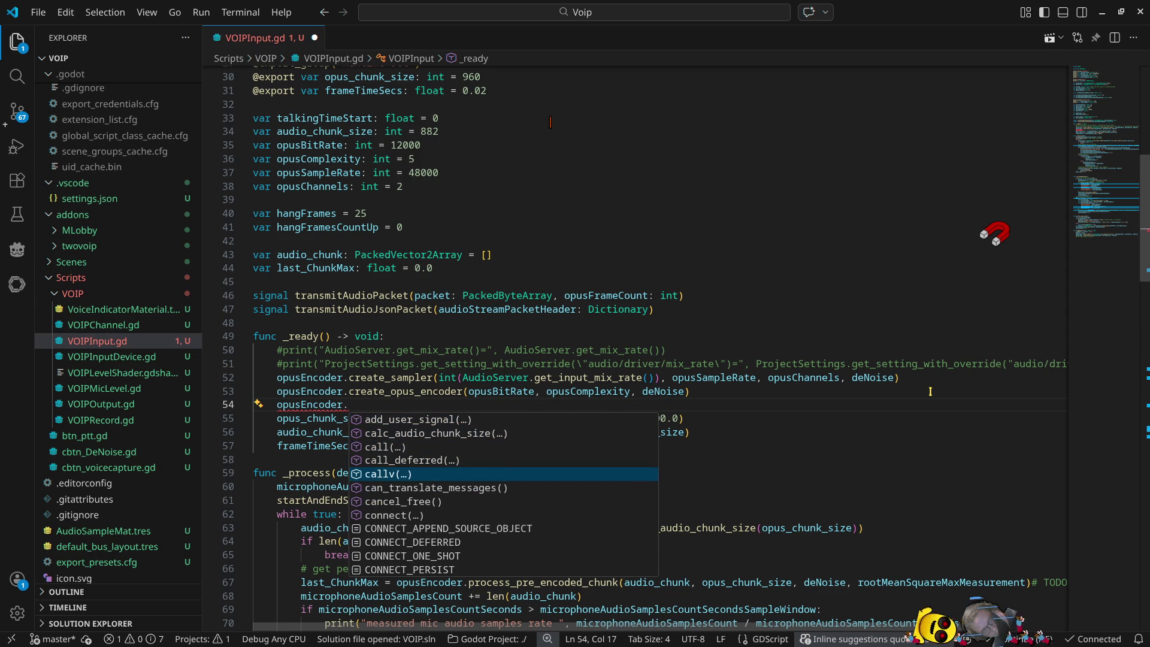
{"action": "key", "text": "Down"}
{"action": "key", "text": "Down"}
{"action": "key", "text": "Down"}
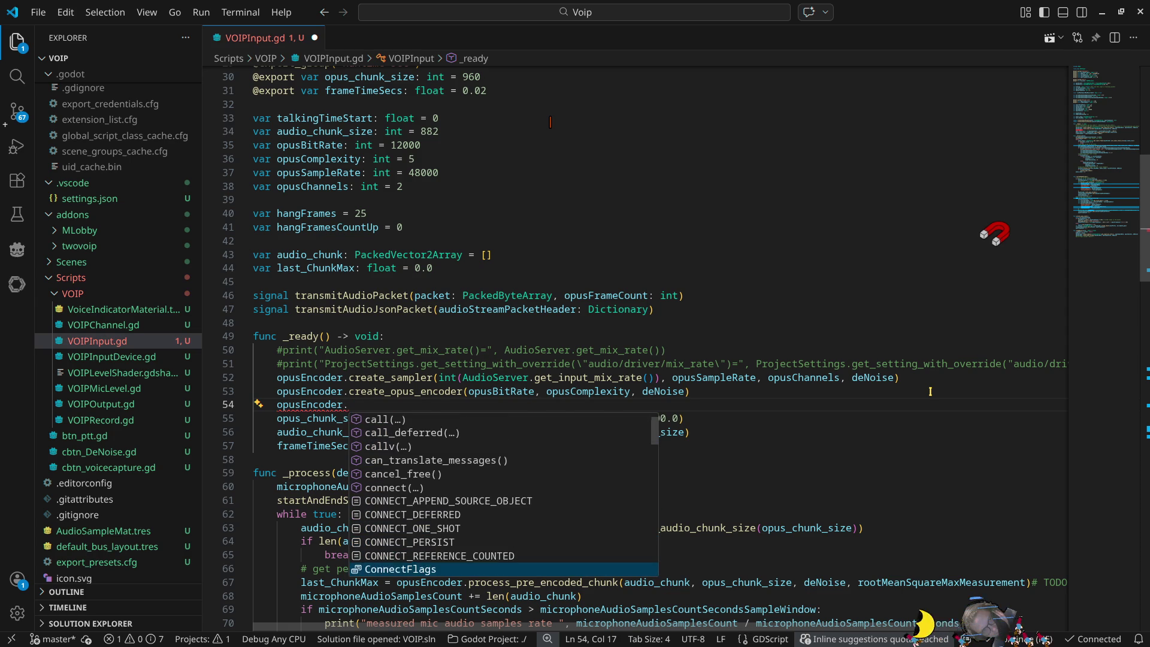
{"action": "key", "text": "Down"}
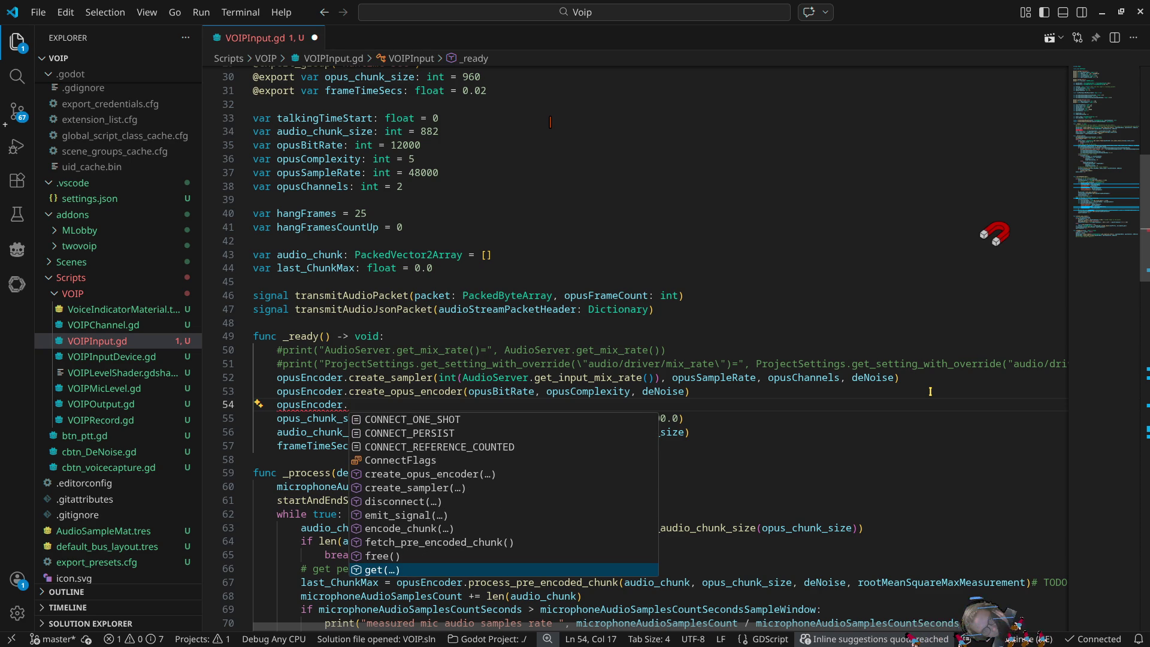
{"action": "key", "text": "Down"}
{"action": "key", "text": "Down"}
{"action": "key", "text": "Down"}
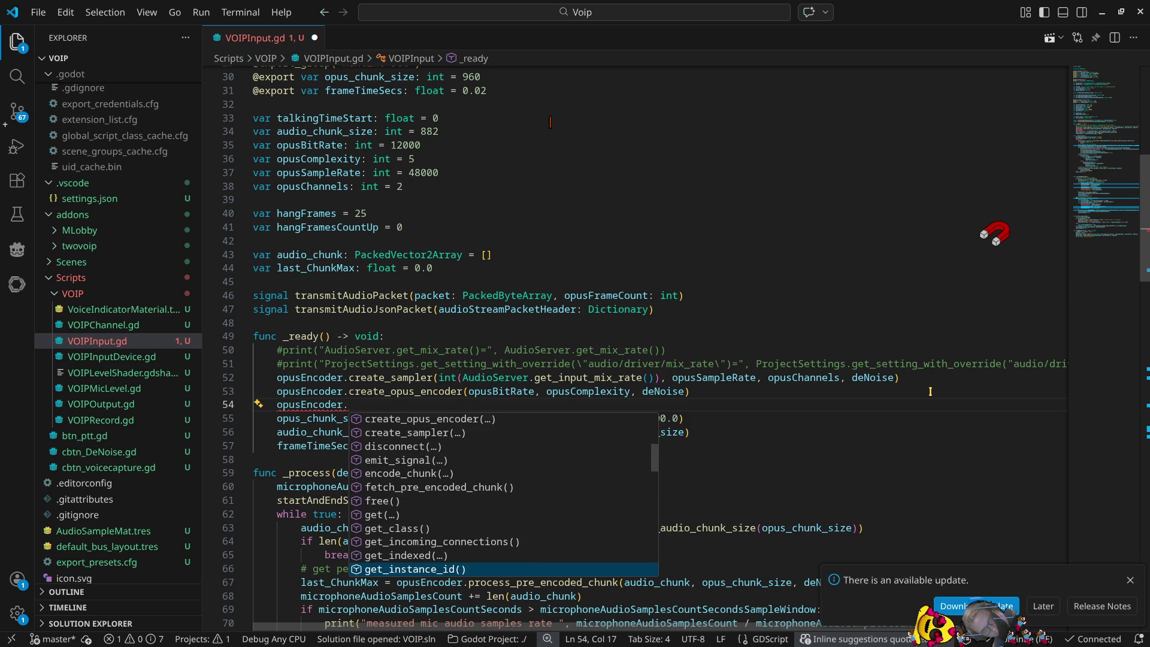
{"action": "key", "text": "Down"}
{"action": "key", "text": "Down"}
{"action": "key", "text": "Down"}
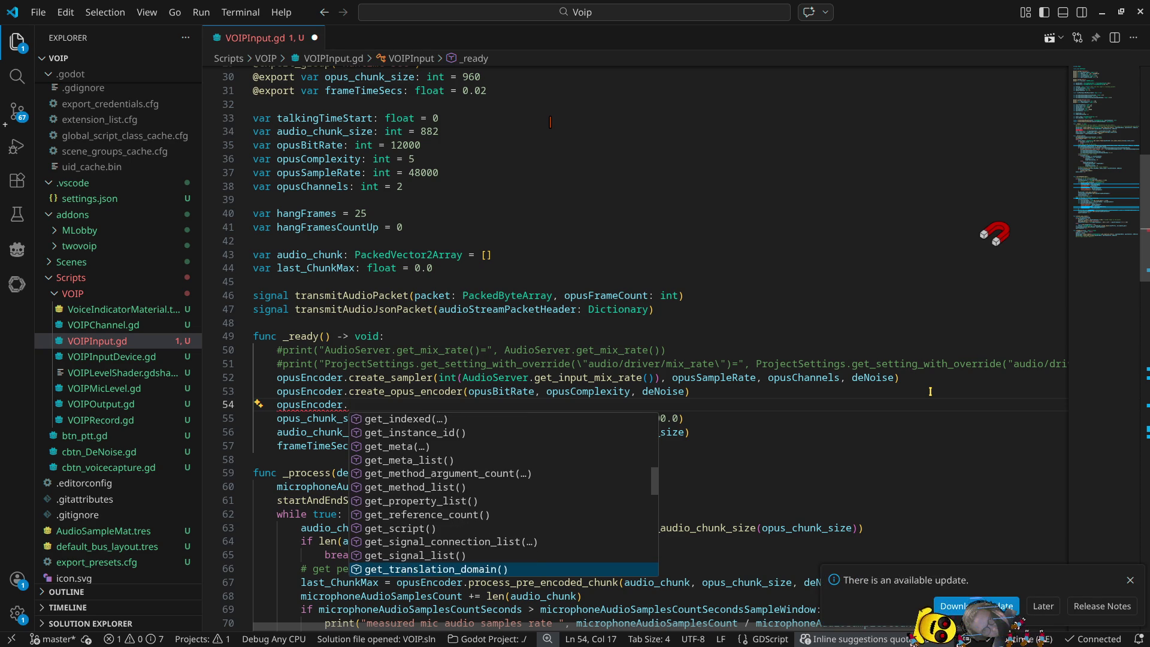
{"action": "key", "text": "Down"}
{"action": "key", "text": "Down"}
{"action": "key", "text": "Down"}
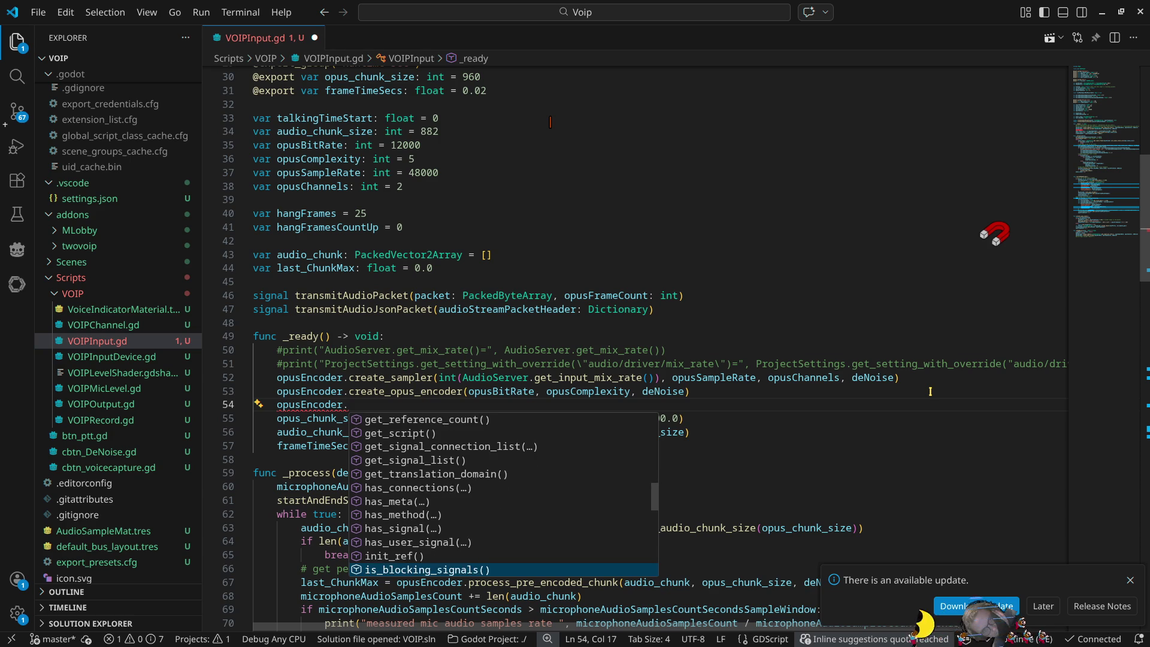
{"action": "key", "text": "Down"}
{"action": "key", "text": "Down"}
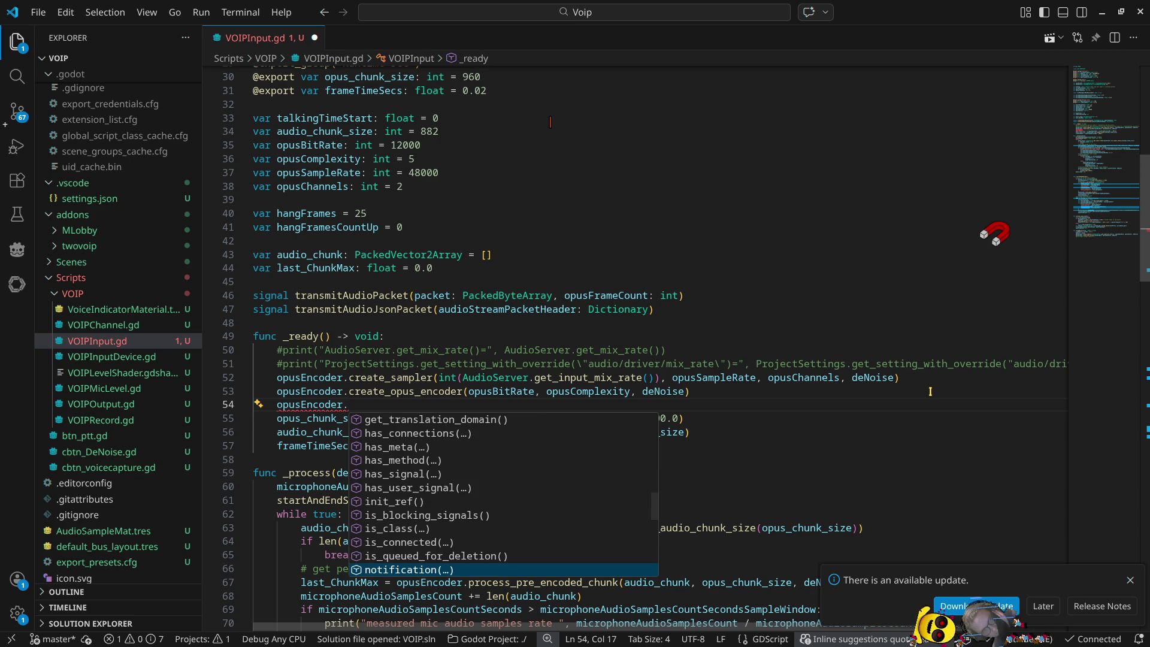
{"action": "key", "text": "Down"}
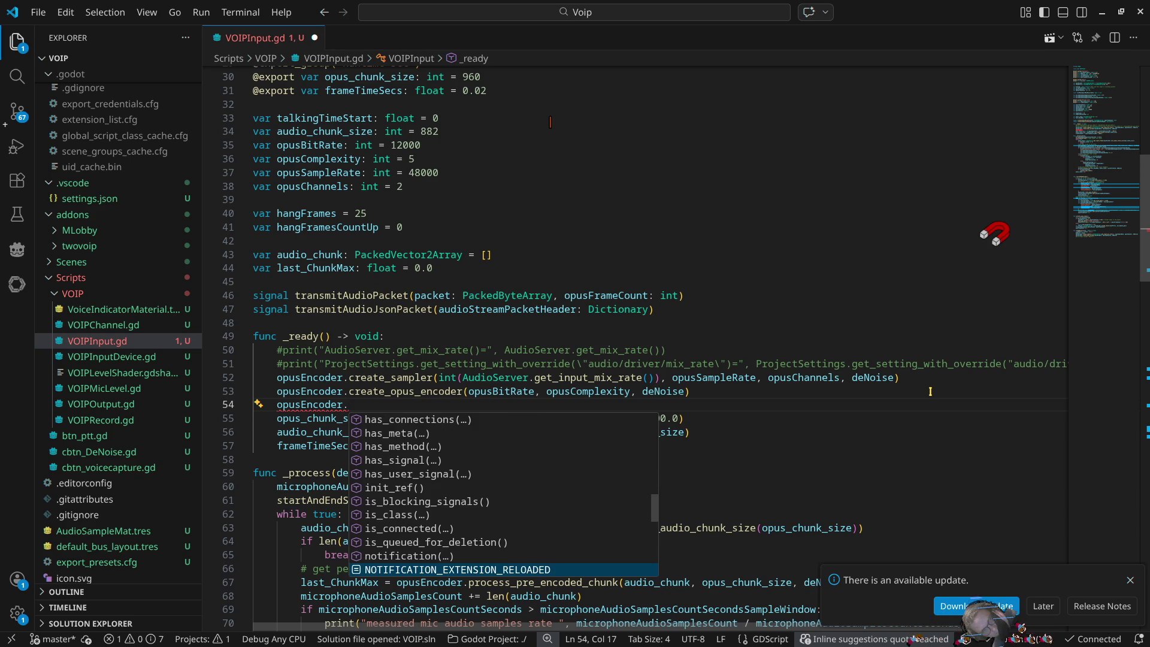
{"action": "key", "text": "Down"}
{"action": "key", "text": "Down"}
{"action": "key", "text": "Down"}
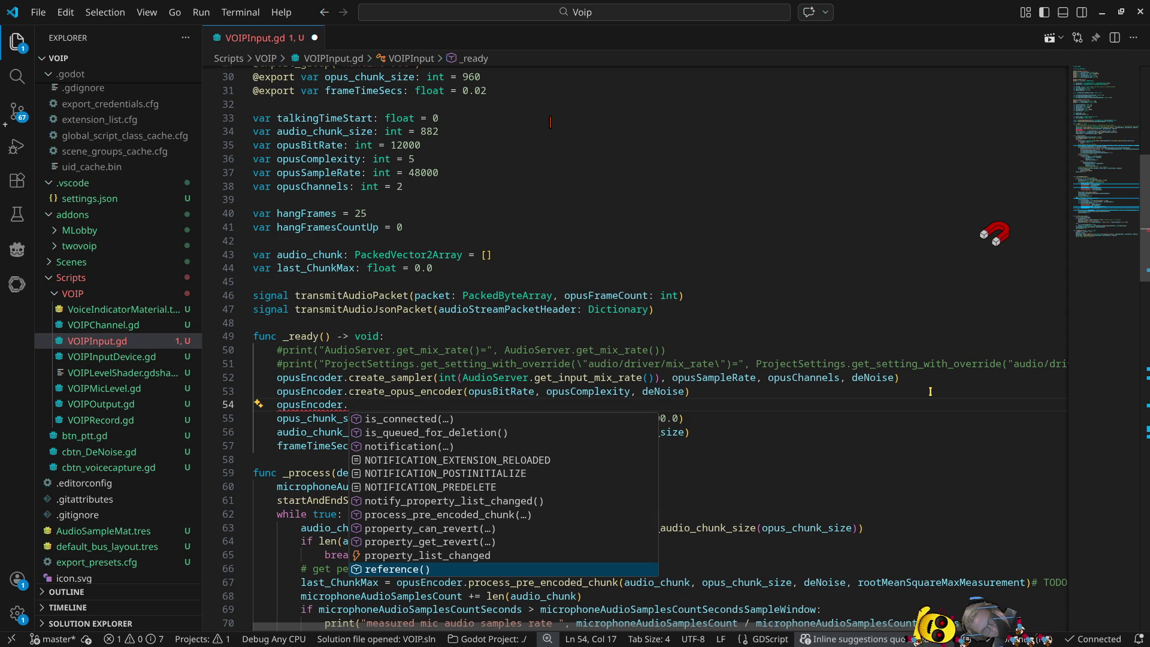
{"action": "key", "text": "Down"}
{"action": "key", "text": "Down"}
{"action": "key", "text": "Down"}
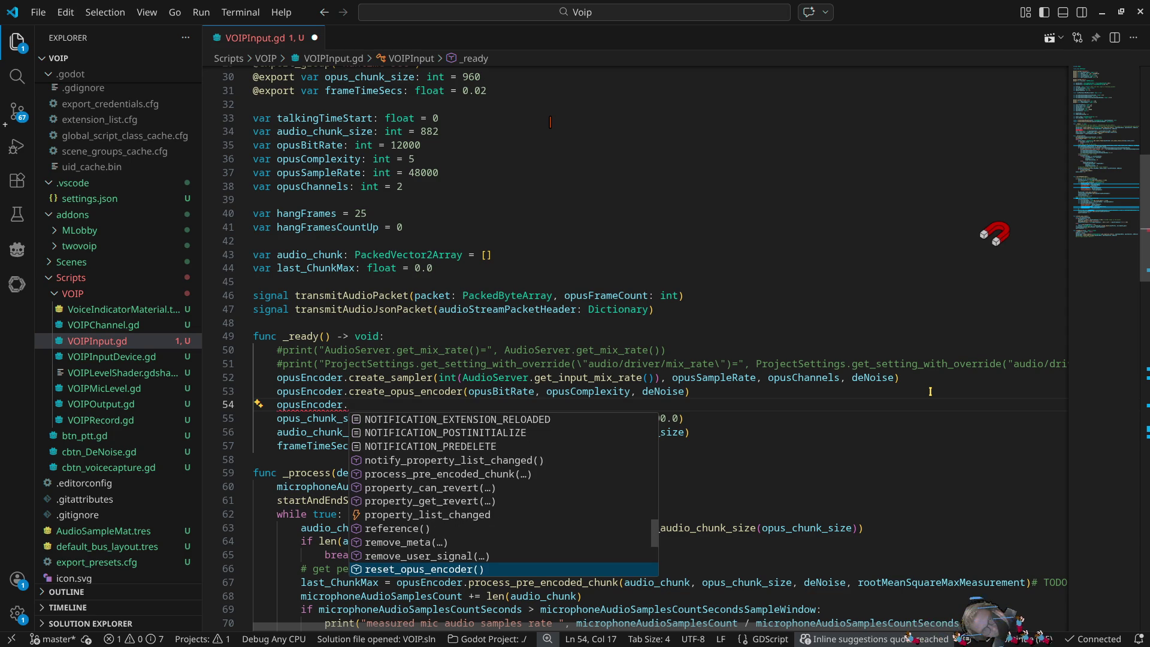
{"action": "key", "text": "Down"}
{"action": "key", "text": "Down"}
{"action": "key", "text": "Down"}
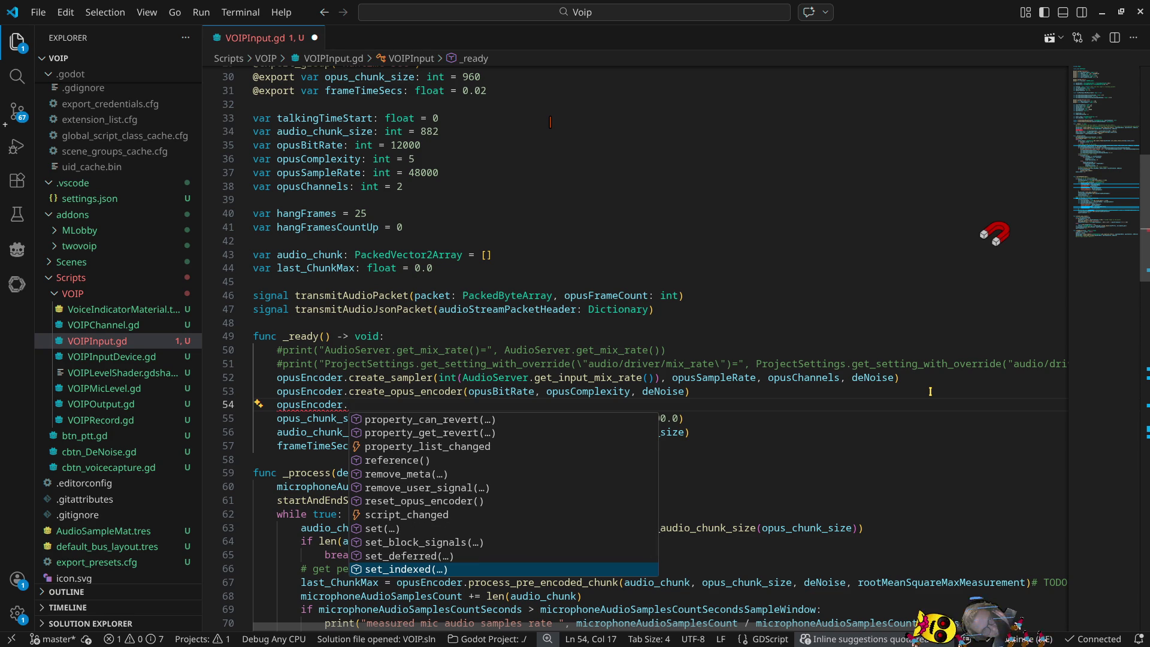
{"action": "key", "text": "Down"}
{"action": "key", "text": "Down"}
{"action": "key", "text": "Down"}
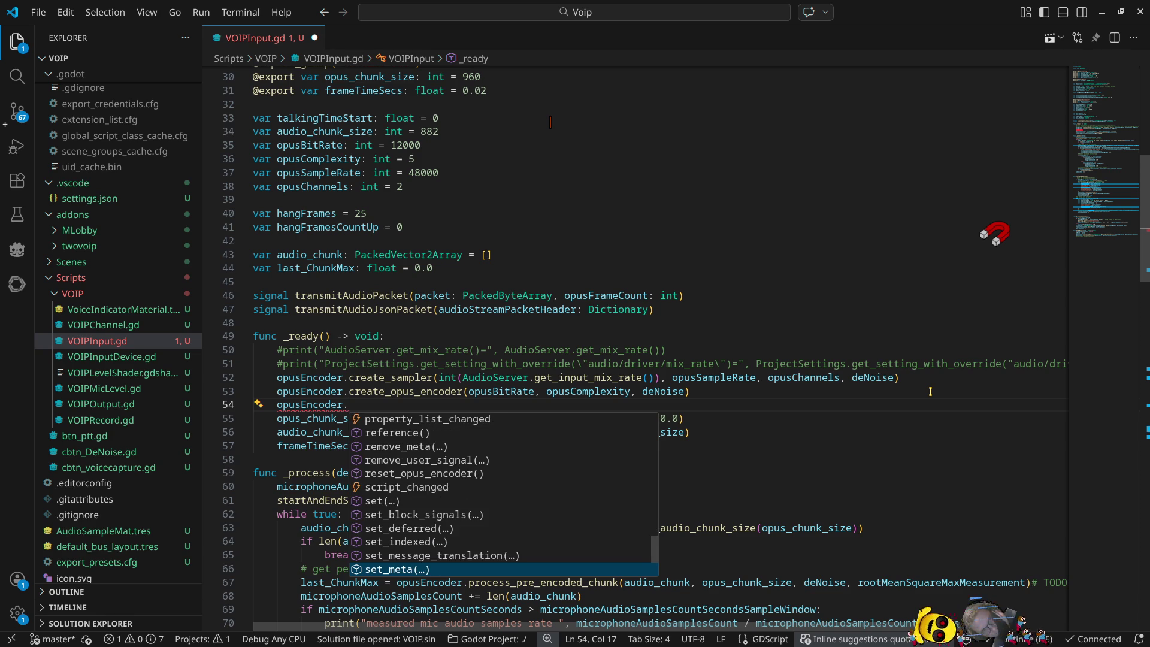
{"action": "key", "text": "Down"}
{"action": "key", "text": "Down"}
{"action": "key", "text": "Down"}
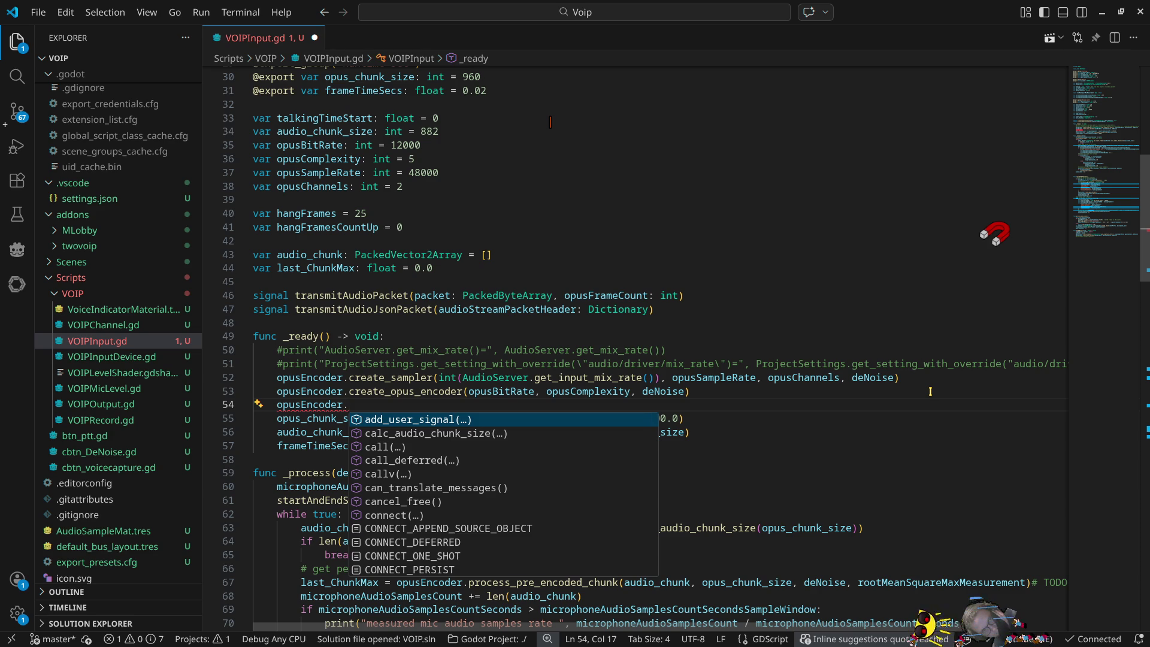
Step: Delete the unfinished opusEncoder text, leaving a blank line after create_opus_encoder
{"action": "key", "text": "shift+Home"}
{"action": "key", "text": "BackSpace"}
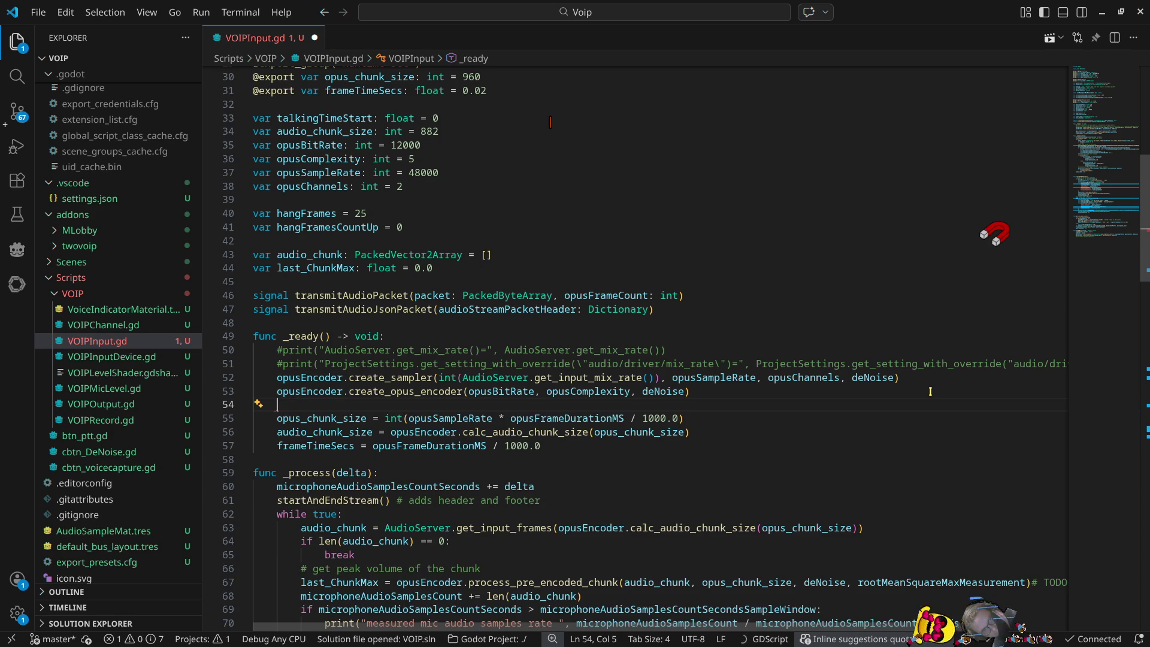
{"action": "mouse_move", "coordinate": [441, 389]}
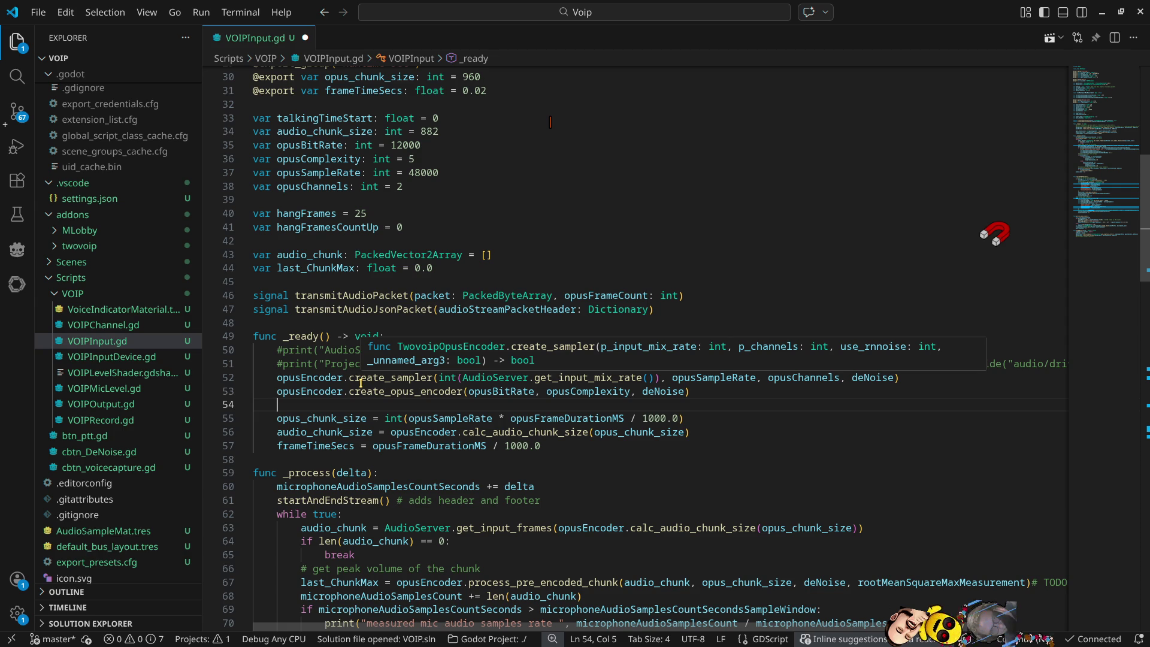
Step: Check create_sampler's parameters and opusEncoder's TwovoipOpusEncoder type, then scroll to the file's top
{"action": "double_click", "coordinate": [359, 378]}
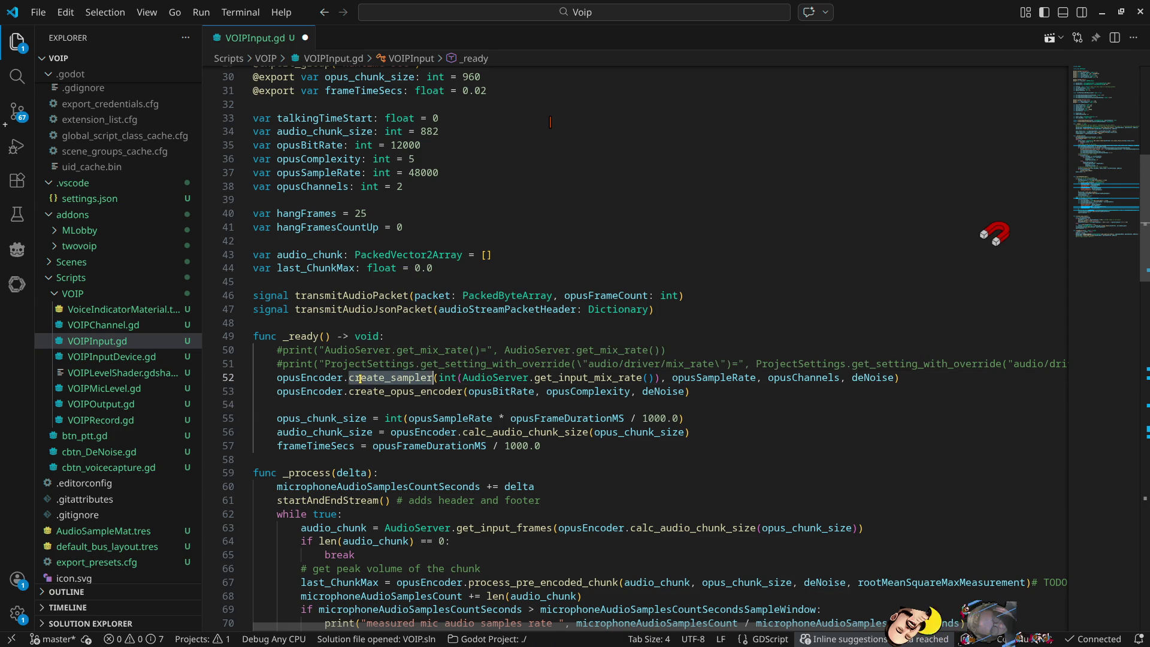
{"action": "left_click", "coordinate": [290, 379]}
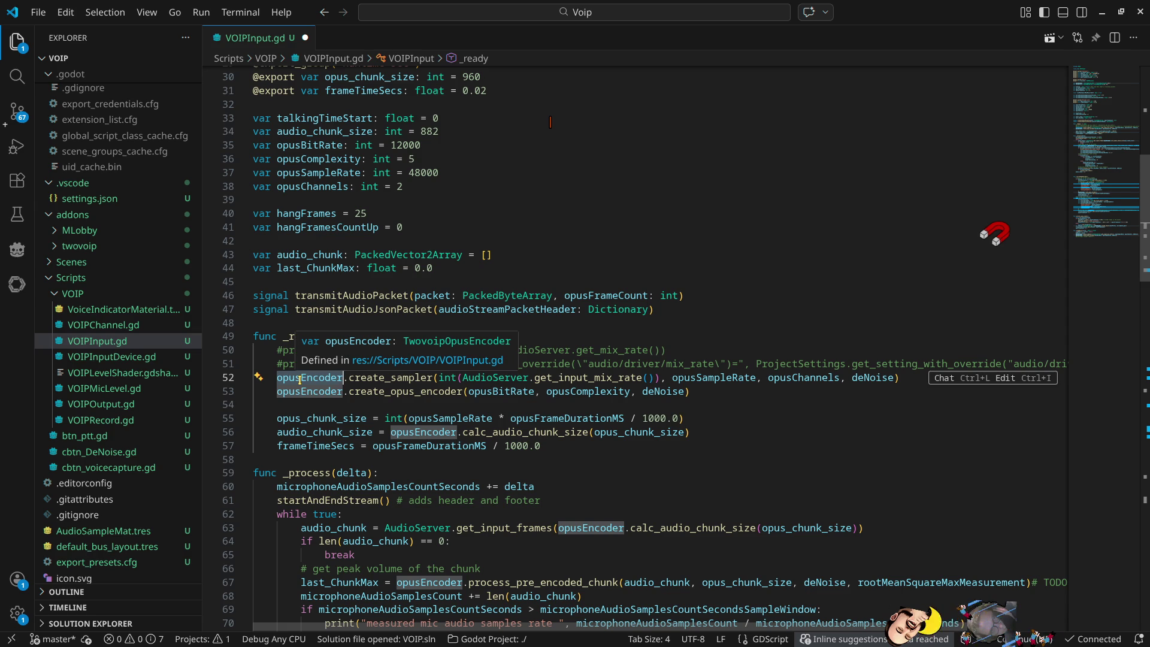
{"action": "scroll", "coordinate": [610, 192], "scroll_direction": "up", "scroll_amount": 1}
{"action": "scroll", "coordinate": [590, 218], "scroll_direction": "up", "scroll_amount": 5}
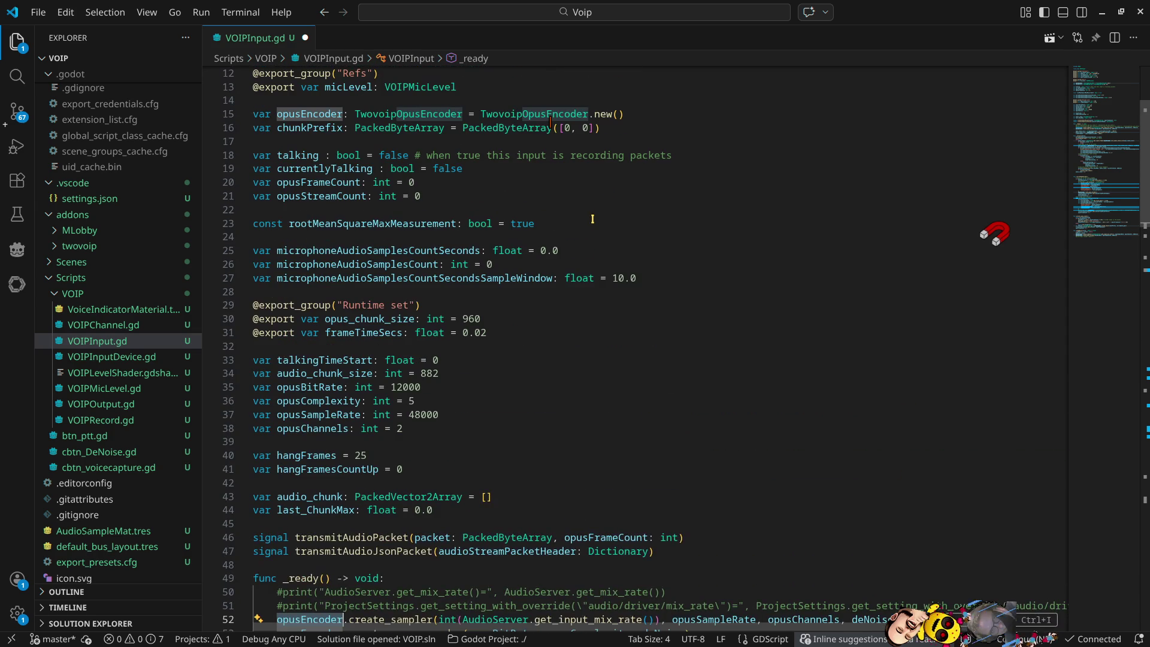
{"action": "scroll", "coordinate": [591, 220], "scroll_direction": "up", "scroll_amount": 3}
{"action": "left_click", "coordinate": [592, 222]}
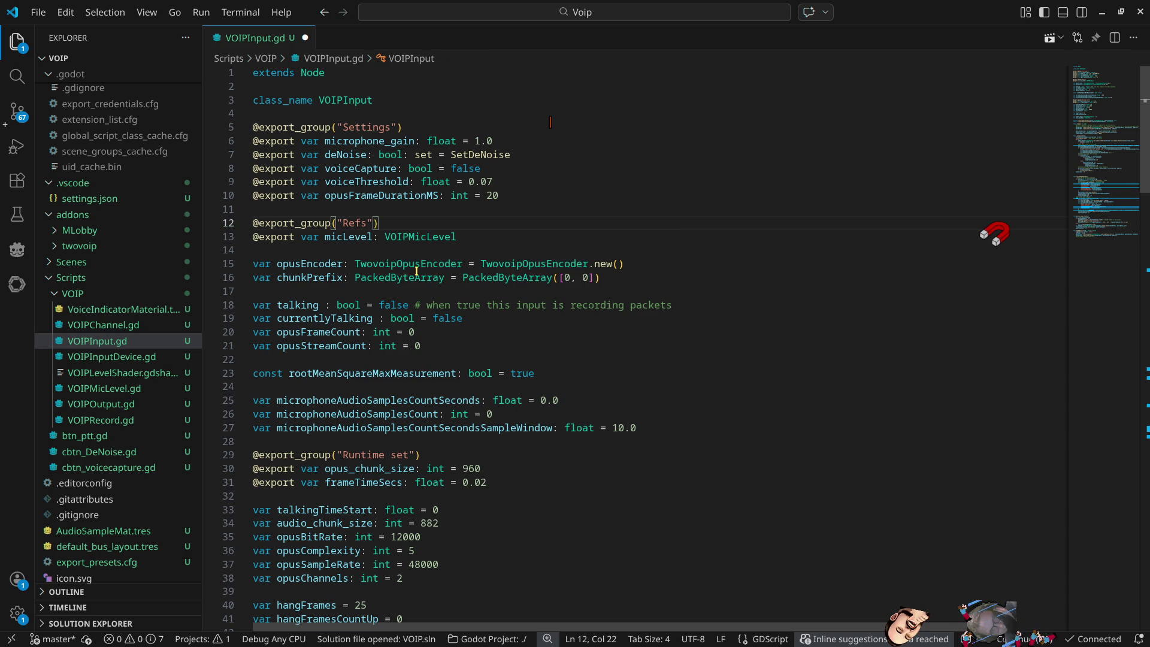
{"action": "key", "text": "ctrl+z"}
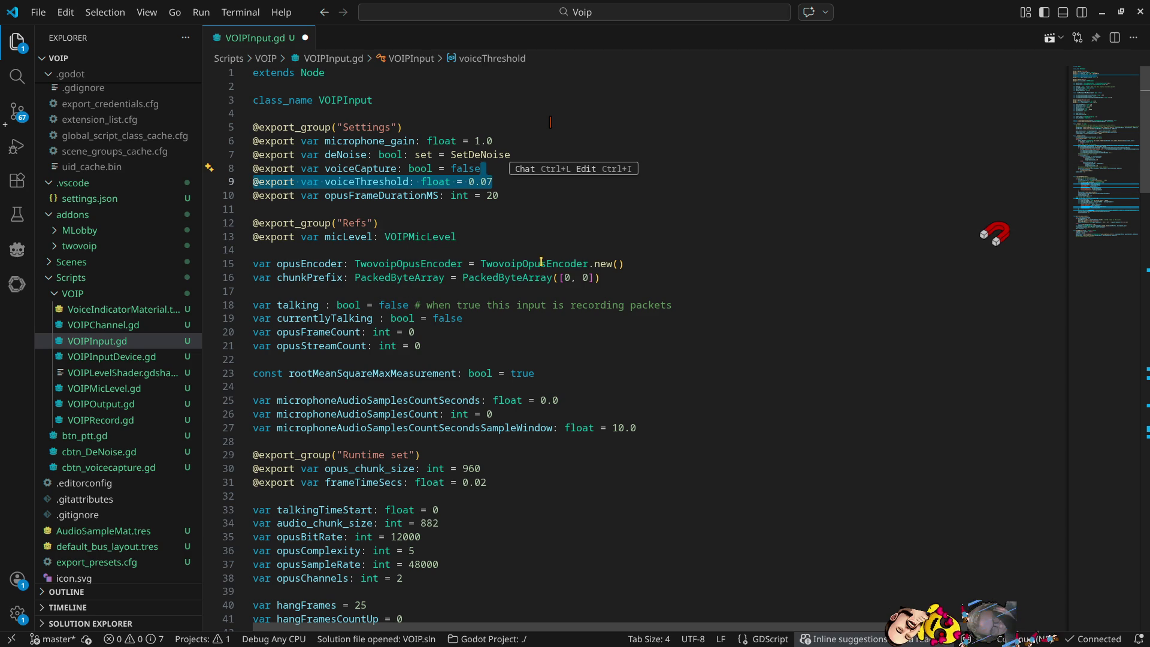
{"action": "left_click", "coordinate": [617, 264]}
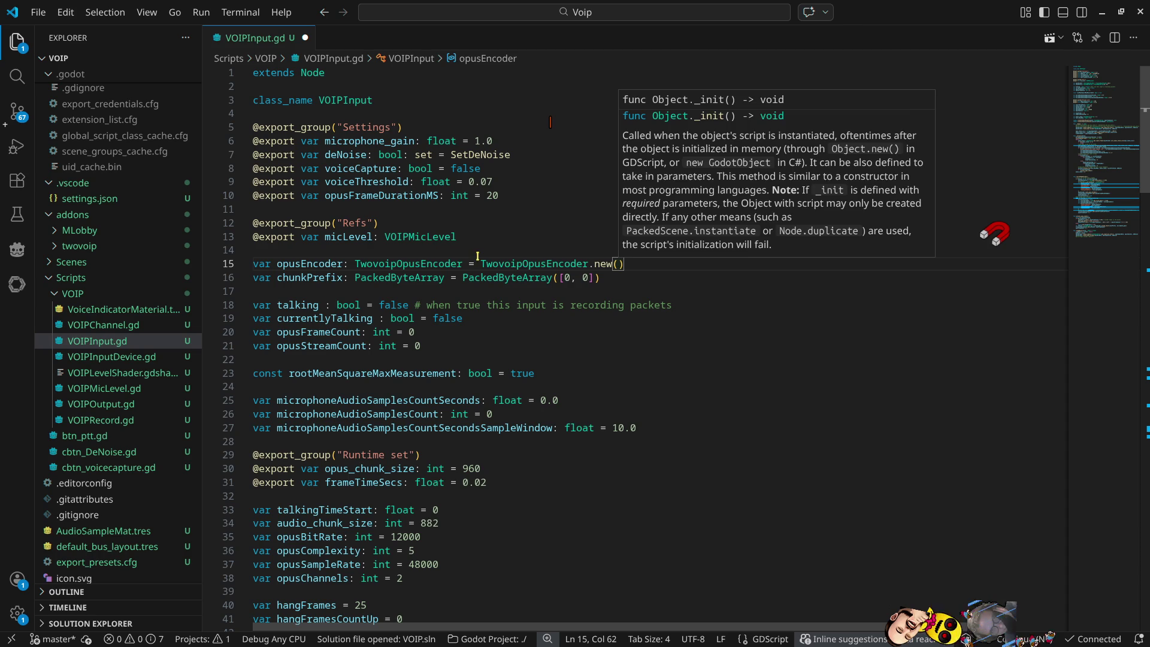
{"action": "left_click", "coordinate": [438, 263]}
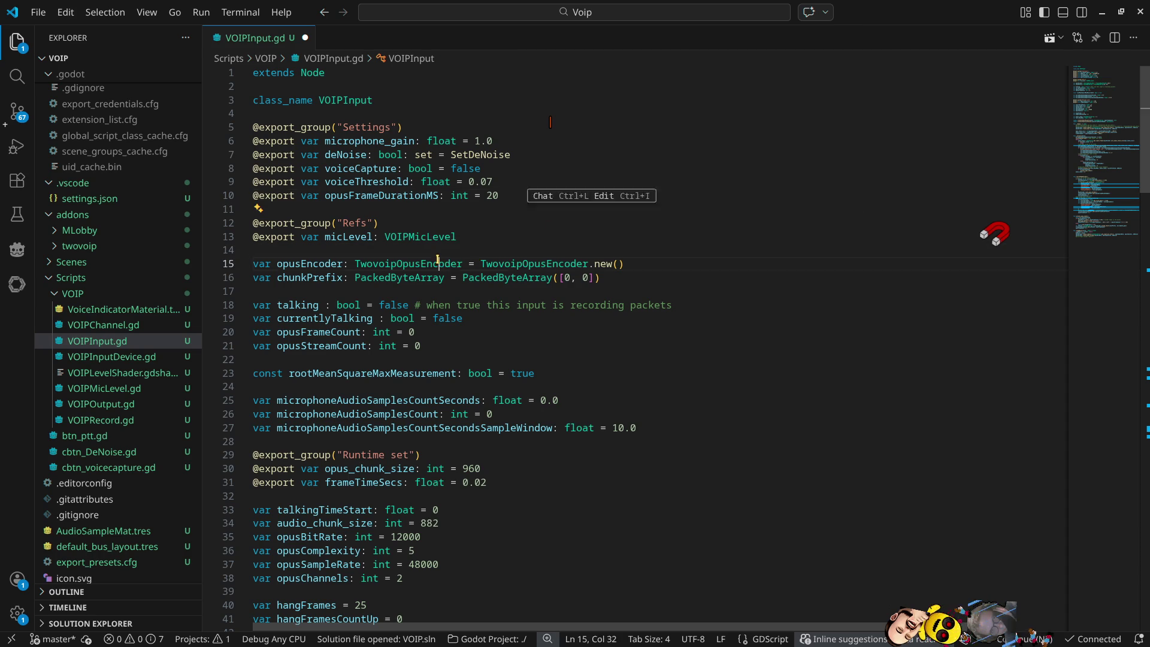
Step: Read the TwovoipOpusEncoder class reference, close it, save VOIPInput.gd, and switch to the browser
{"action": "left_click", "coordinate": [437, 263], "text": "ctrl"}
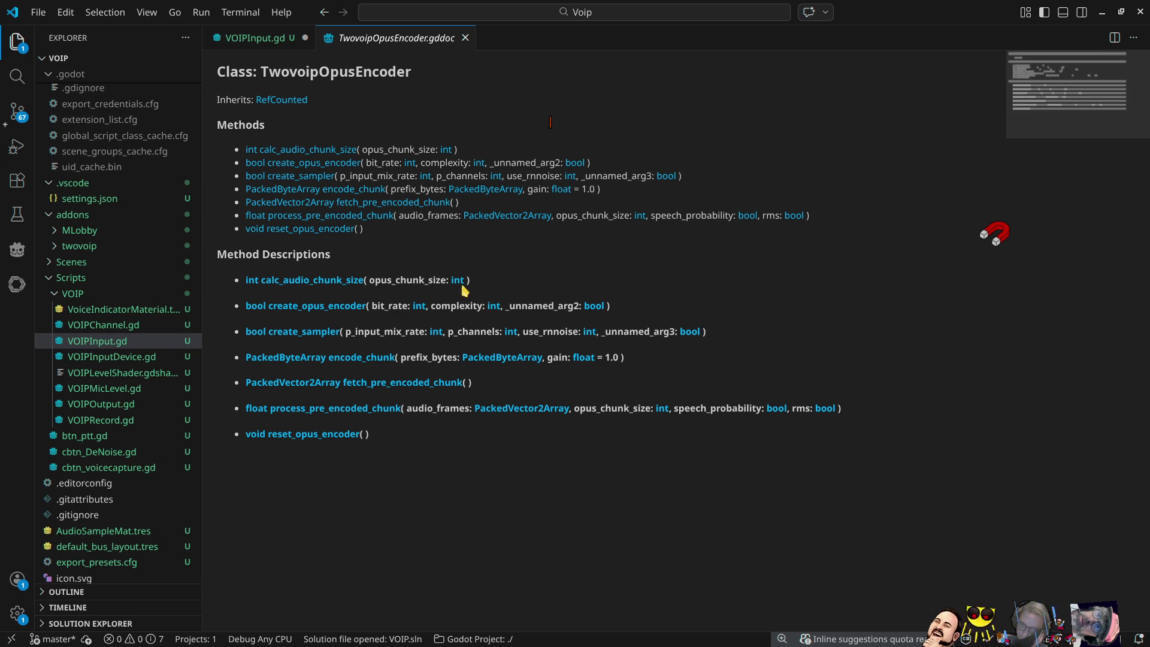
{"action": "middle_click", "coordinate": [376, 42]}
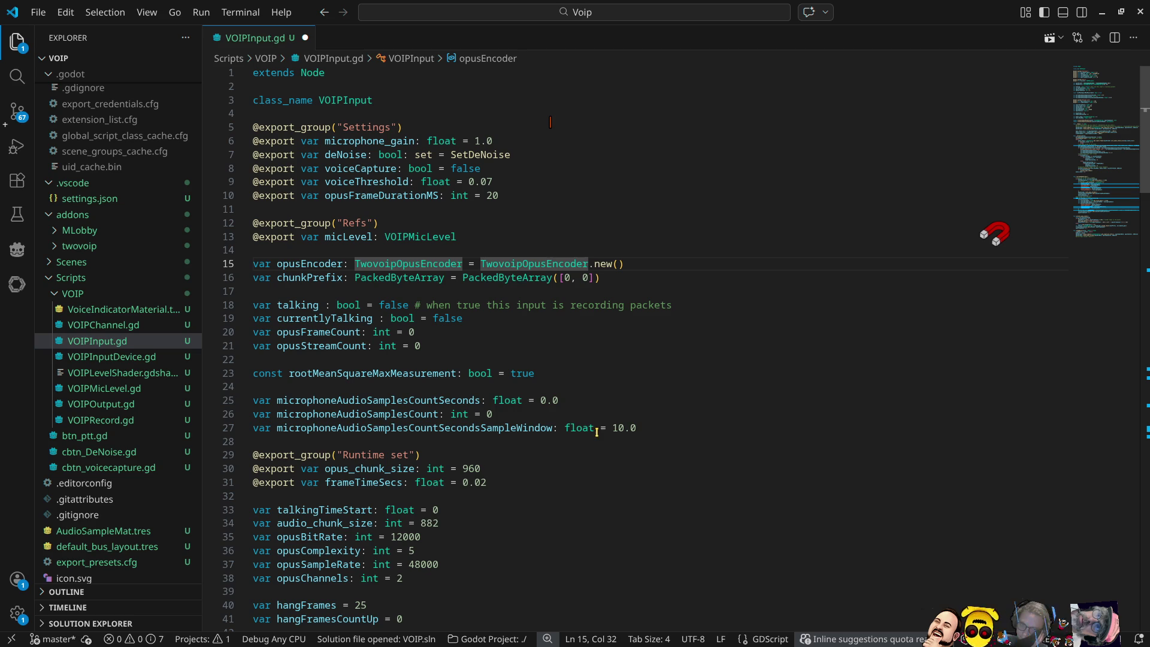
{"action": "left_click", "coordinate": [713, 432]}
{"action": "key", "text": "ctrl+s"}
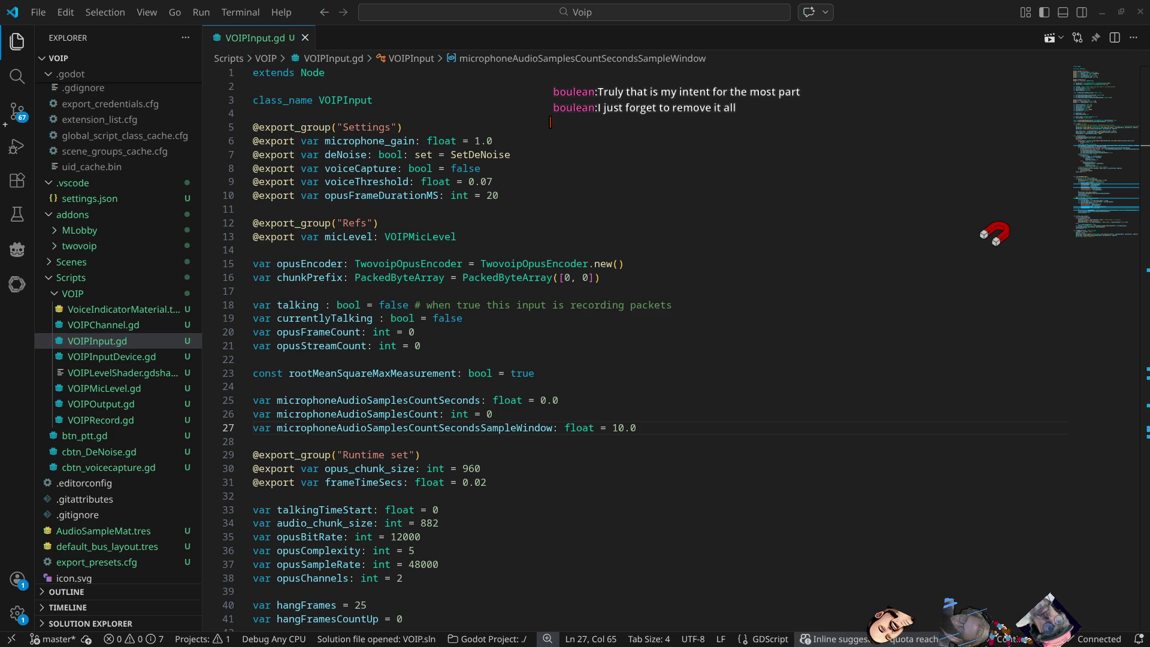
{"action": "key", "text": "alt+Tab"}
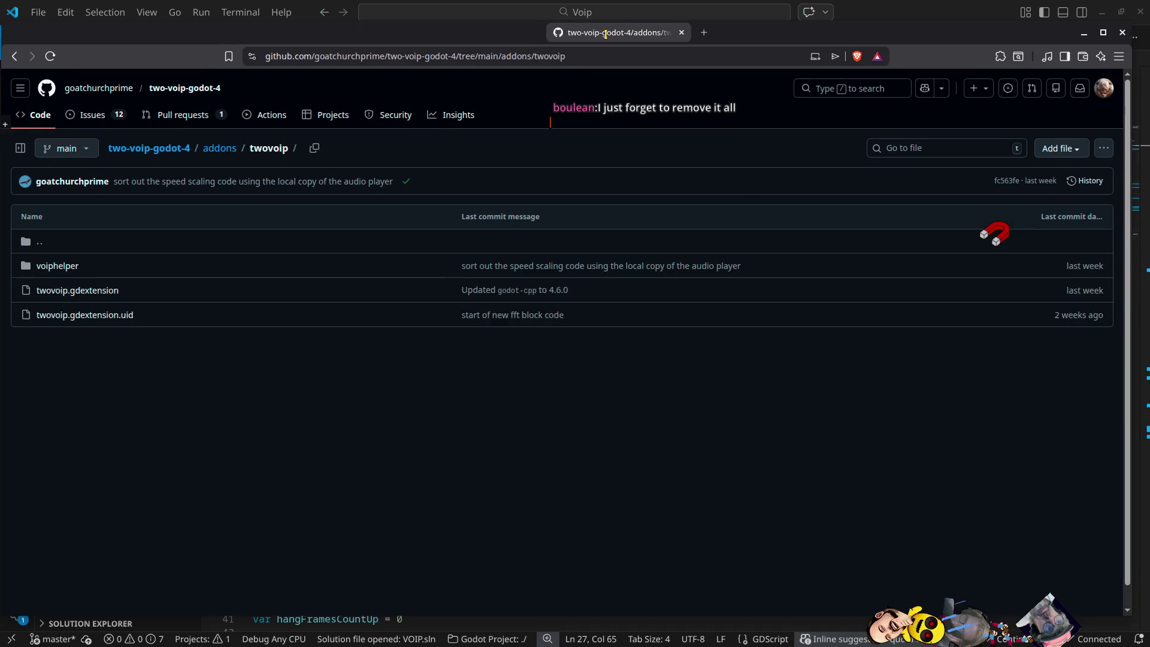
Step: Maximize Brave on the addons/twovoip GitHub folder, then return to the Godot editor
{"action": "double_click", "coordinate": [605, 32]}
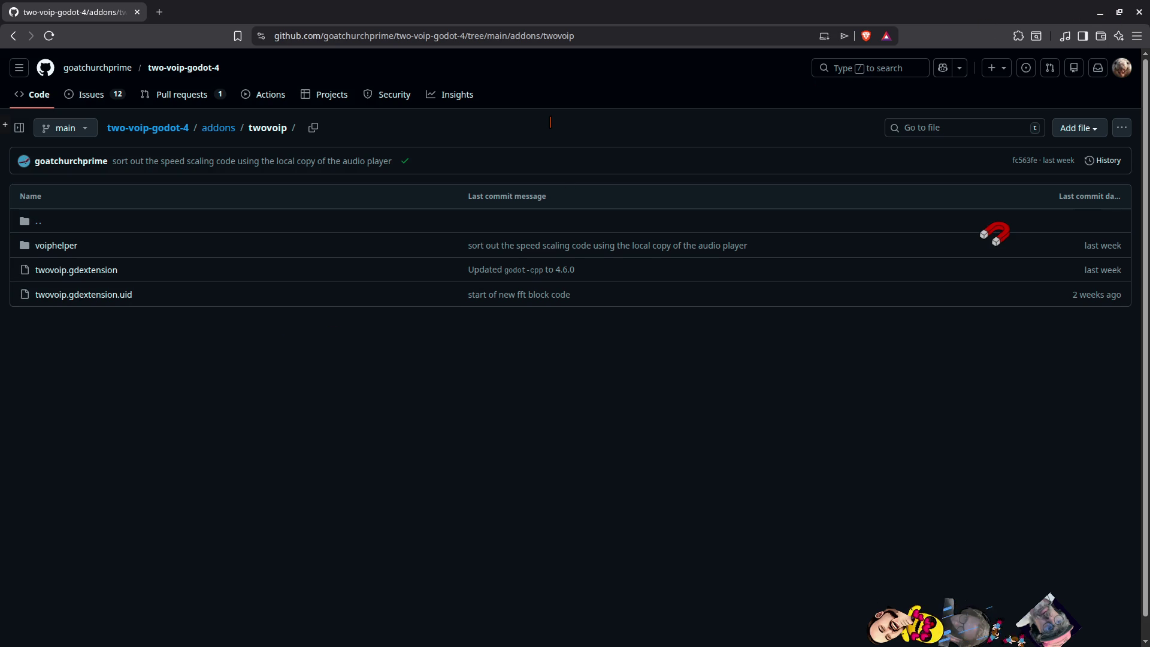
{"action": "key", "text": "alt+Tab"}
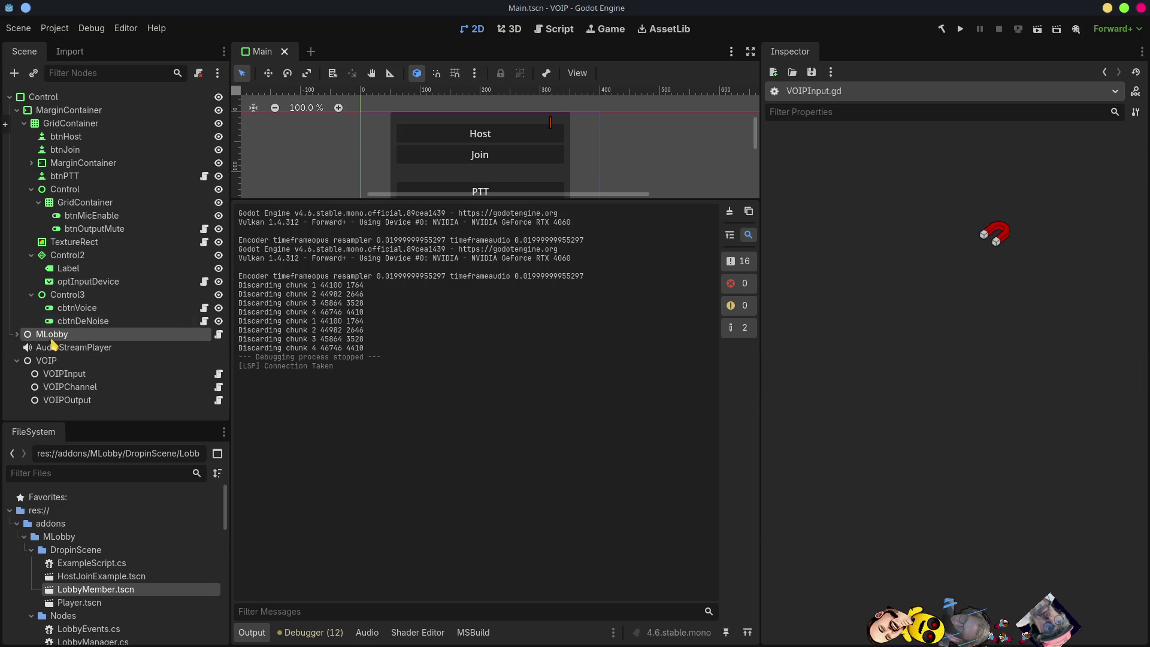
Step: Expand MLobby, select its LobbyManager child, and open LobbyManager.cs from the Inspector's Script field
{"action": "left_click", "coordinate": [52, 335]}
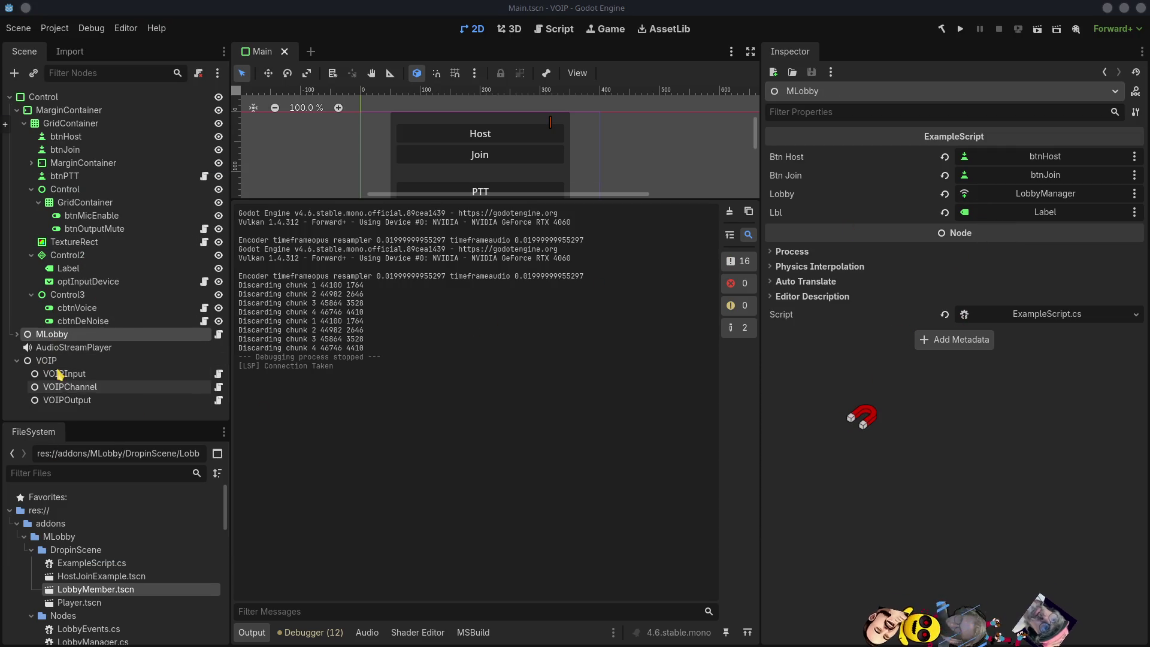
{"action": "left_click", "coordinate": [17, 334]}
{"action": "left_click", "coordinate": [84, 353]}
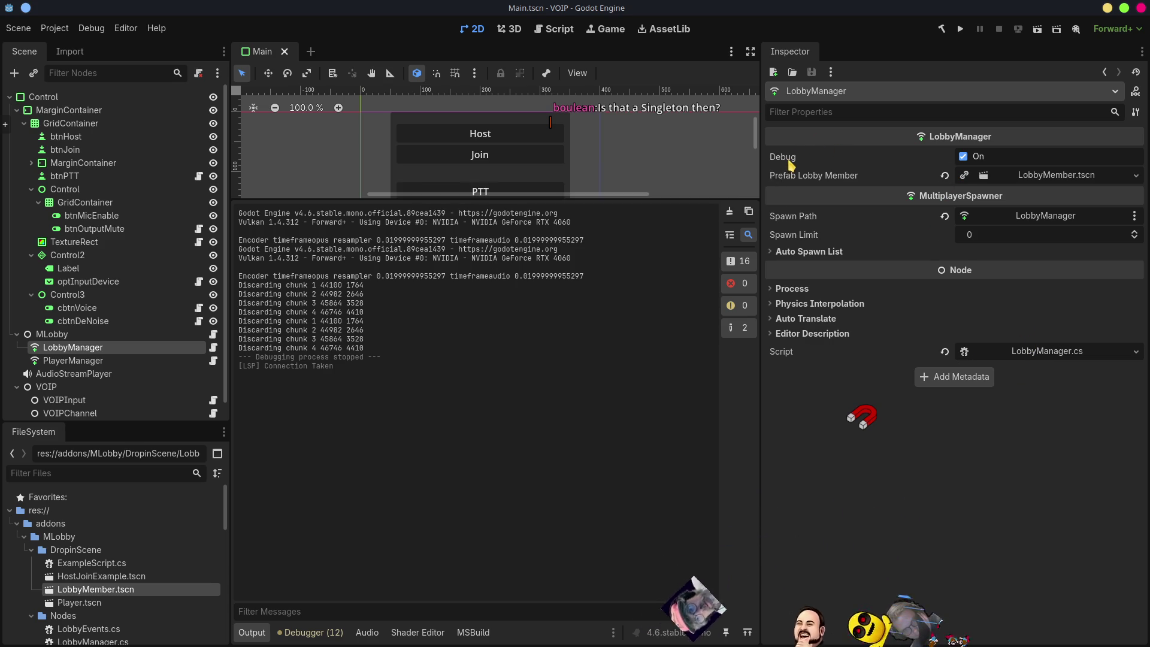
{"action": "left_click", "coordinate": [1040, 352]}
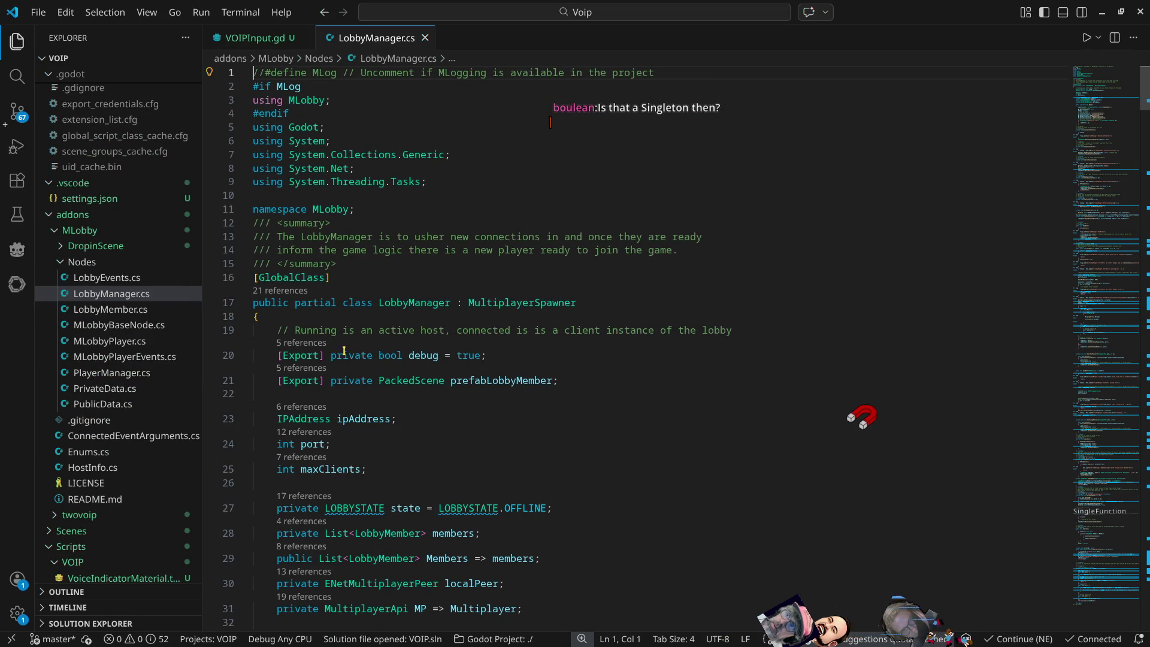
Step: Peek all references to the debug field, including ScriptProperties and ScriptSerialization and the if (debug) check
{"action": "double_click", "coordinate": [390, 356]}
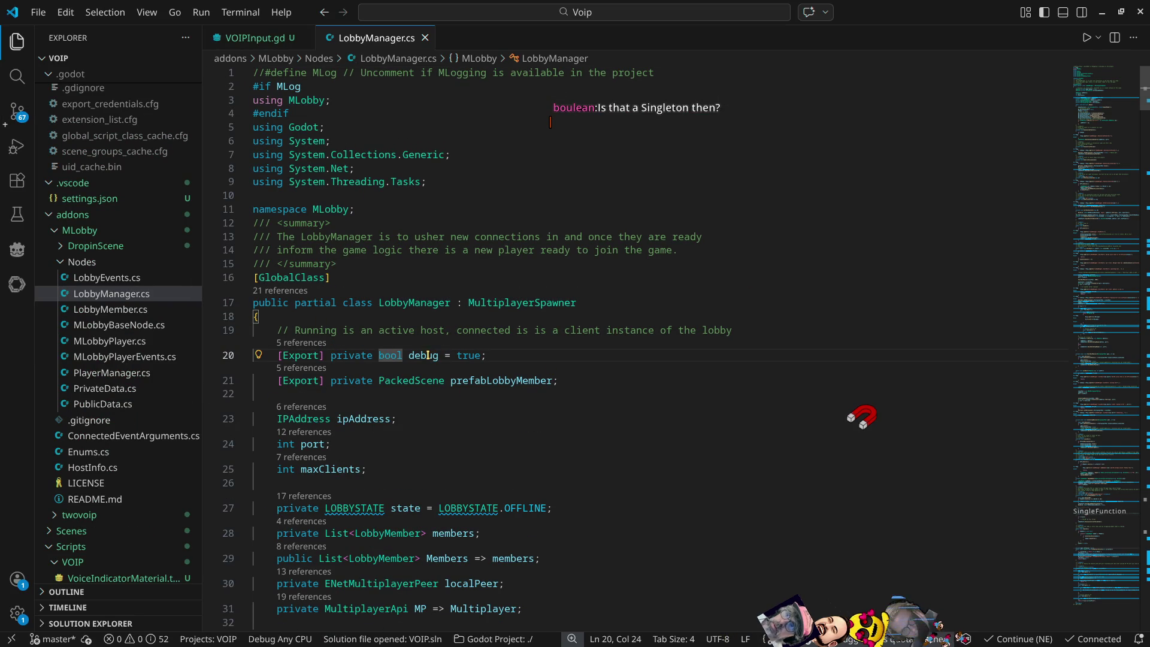
{"action": "double_click", "coordinate": [427, 355]}
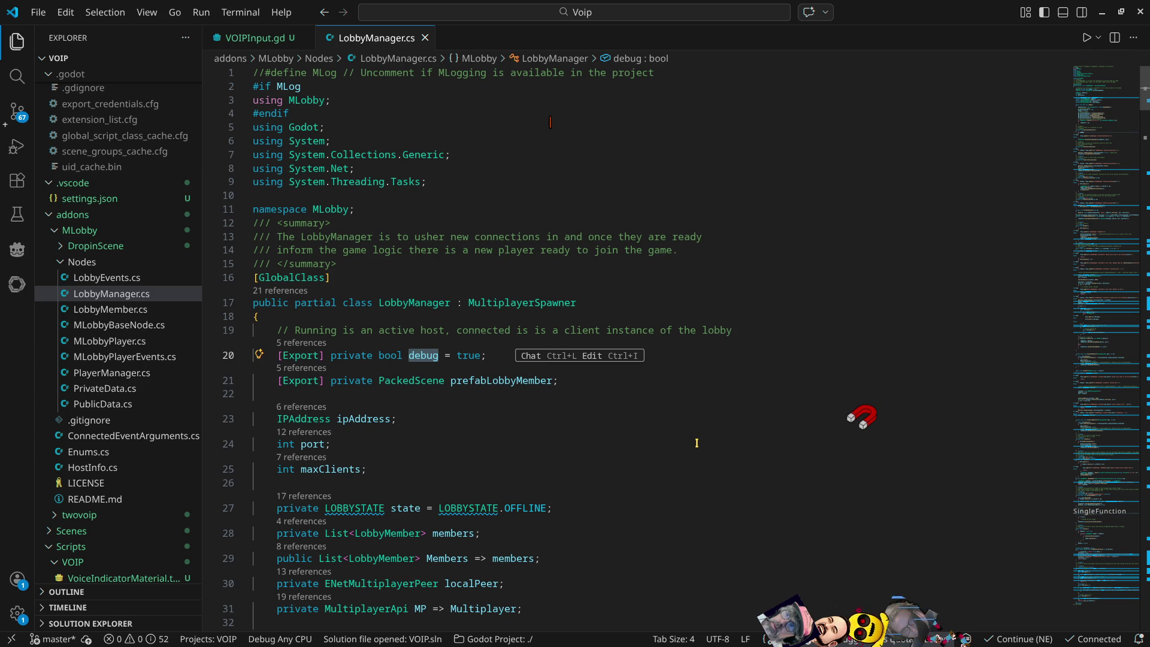
{"action": "scroll", "coordinate": [697, 442], "scroll_direction": "down", "scroll_amount": 1}
{"action": "left_click", "coordinate": [420, 325]}
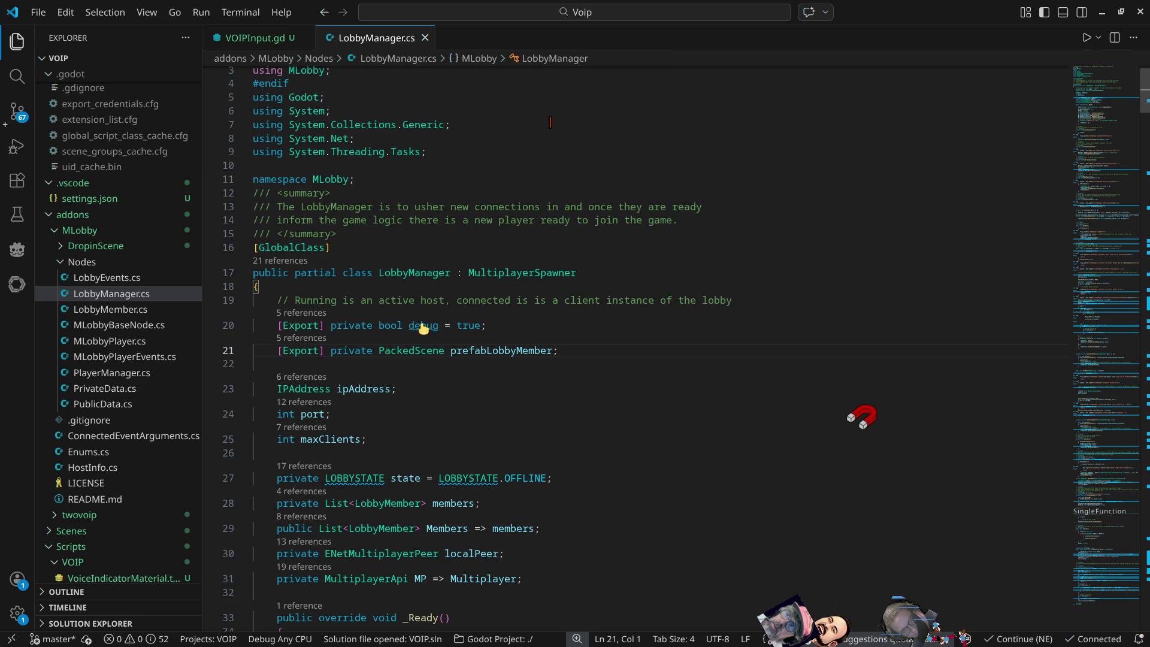
{"action": "key", "text": "shift+F12"}
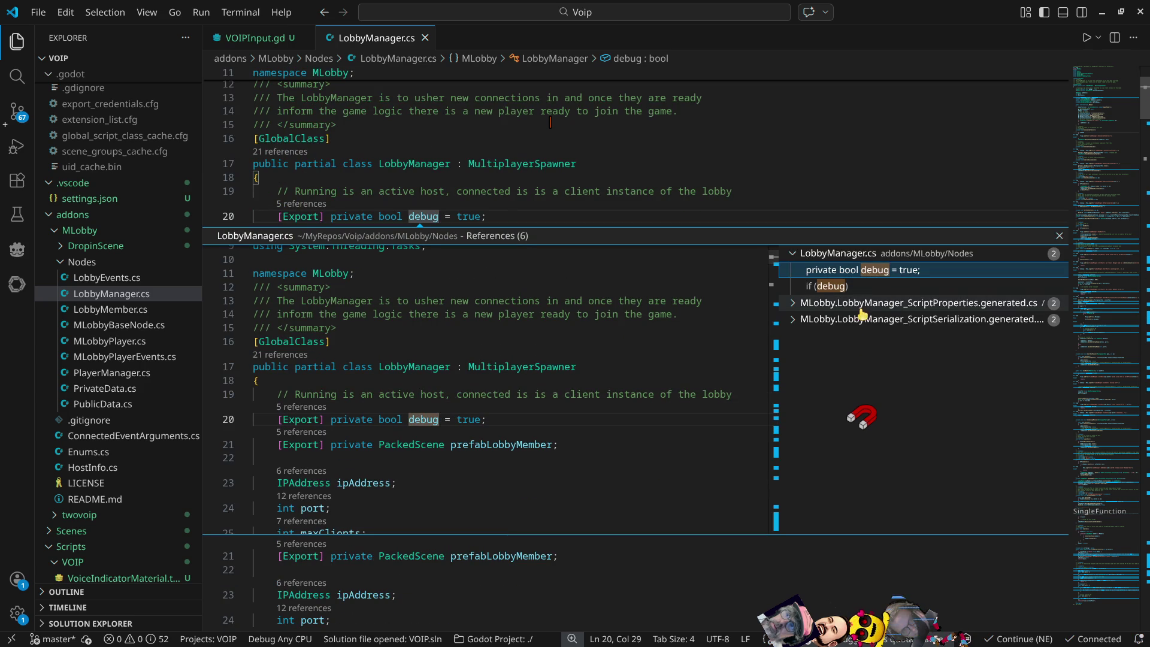
{"action": "left_click", "coordinate": [793, 304]}
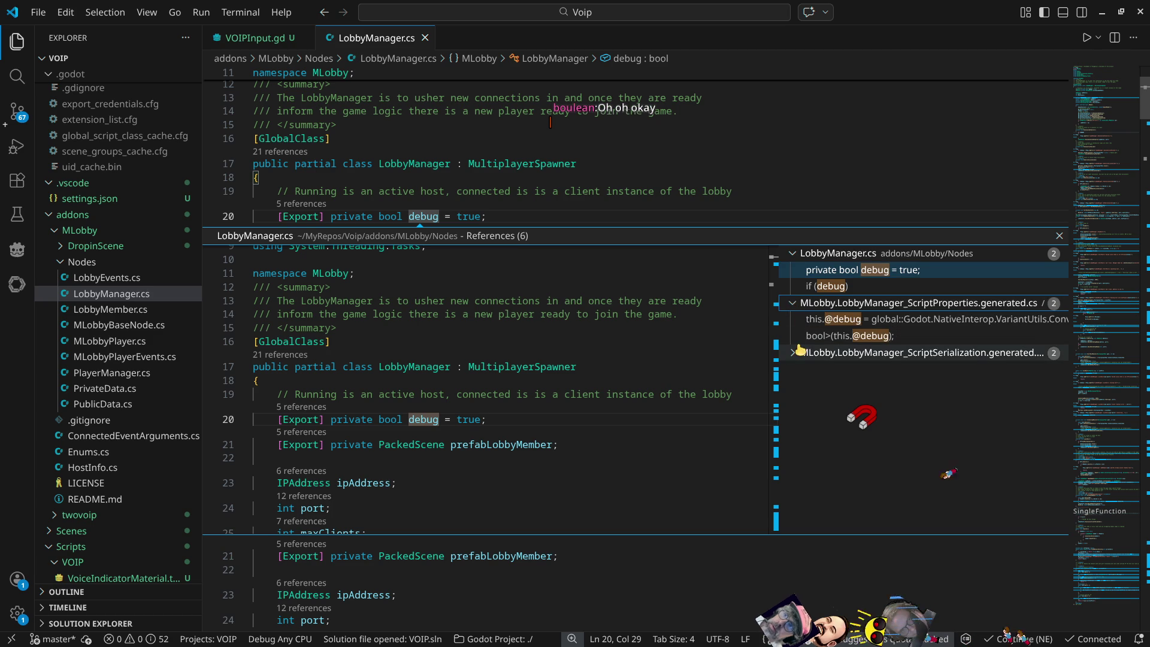
{"action": "left_click", "coordinate": [794, 352]}
{"action": "left_click", "coordinate": [826, 286]}
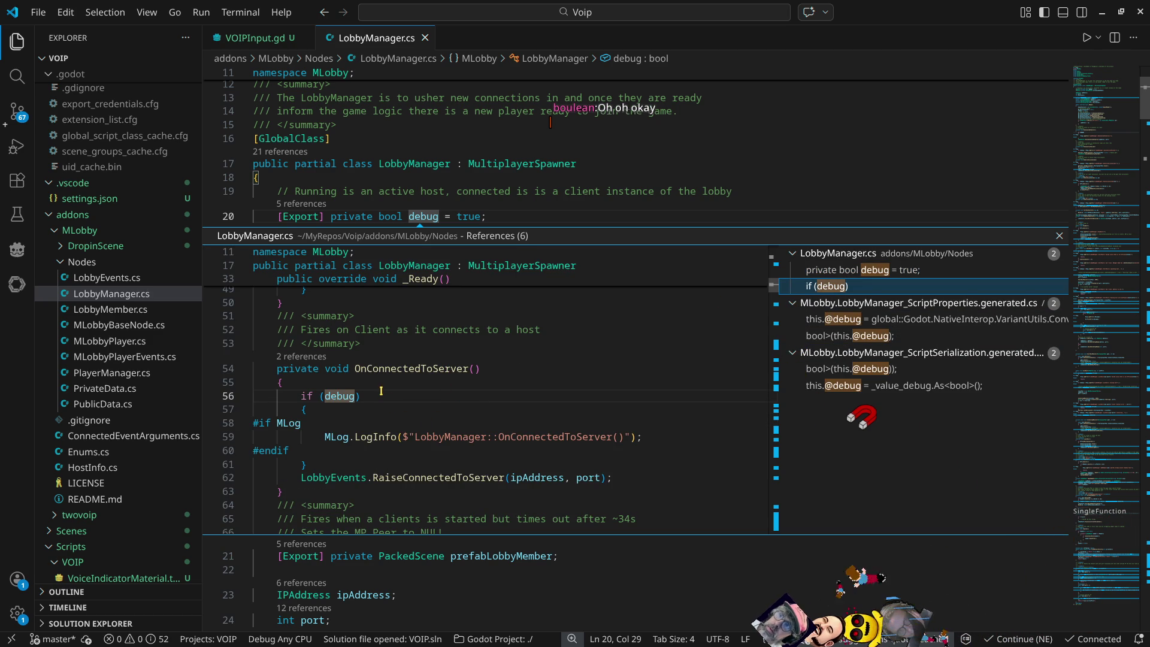
{"action": "left_click", "coordinate": [1061, 234]}
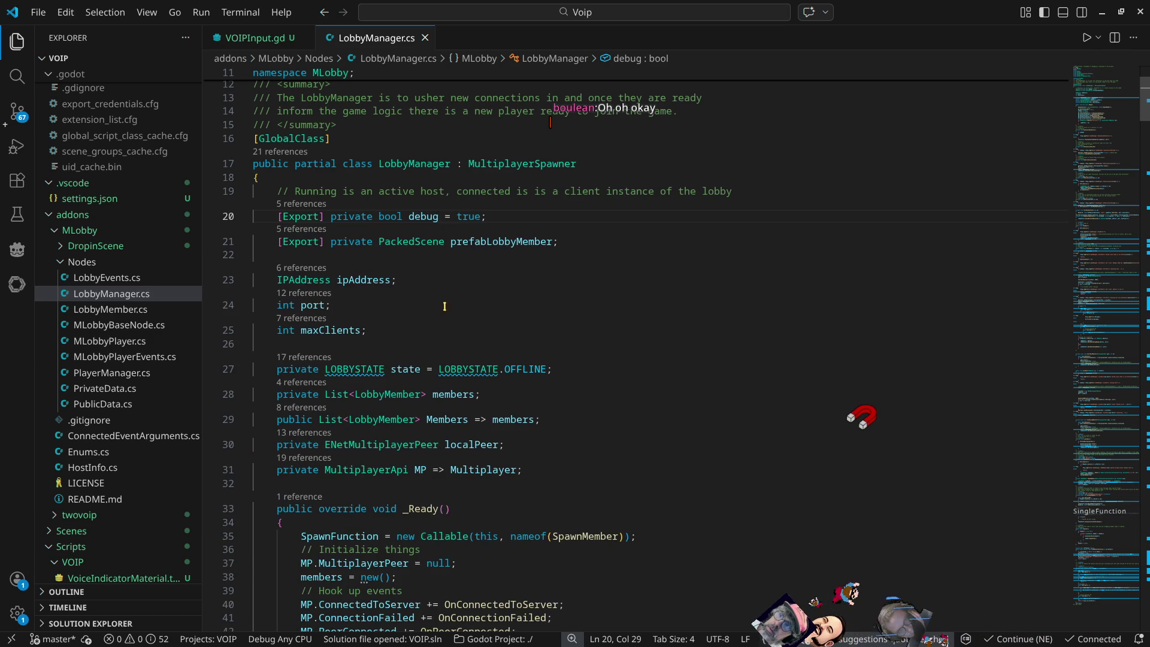
Step: Examine OnConnectedToServer's MLog.LogInfo block and change its #endif on line 60 to #else
{"action": "scroll", "coordinate": [589, 325], "scroll_direction": "down", "scroll_amount": 10}
{"action": "left_click", "coordinate": [589, 325]}
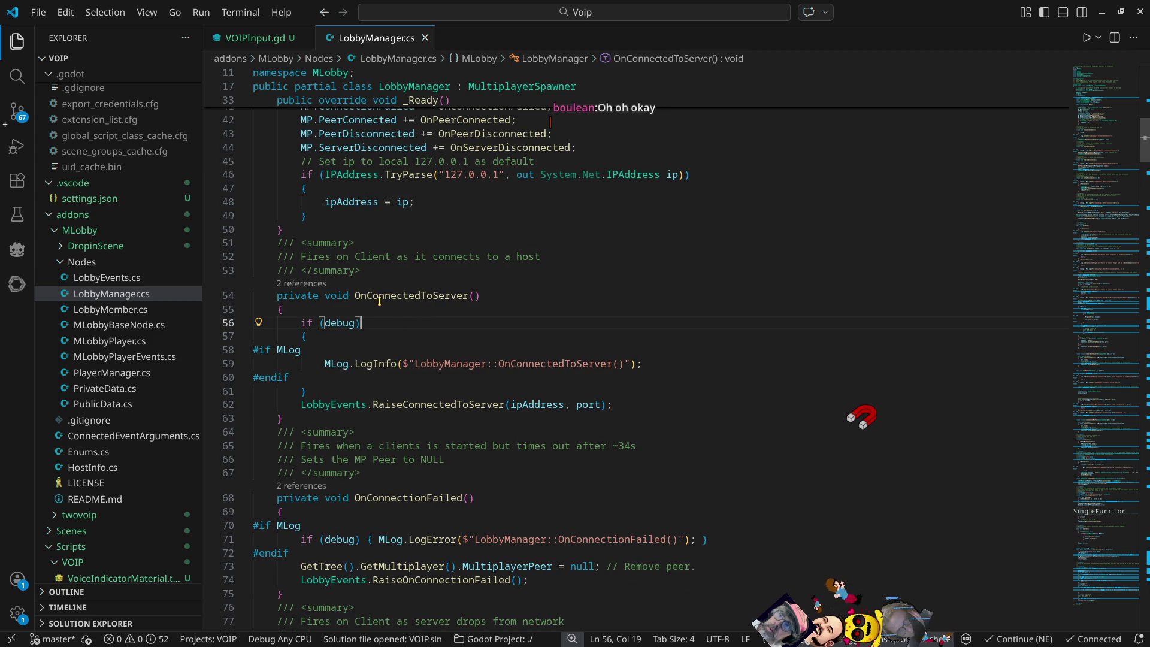
{"action": "left_click", "coordinate": [410, 296]}
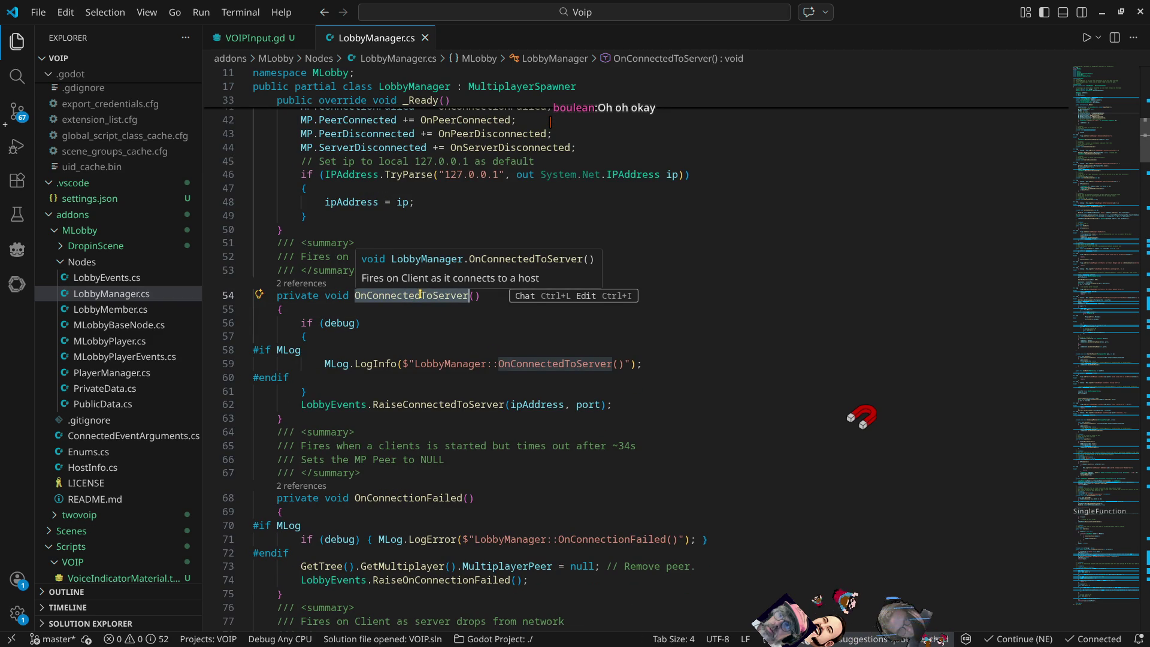
{"action": "double_click", "coordinate": [333, 325]}
{"action": "double_click", "coordinate": [307, 350]}
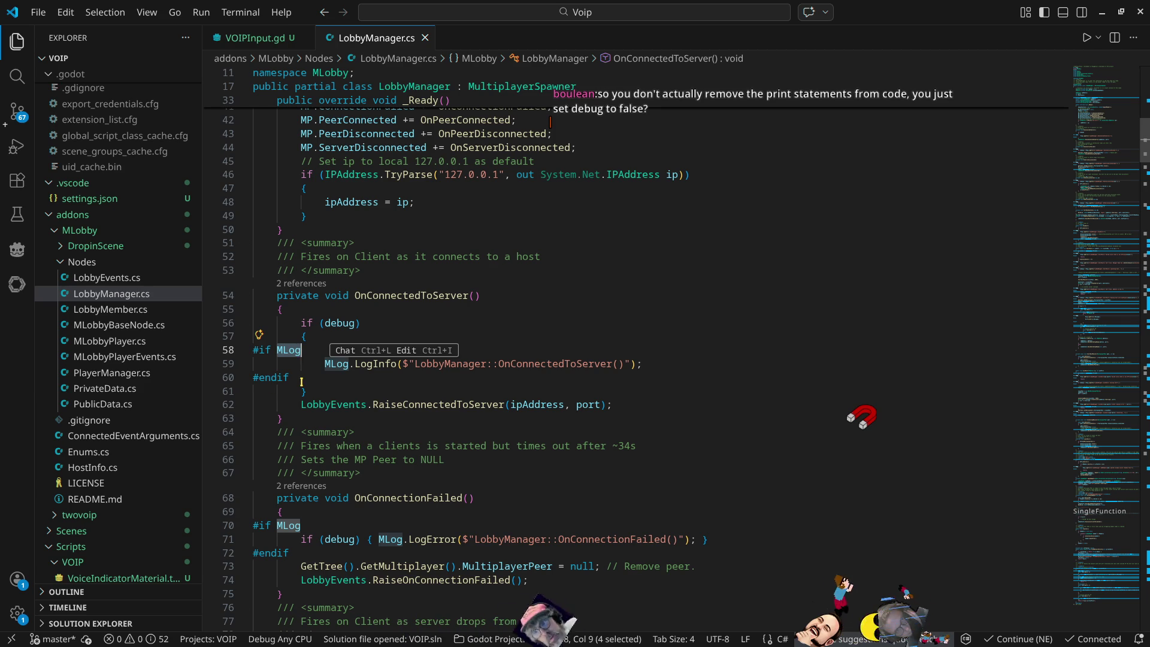
{"action": "left_click", "coordinate": [283, 350]}
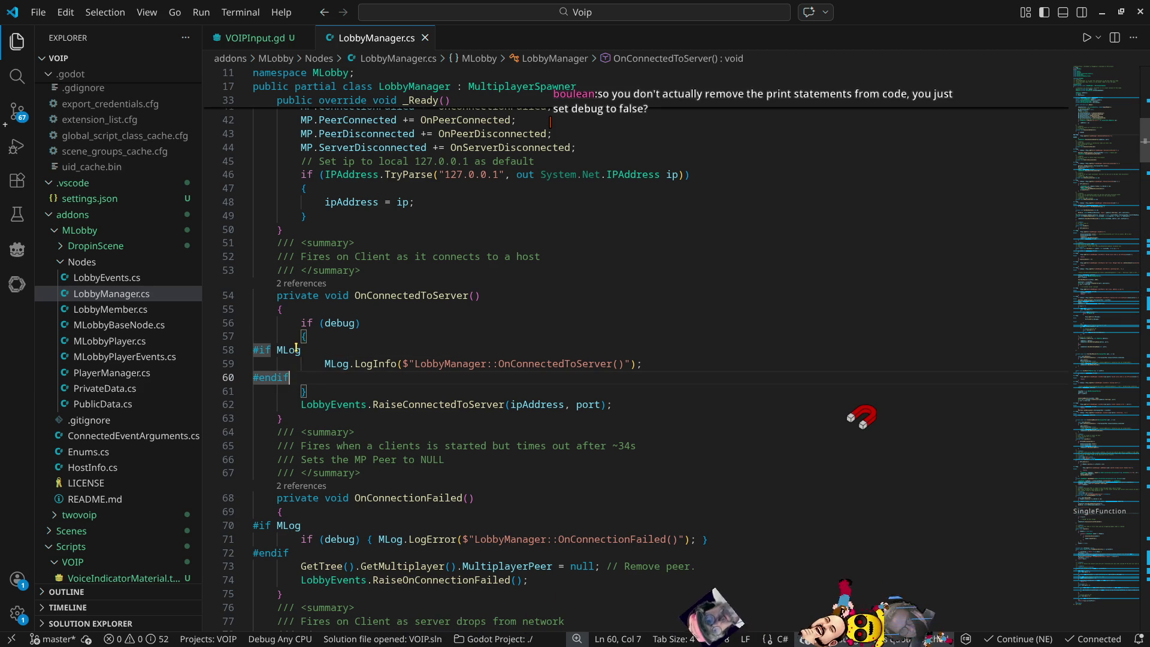
{"action": "double_click", "coordinate": [286, 350]}
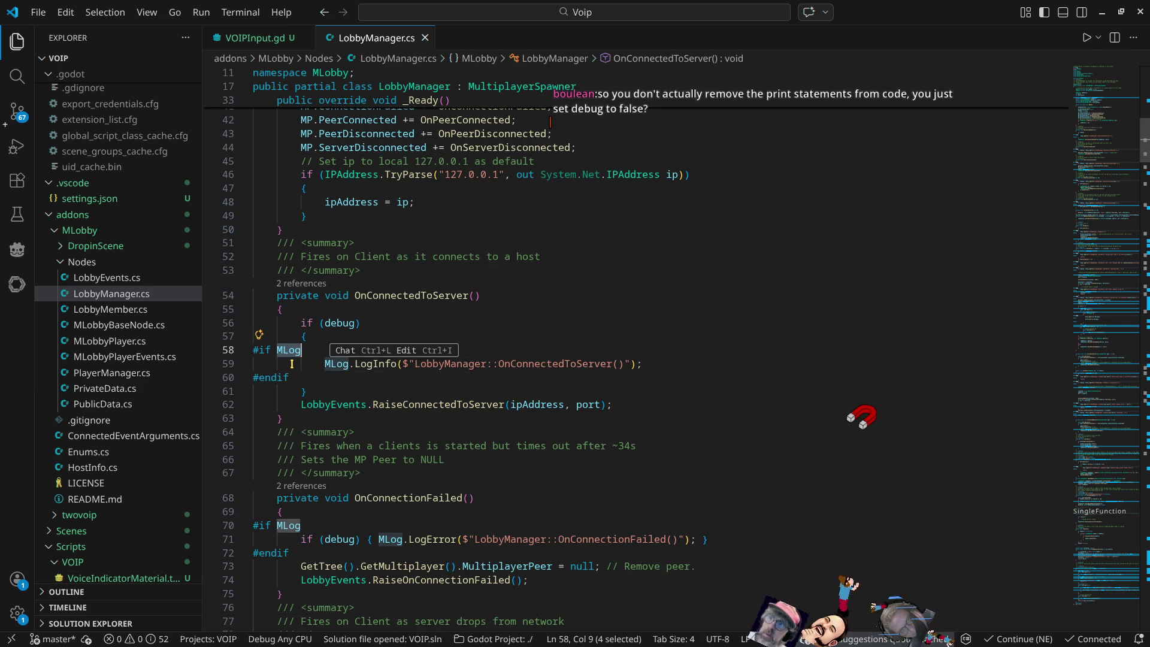
{"action": "left_click_drag", "start_coordinate": [325, 364], "coordinate": [419, 364]}
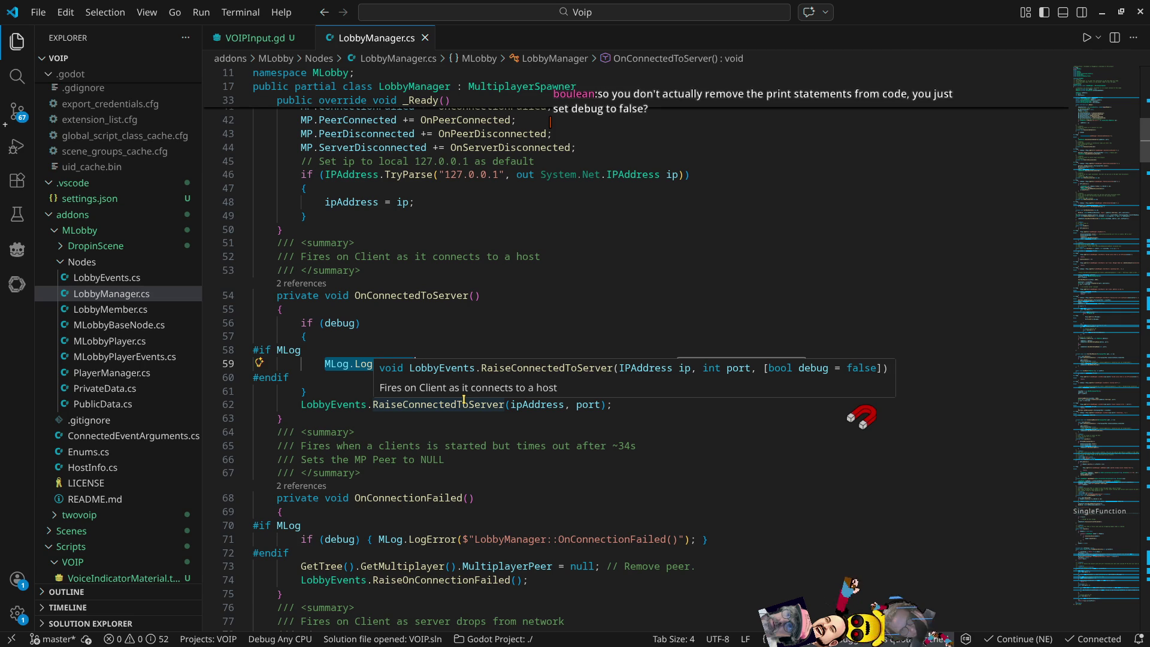
{"action": "double_click", "coordinate": [279, 376]}
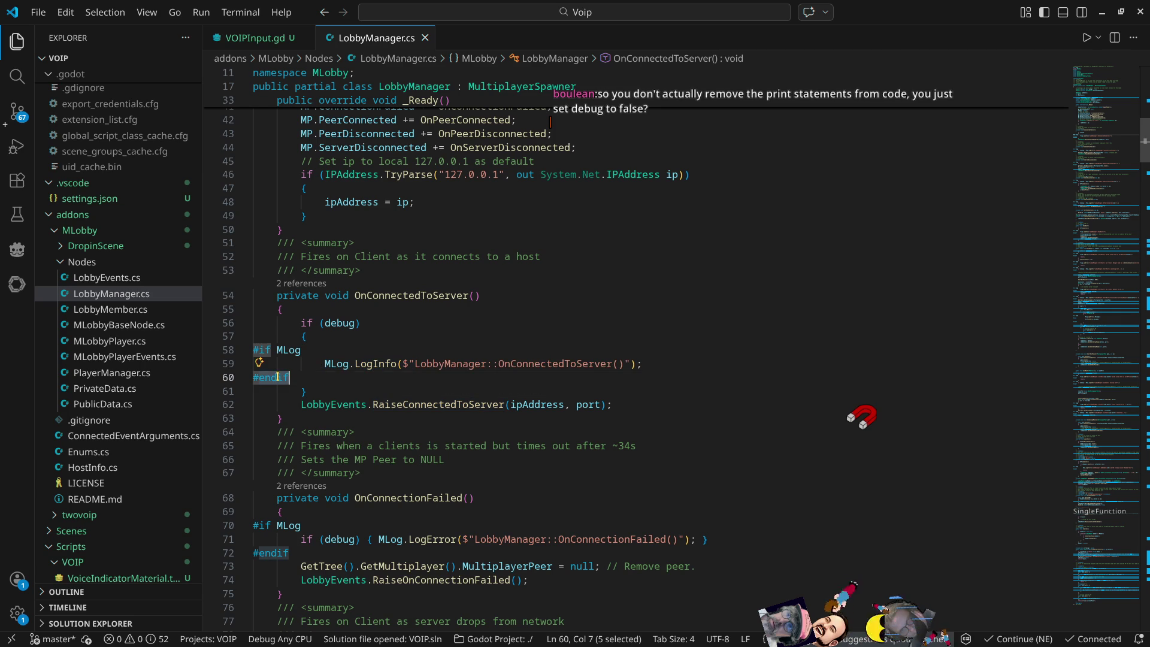
{"action": "type", "text": "else"}
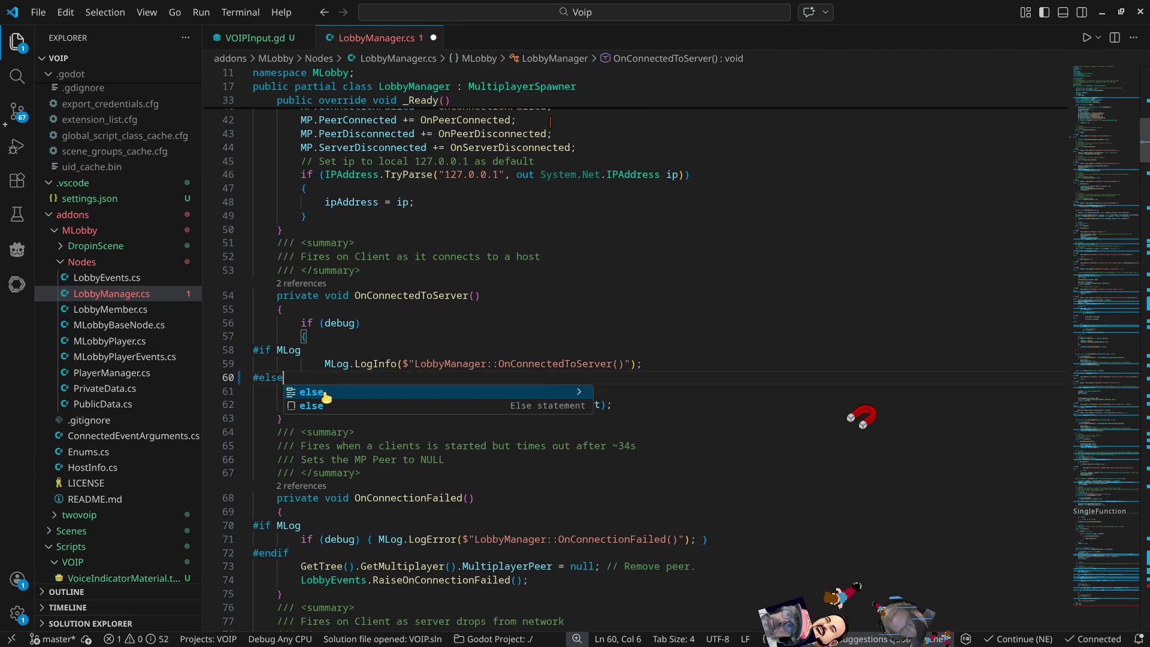
Step: Add #endif below #else and paste a copy of the MLog.LogInfo line between them
{"action": "key", "text": "Return"}
{"action": "key", "text": "Return"}
{"action": "key", "text": "Return"}
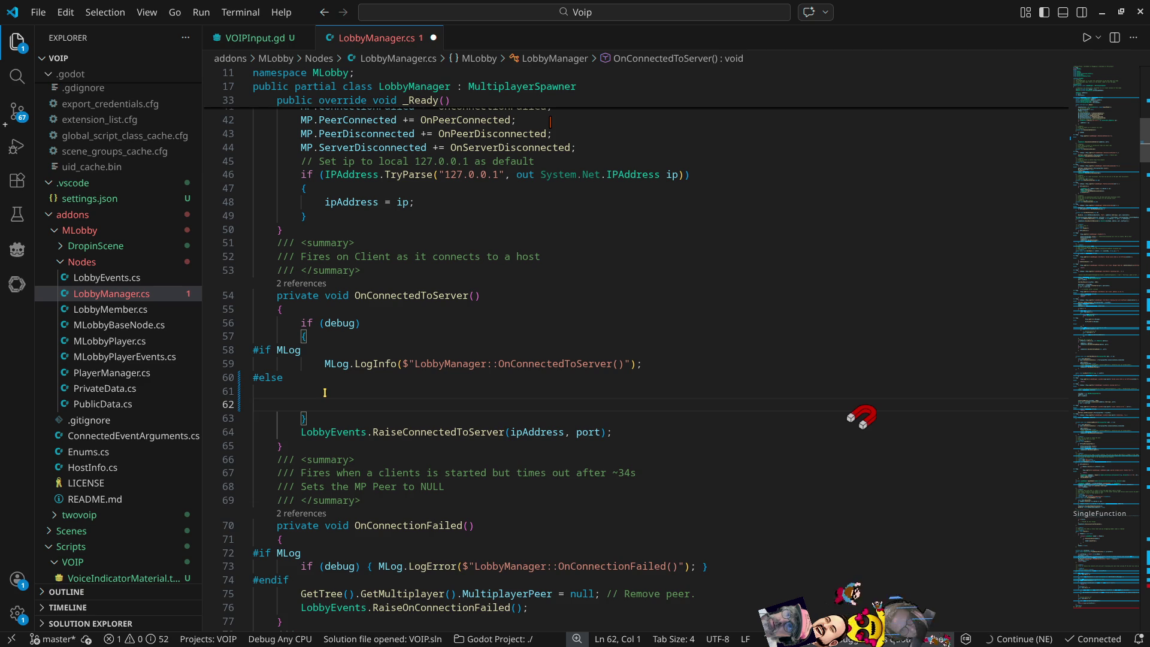
{"action": "type", "text": "#endi"}
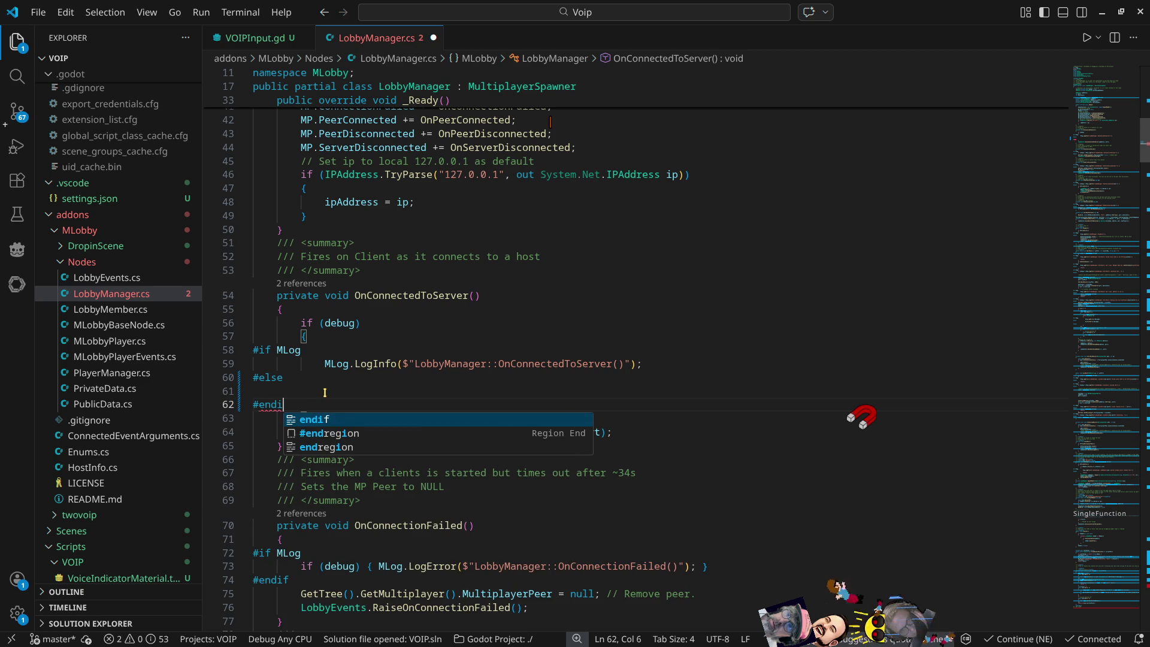
{"action": "key", "text": "Return"}
{"action": "left_click", "coordinate": [656, 353]}
{"action": "left_click", "coordinate": [654, 362]}
{"action": "key", "text": "ctrl+c"}
{"action": "left_click", "coordinate": [367, 390]}
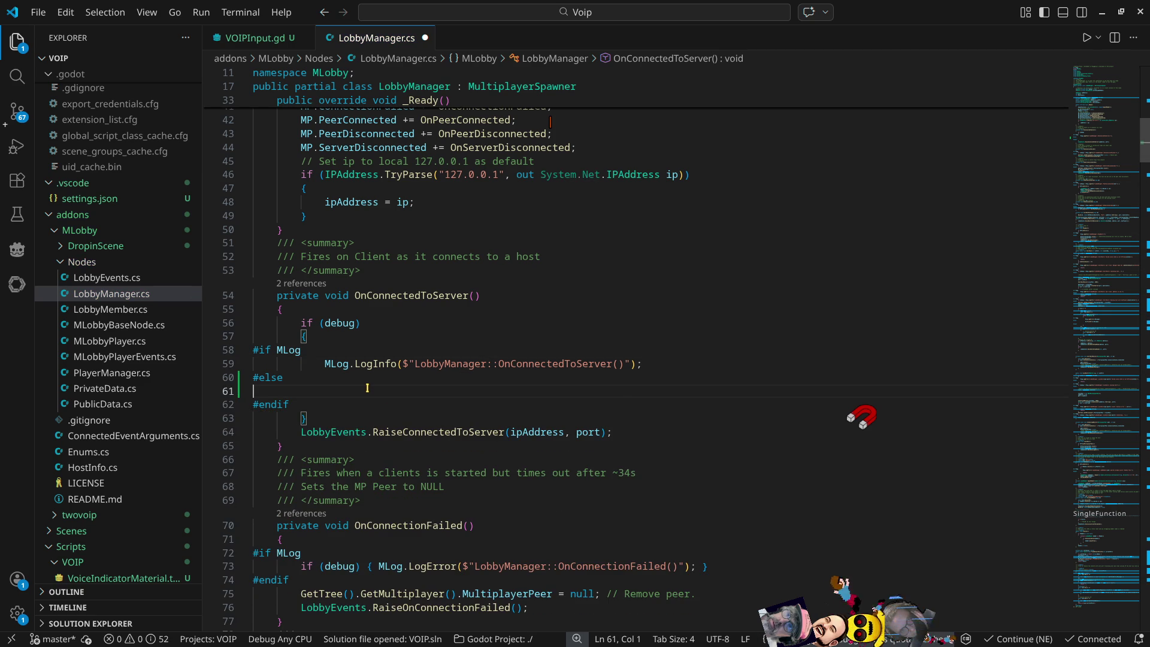
{"action": "key", "text": "ctrl+v"}
Step: Change the pasted call to GD.Print and remove the stray blank line before #endif
{"action": "left_click", "coordinate": [323, 393]}
{"action": "left_click_drag", "start_coordinate": [323, 392], "coordinate": [397, 393]}
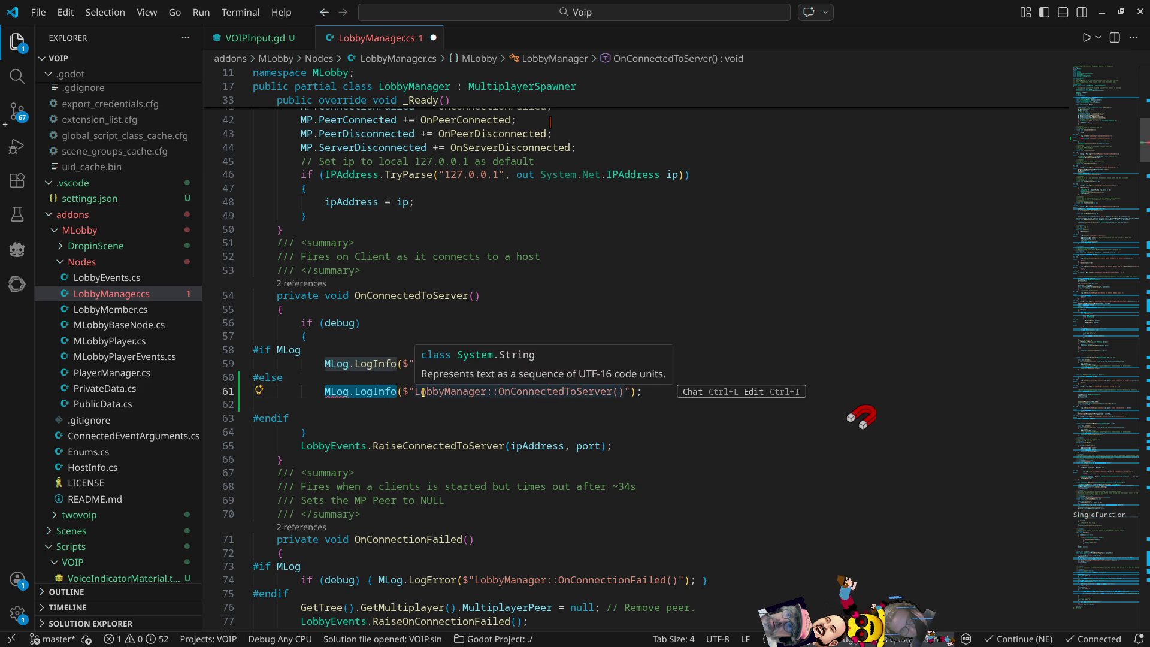
{"action": "type", "text": "GD.print"}
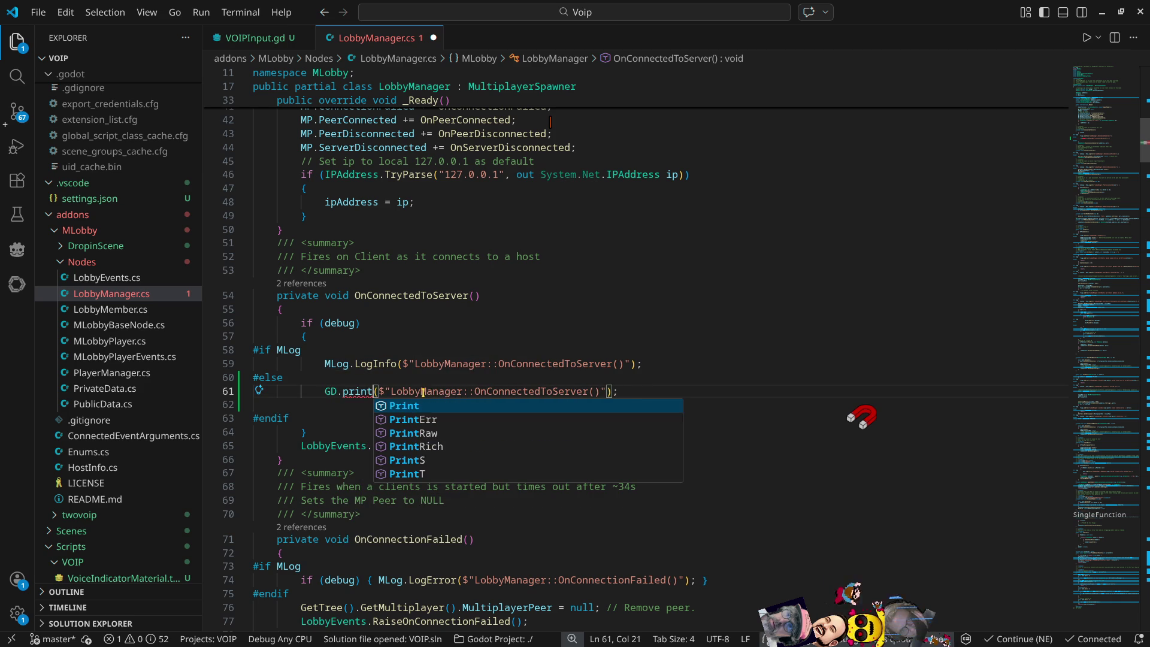
{"action": "key", "text": "Tab"}
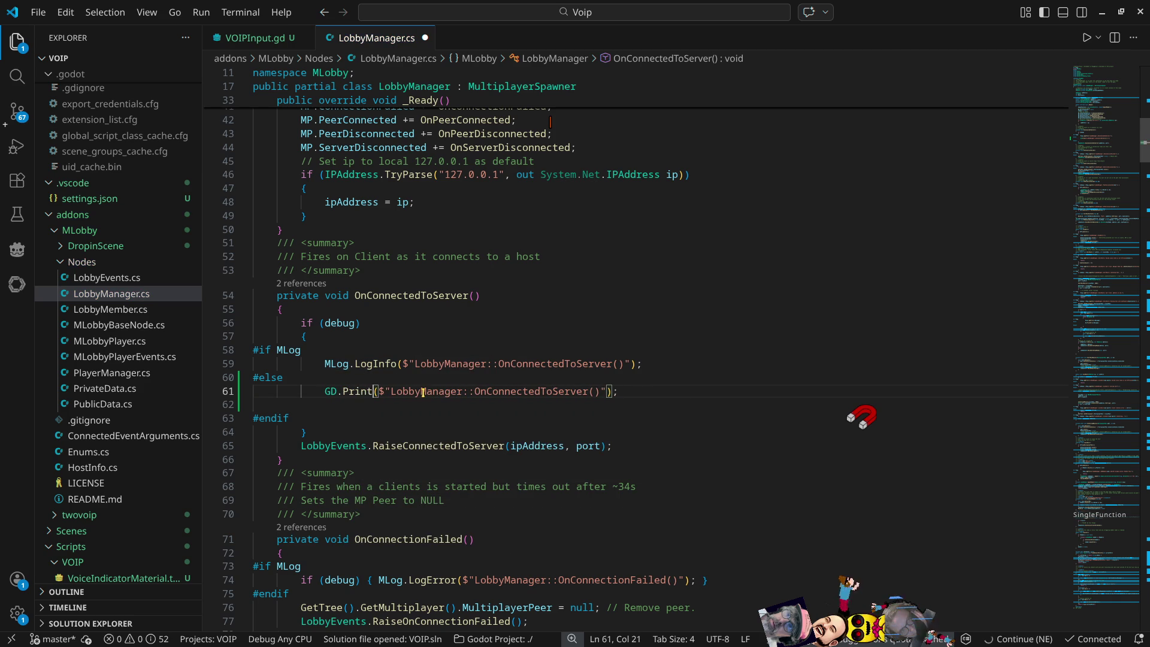
{"action": "left_click", "coordinate": [502, 400]}
{"action": "key", "text": "Delete"}
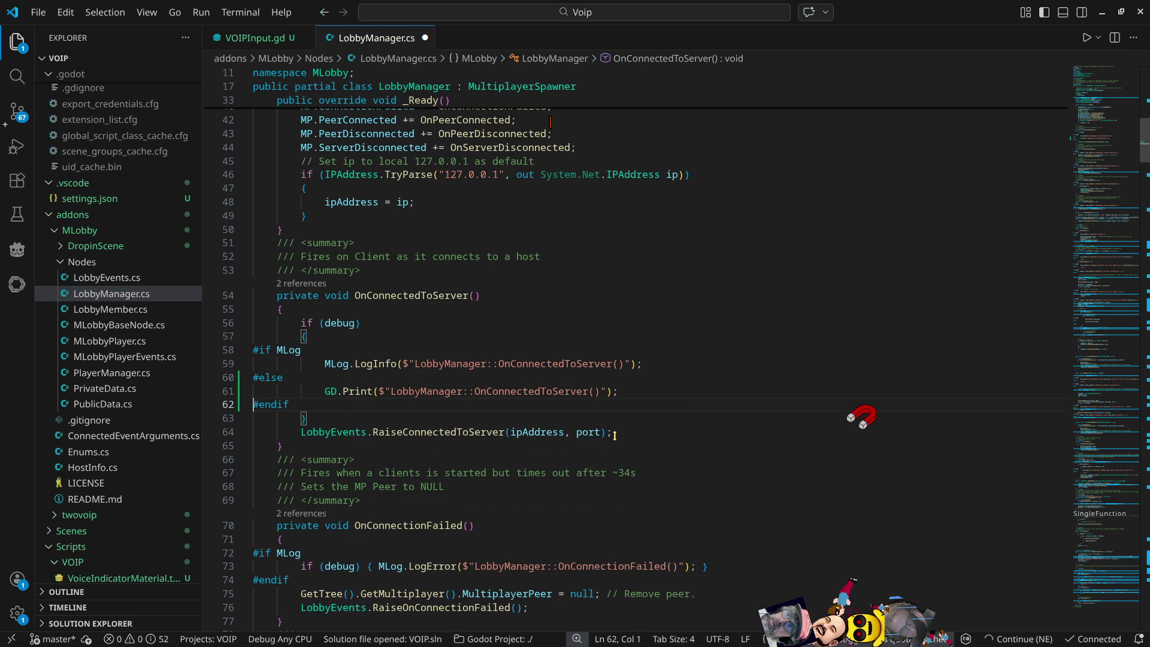
Step: Highlight the MLog, OnConnectedToServer and LobbyManager symbols around the new GD.Print line
{"action": "double_click", "coordinate": [288, 350]}
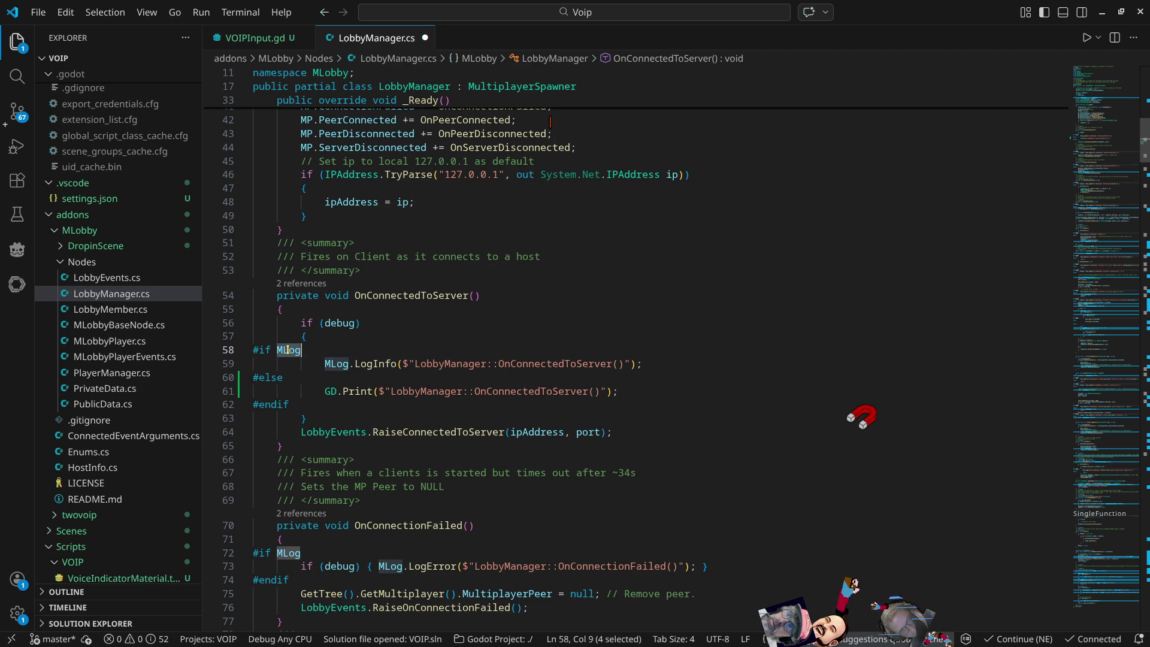
{"action": "double_click", "coordinate": [546, 363]}
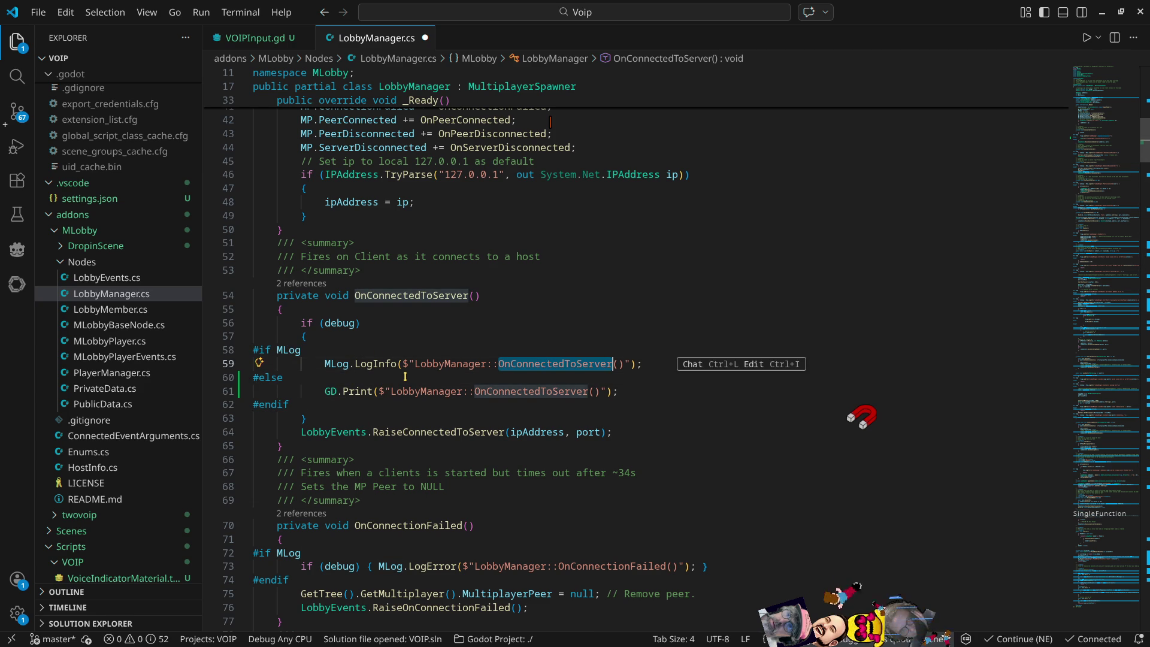
{"action": "double_click", "coordinate": [336, 363]}
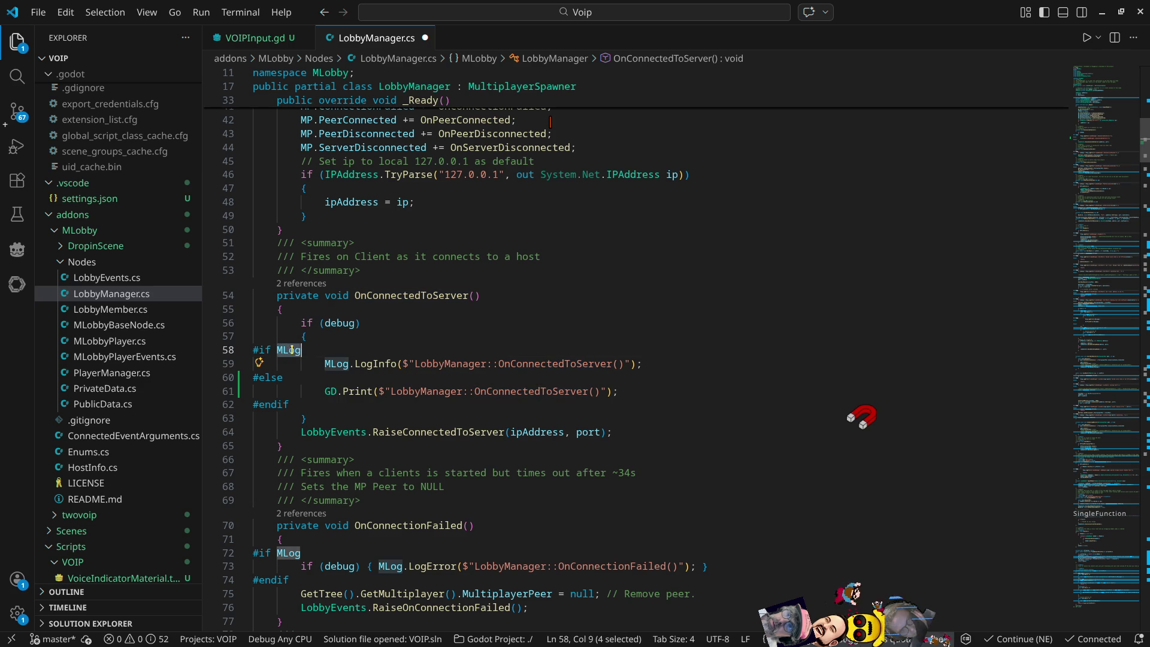
{"action": "double_click", "coordinate": [427, 391]}
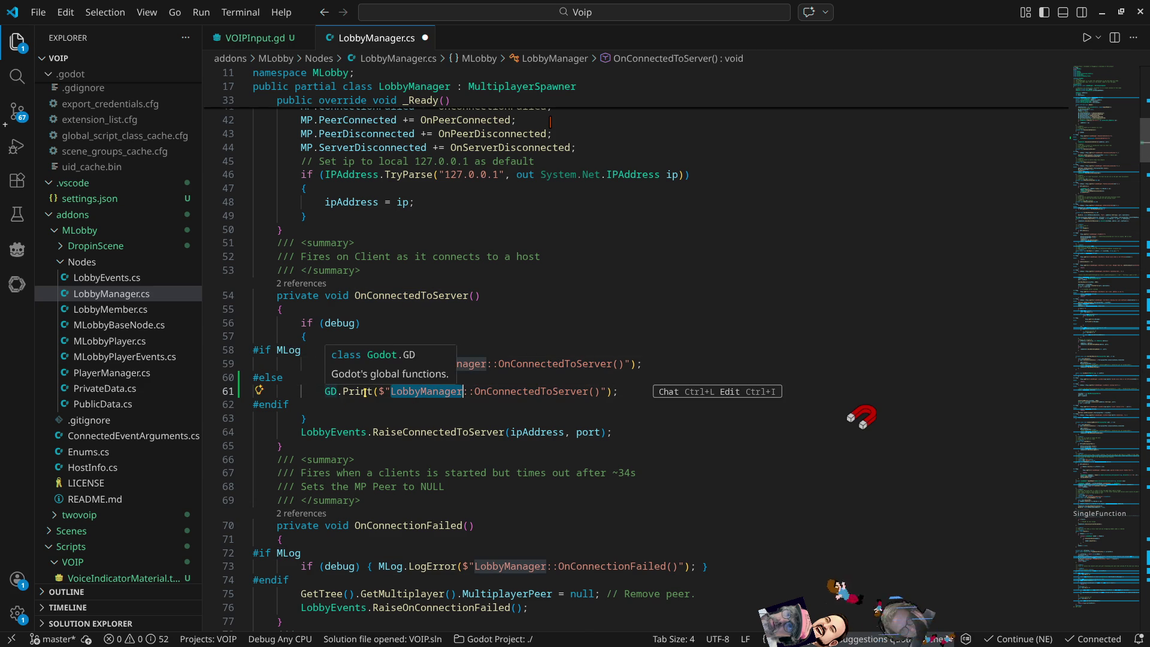
{"action": "left_click", "coordinate": [370, 391]}
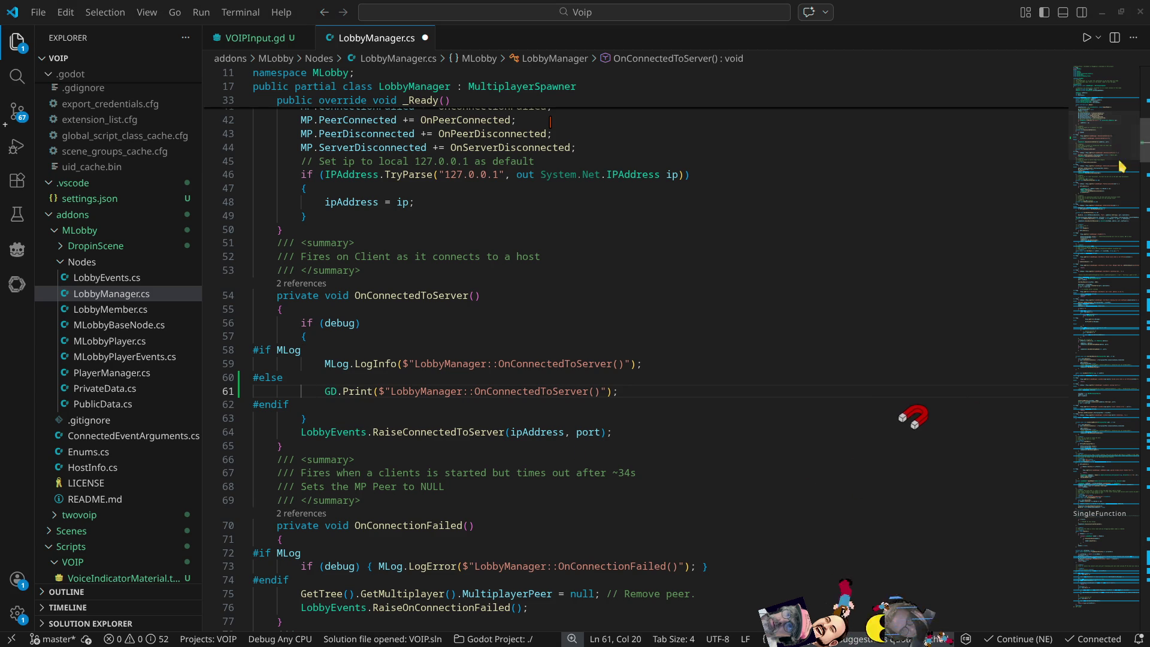
{"action": "left_click_drag", "start_coordinate": [1105, 138], "coordinate": [1105, 84]}
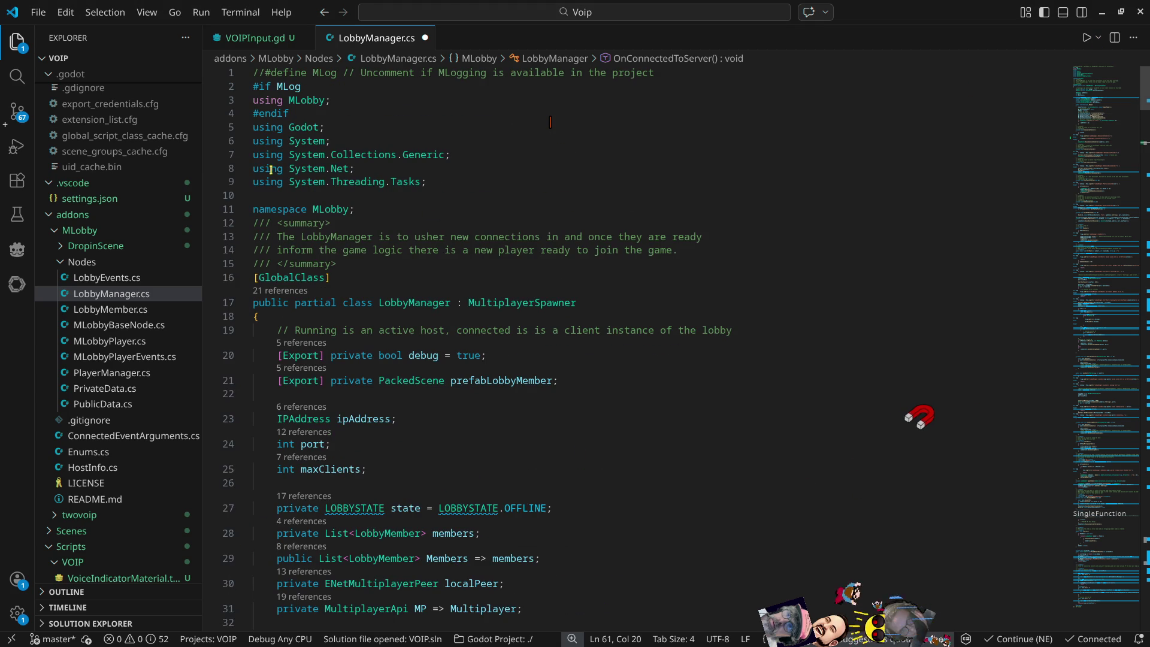
{"action": "left_click", "coordinate": [326, 90]}
{"action": "left_click", "coordinate": [307, 72]}
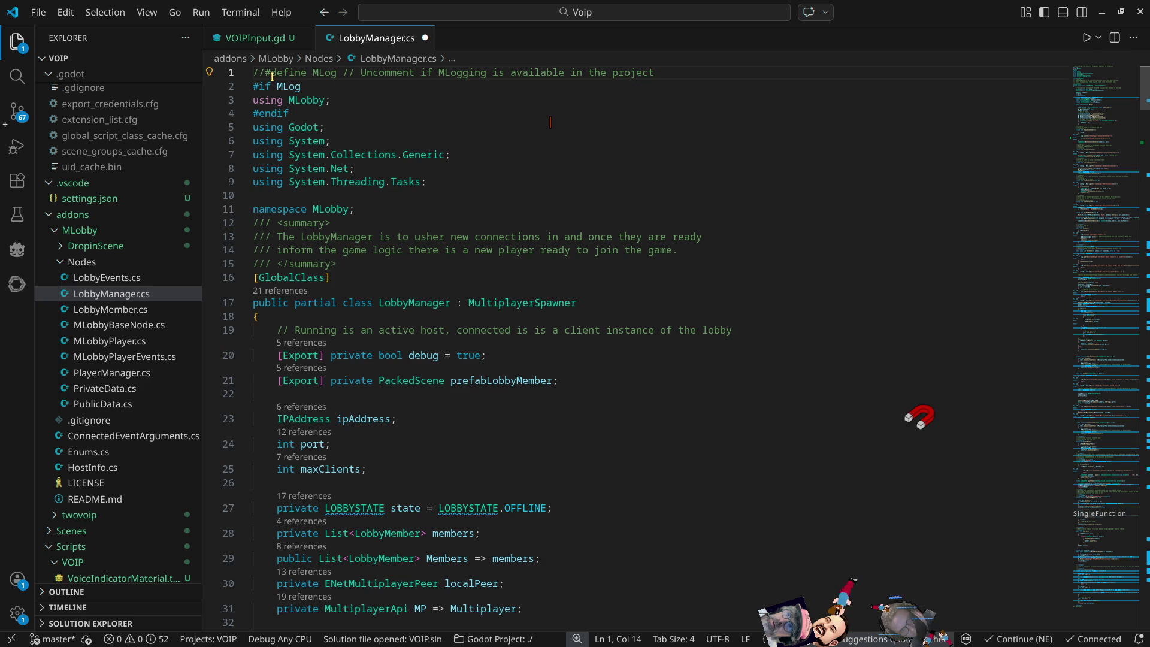
{"action": "left_click", "coordinate": [267, 72]}
{"action": "key", "text": "BackSpace"}
{"action": "key", "text": "BackSpace"}
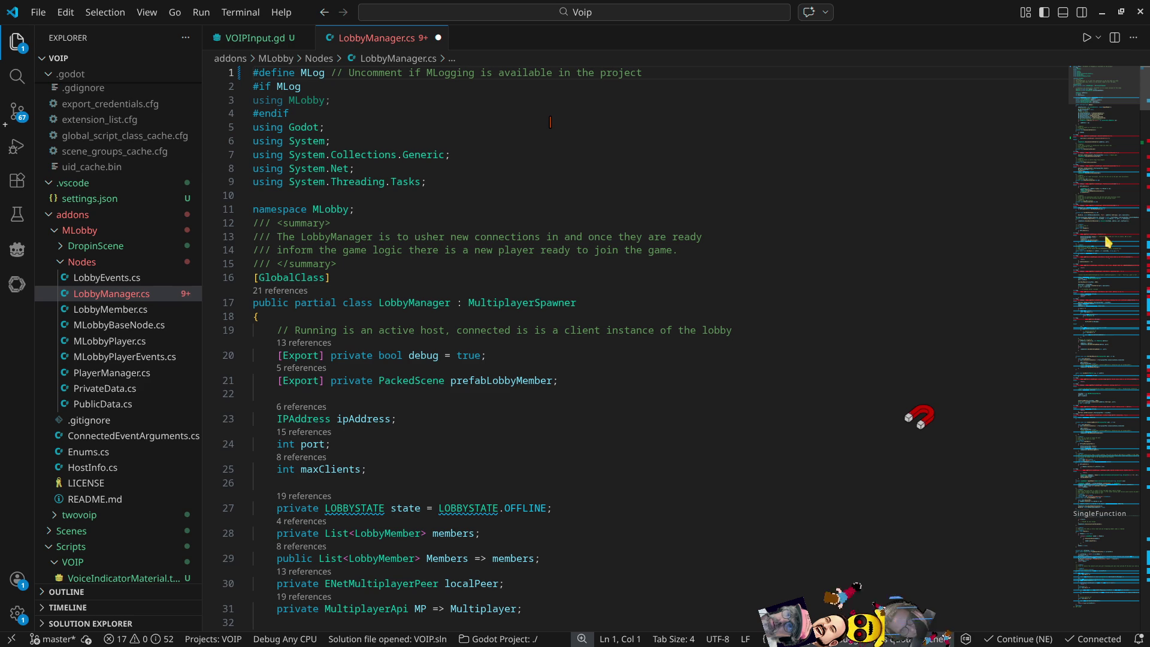
{"action": "left_click", "coordinate": [1108, 146]}
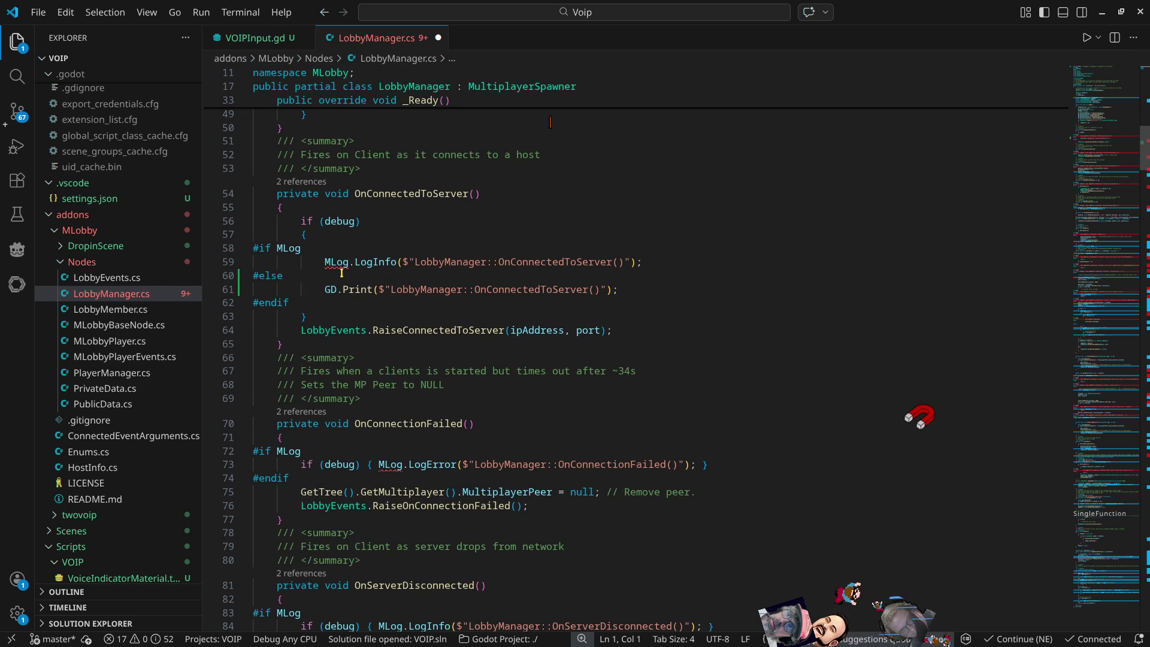
{"action": "mouse_move", "coordinate": [334, 262]}
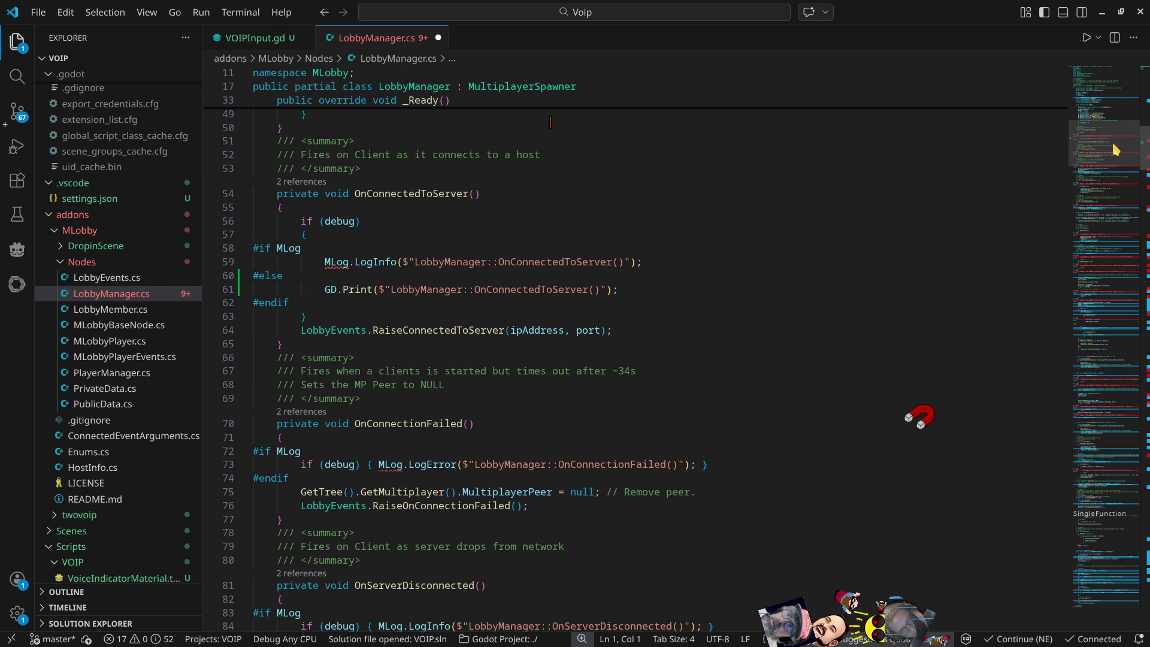
{"action": "left_click", "coordinate": [1114, 72]}
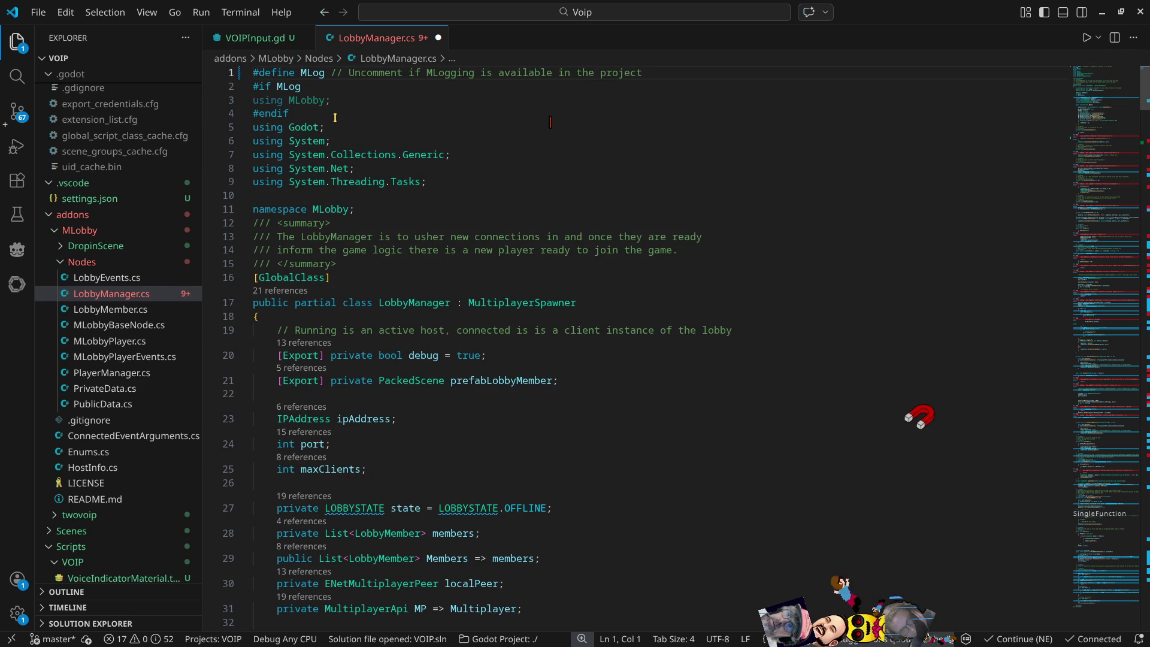
{"action": "type", "text": "//"}
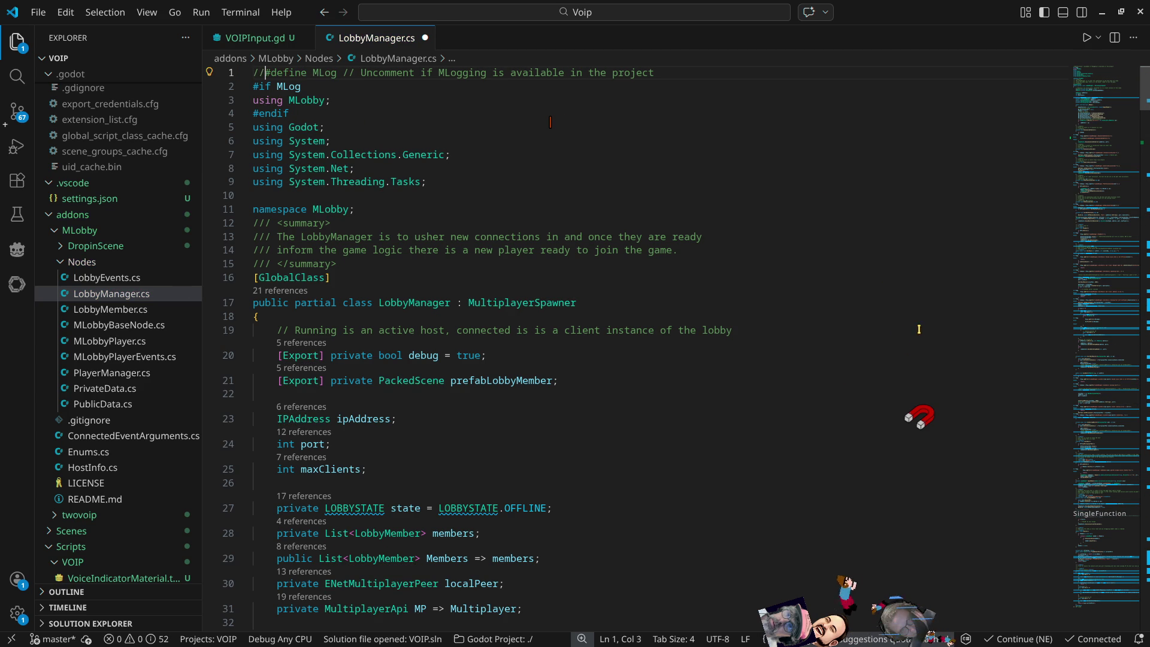
{"action": "scroll", "coordinate": [549, 295], "scroll_direction": "down", "scroll_amount": 20}
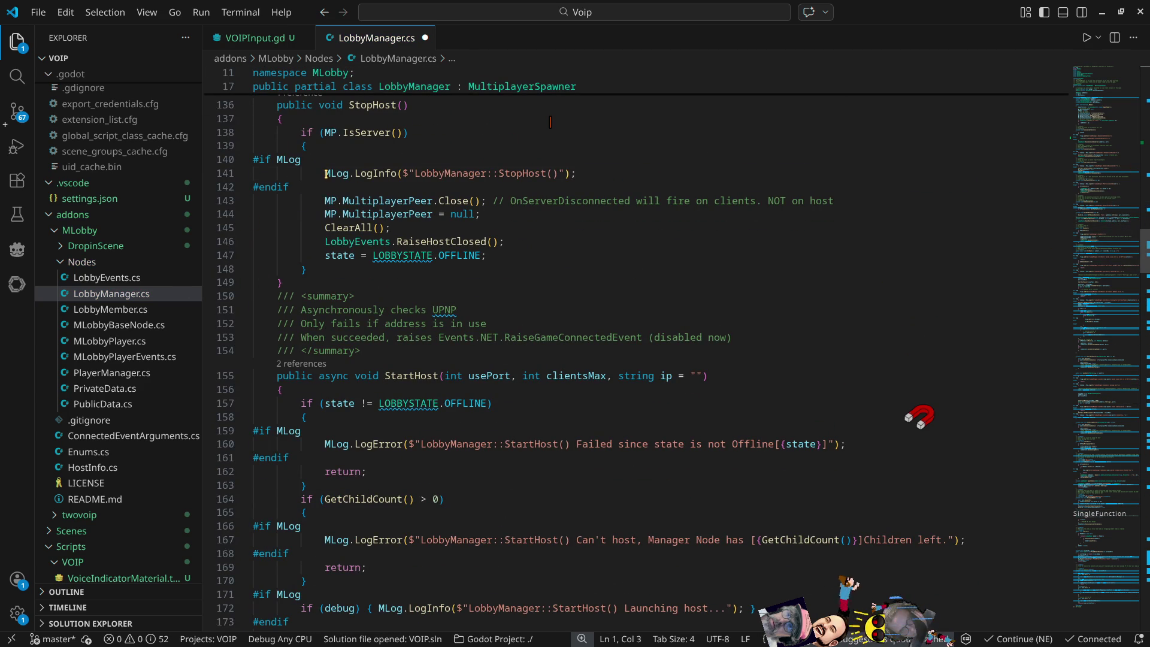
Step: Select the StopHost log line and save LobbyManager.cs
{"action": "left_click_drag", "start_coordinate": [325, 173], "coordinate": [577, 173]}
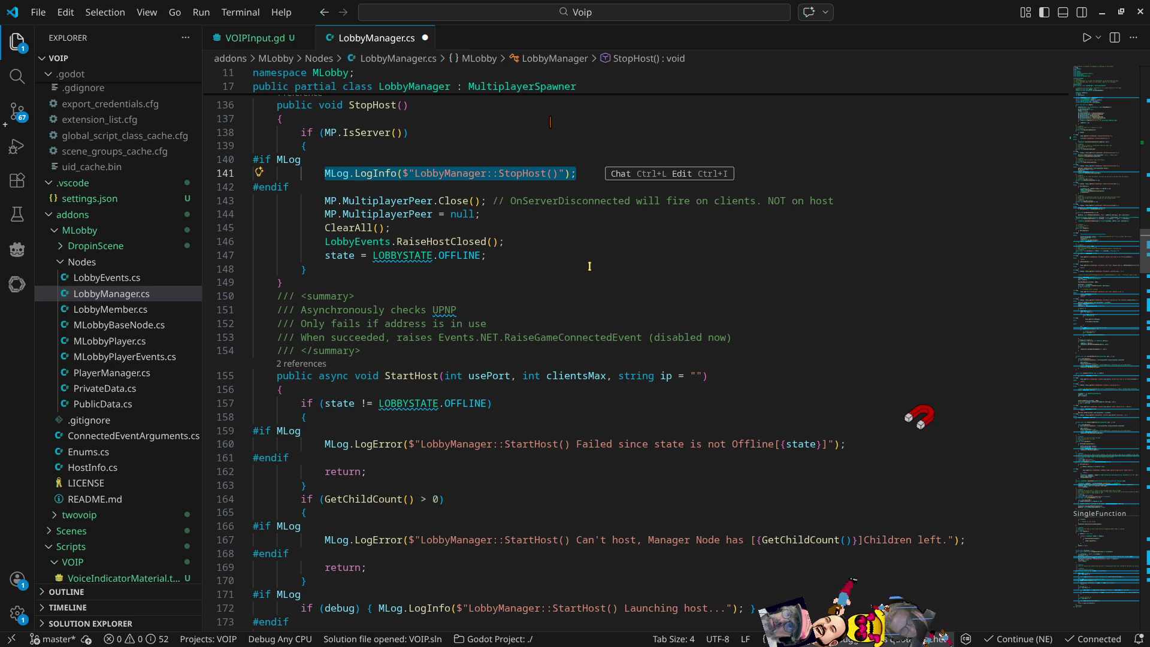
{"action": "key", "text": "ctrl+s"}
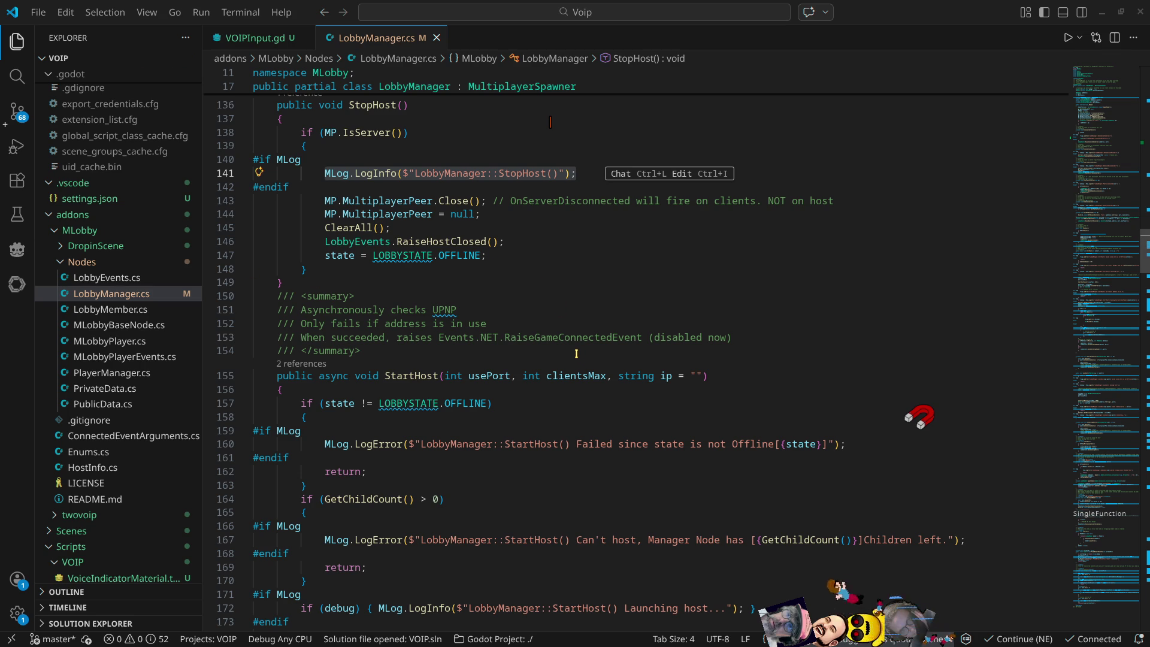
{"action": "scroll", "coordinate": [594, 336], "scroll_direction": "up", "scroll_amount": 3}
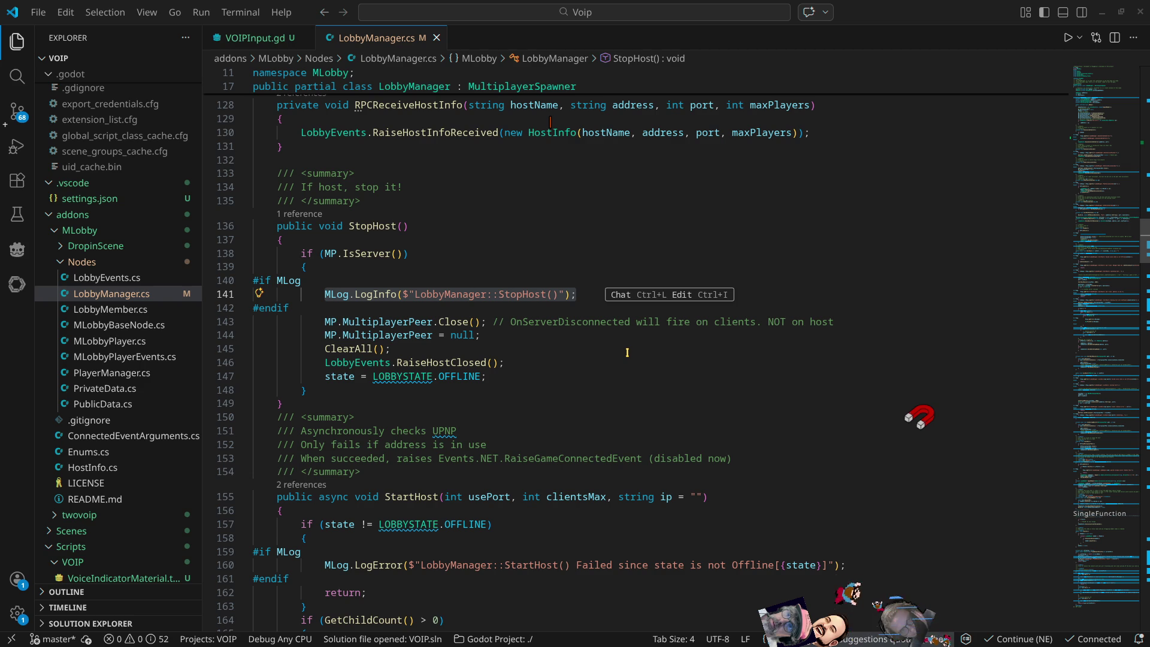
Step: Inspect the #if MLog block in StopHost, then minimize VS Code
{"action": "left_click", "coordinate": [537, 367]}
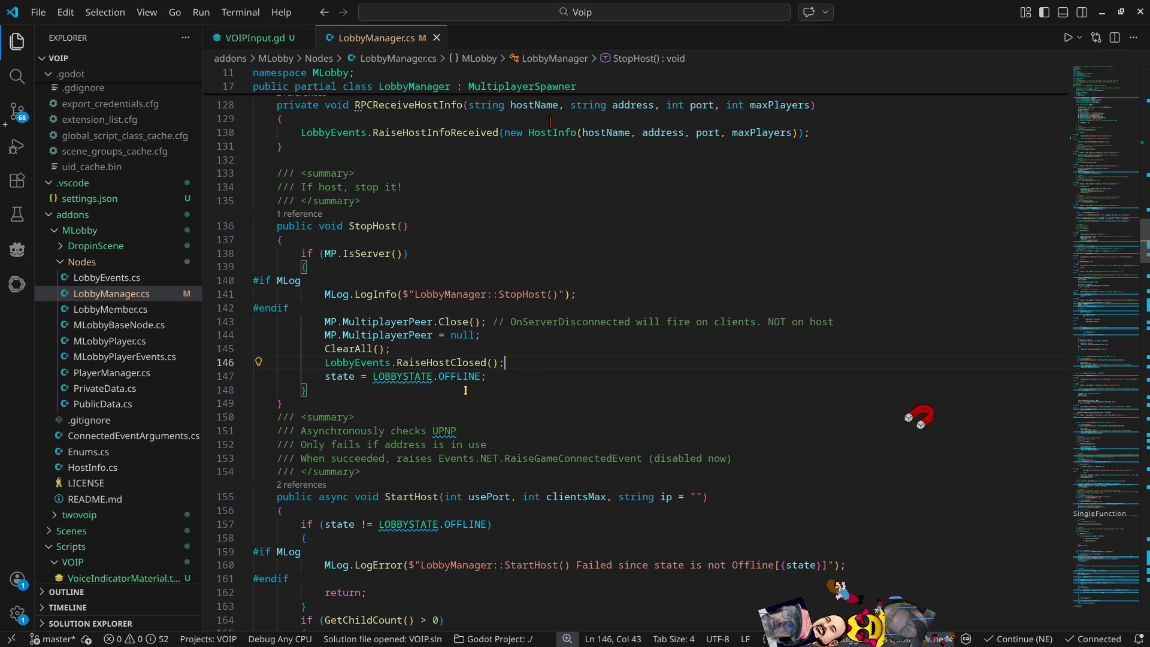
{"action": "left_click", "coordinate": [331, 388]}
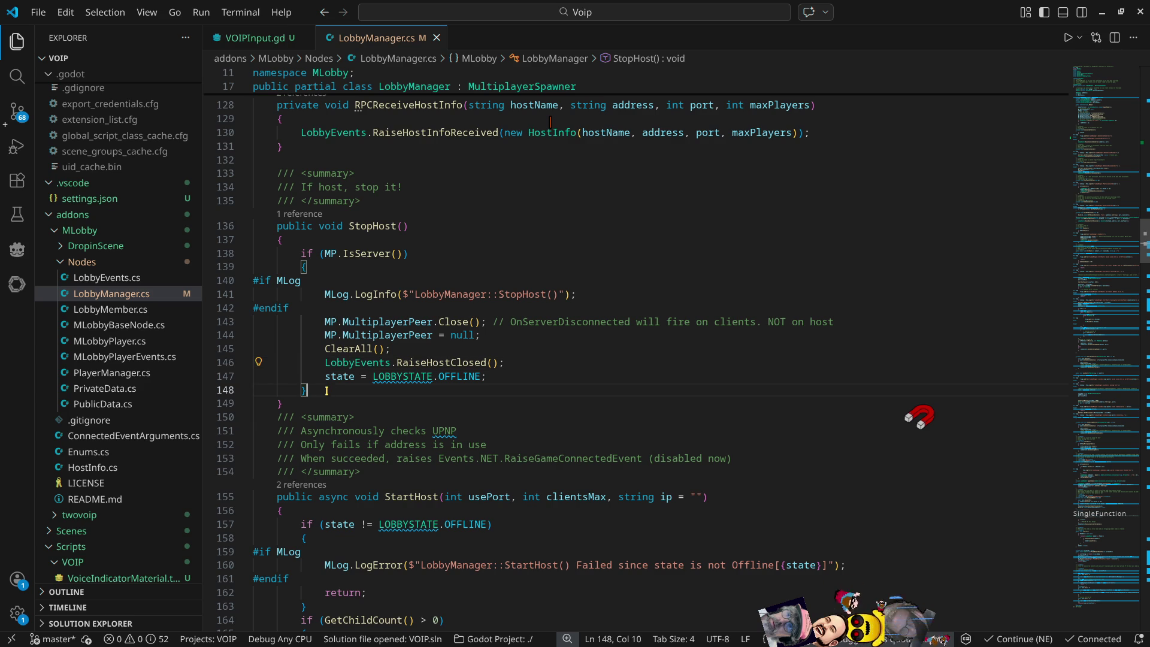
{"action": "mouse_move", "coordinate": [292, 310]}
{"action": "left_mouse_down"}
{"action": "mouse_move", "coordinate": [258, 300]}
{"action": "mouse_move", "coordinate": [252, 280]}
{"action": "left_mouse_up"}
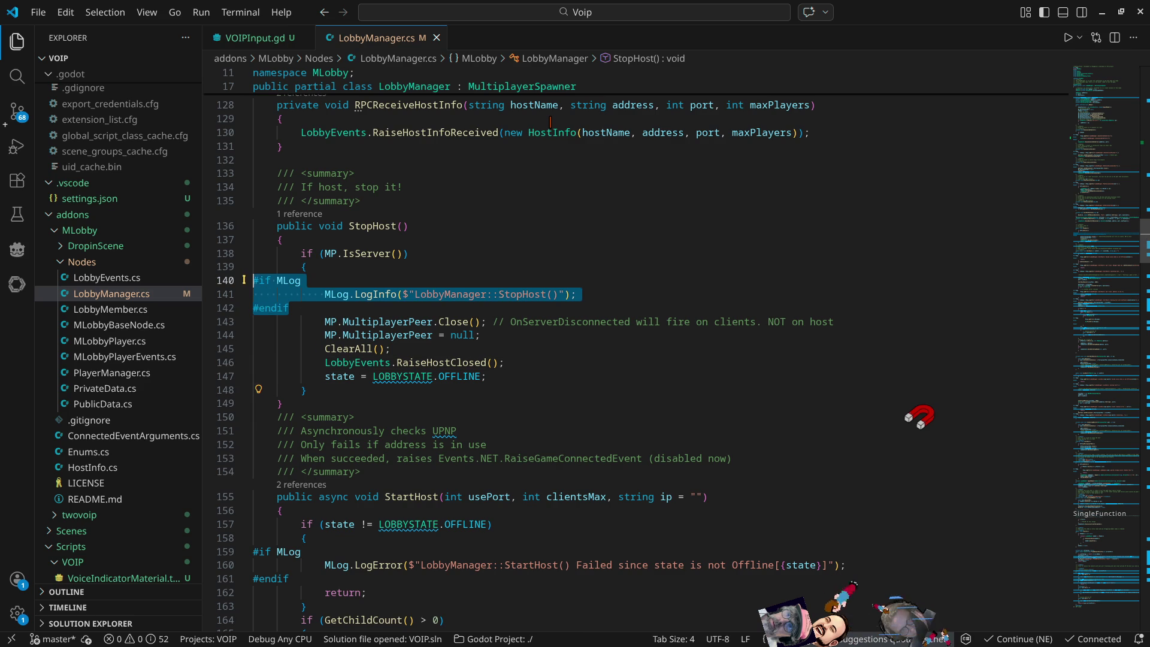
{"action": "left_click", "coordinate": [296, 310]}
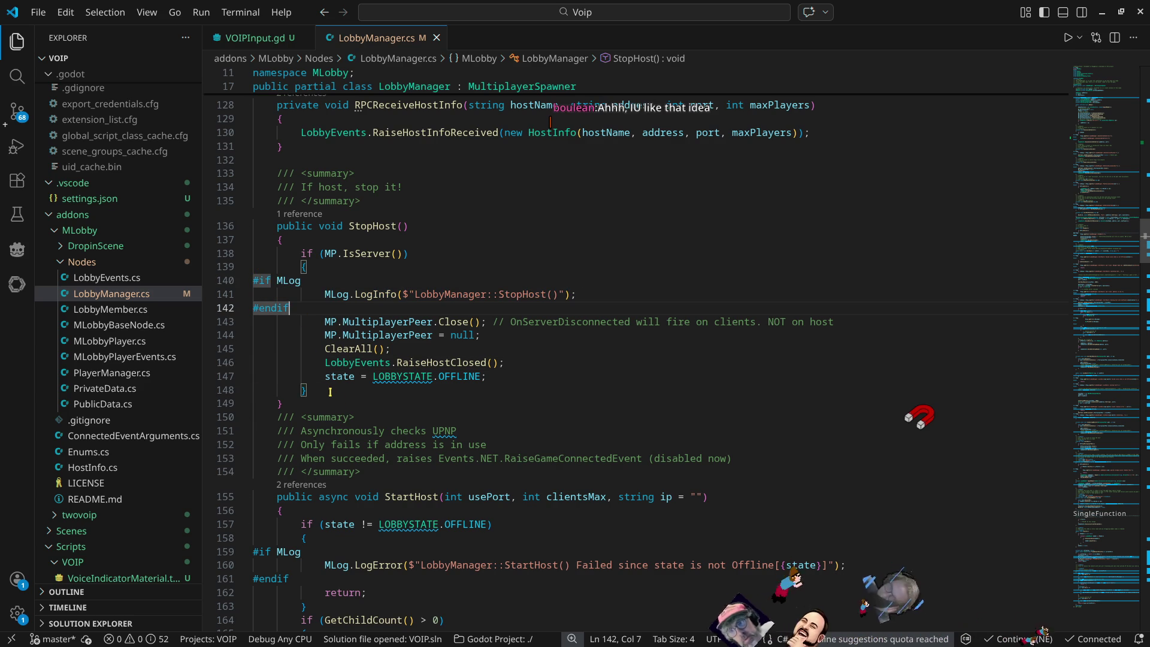
{"action": "scroll", "coordinate": [652, 262], "scroll_direction": "up", "scroll_amount": 3}
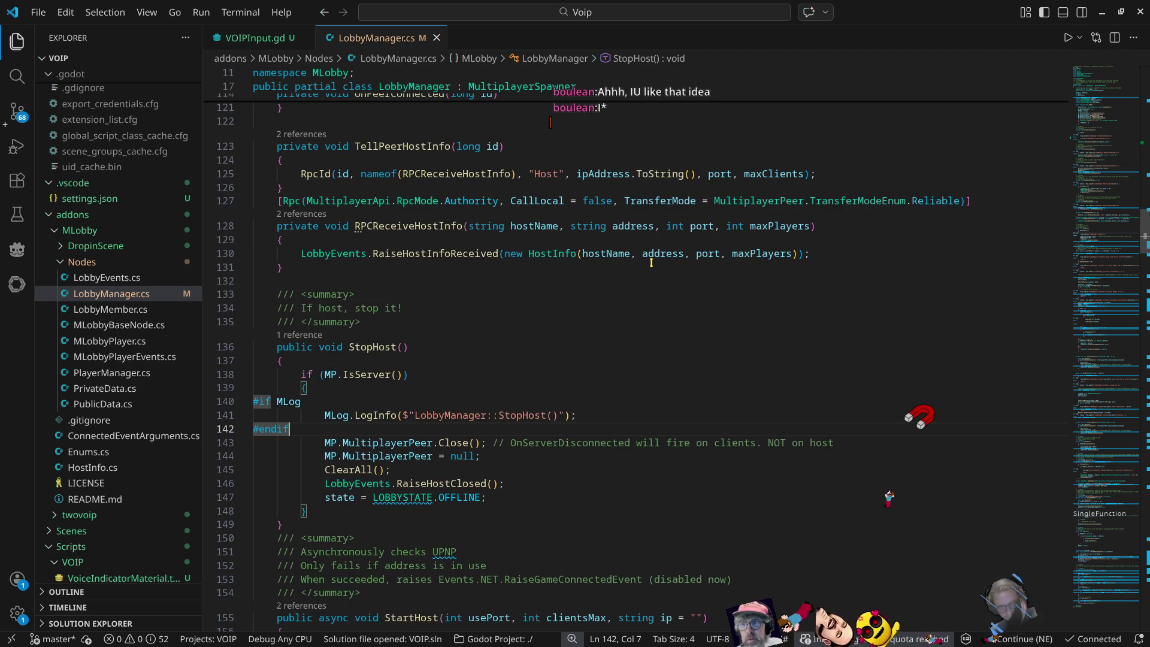
{"action": "mouse_move", "coordinate": [653, 260]}
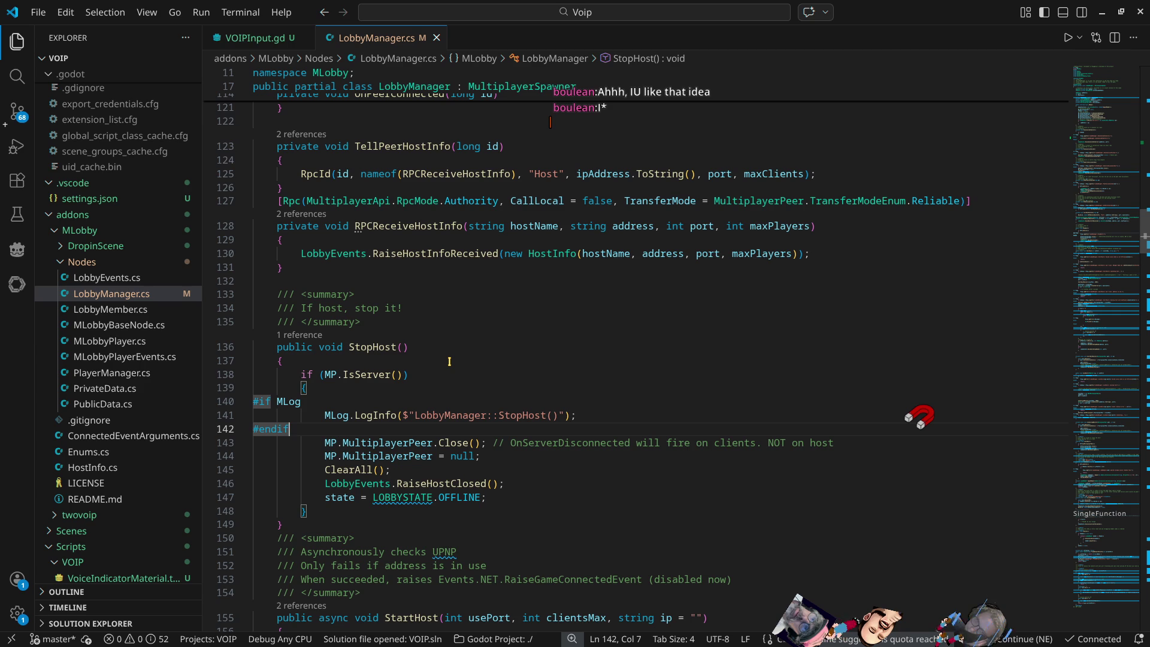
{"action": "left_click", "coordinate": [1102, 12]}
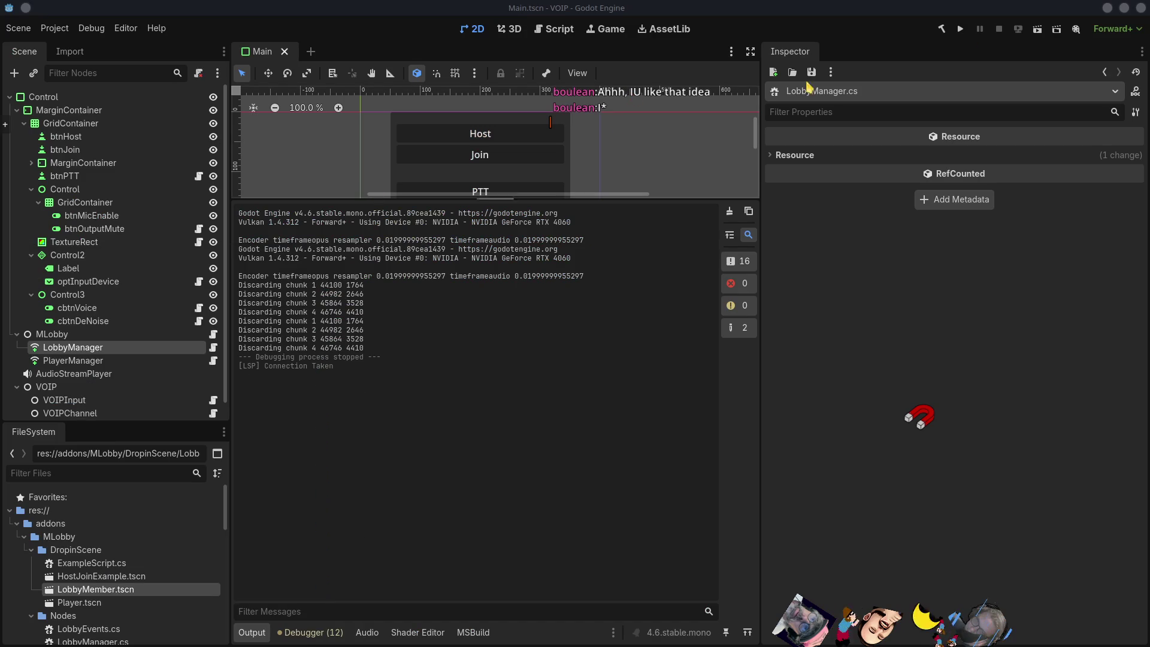
Step: Minimize Godot and Brave, then launch Godot_v4.6 from its desktop icon
{"action": "left_click", "coordinate": [1108, 8]}
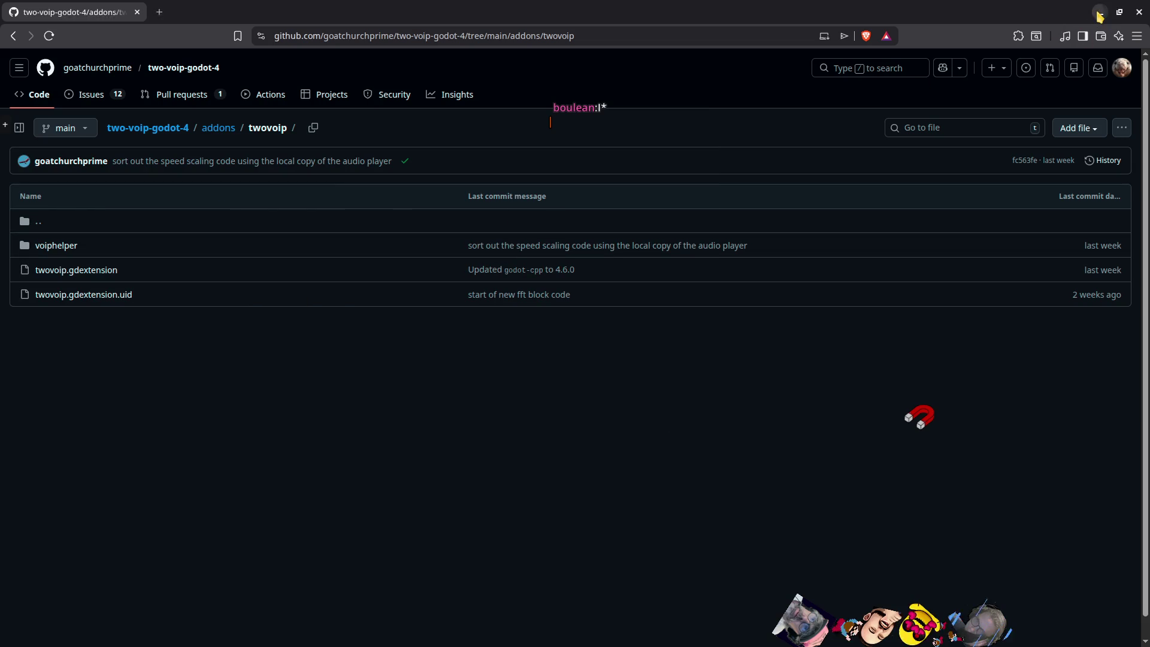
{"action": "left_click", "coordinate": [1101, 12]}
{"action": "double_click", "coordinate": [109, 103]}
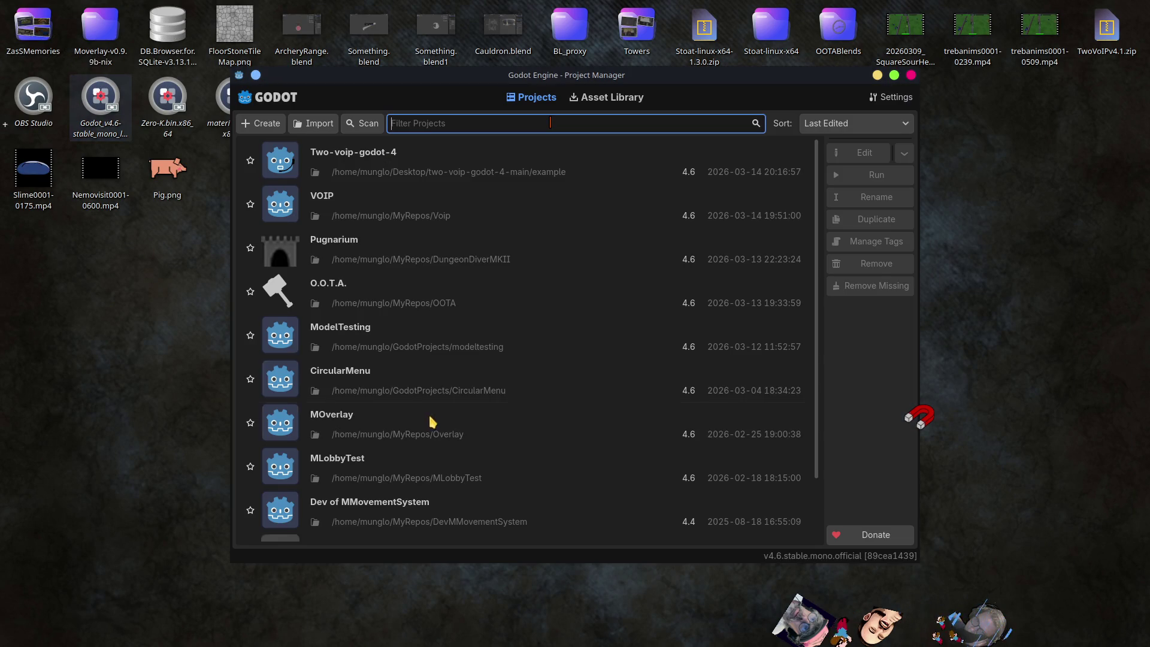
Step: Open the Pugnarium project and close the HumanoidMKIV, HumanoidMKIVNET, Core, Player, WeaponBaseMKII and ProjectileBaseMKII scenes
{"action": "double_click", "coordinate": [397, 258]}
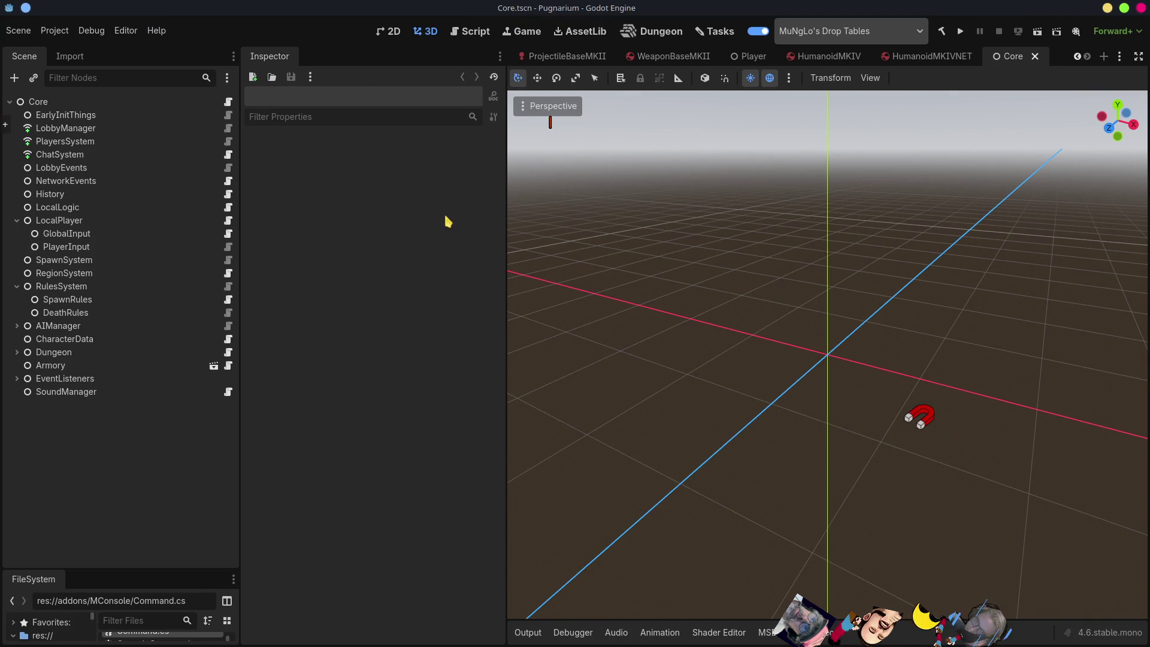
{"action": "middle_click", "coordinate": [836, 60]}
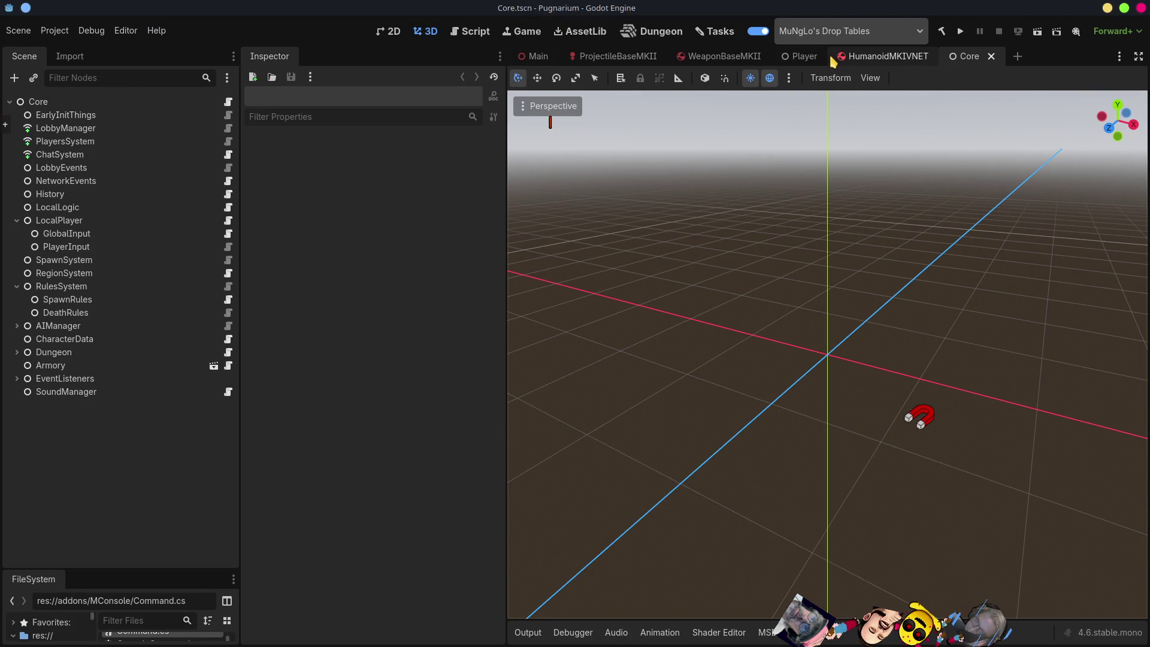
{"action": "middle_click", "coordinate": [833, 57]}
{"action": "middle_click", "coordinate": [834, 56]}
{"action": "middle_click", "coordinate": [807, 55]}
{"action": "middle_click", "coordinate": [728, 57]}
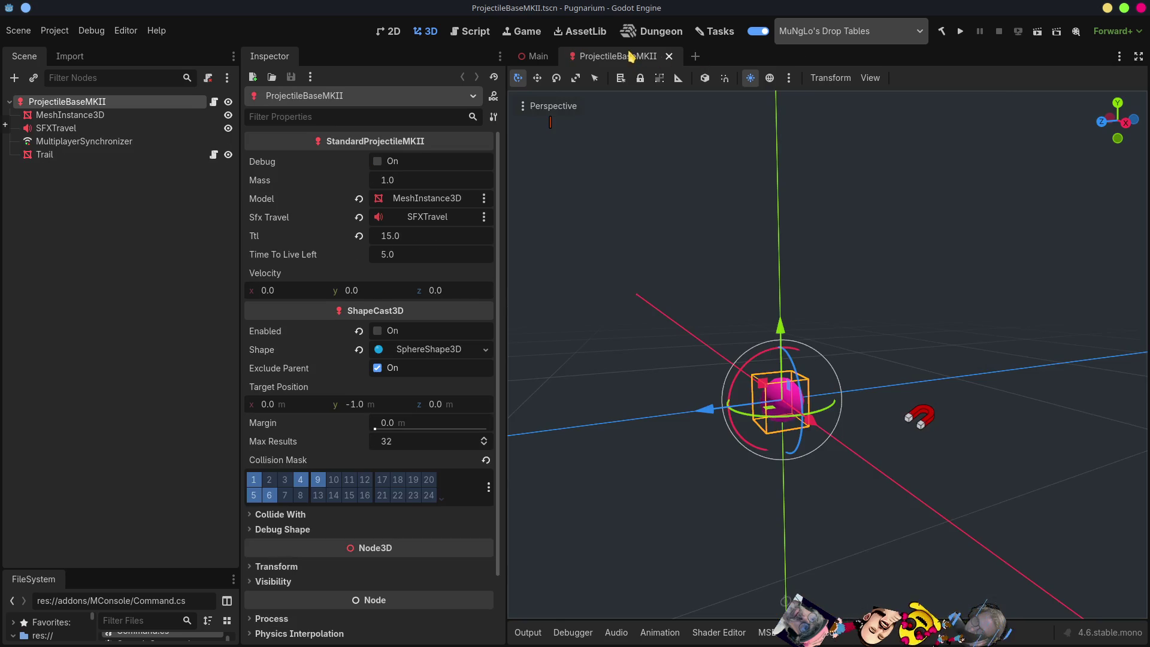
{"action": "middle_click", "coordinate": [630, 56]}
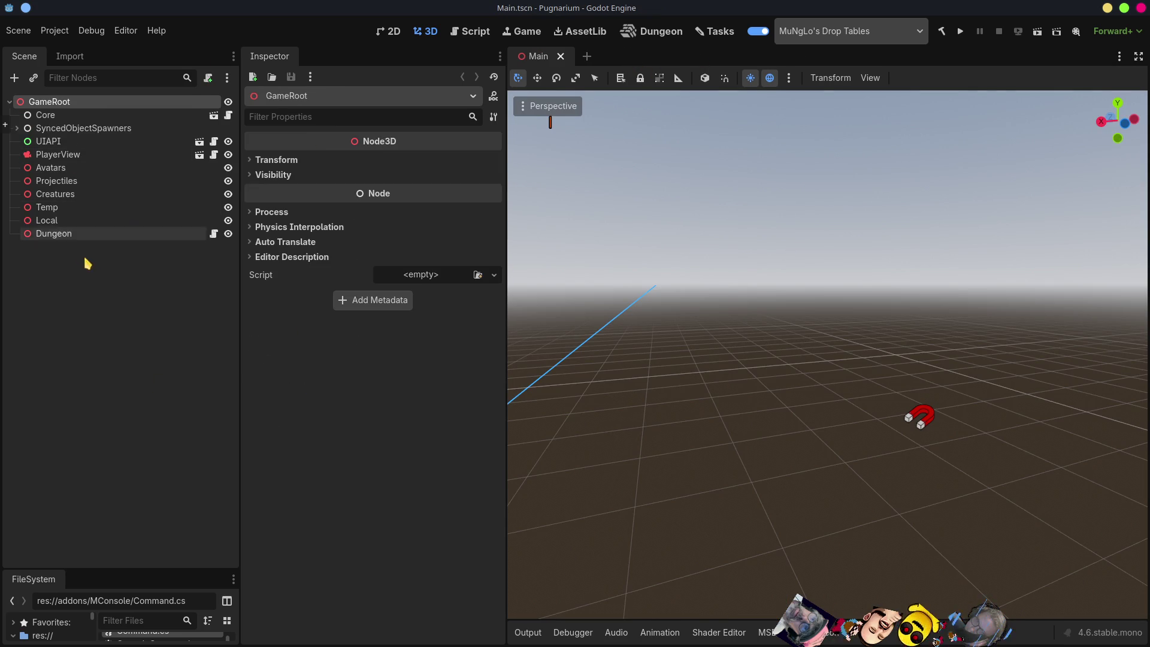
Step: Inspect the Core scene, return to Main, and switch on the Core node's Debug Spawns flag
{"action": "left_click", "coordinate": [45, 114]}
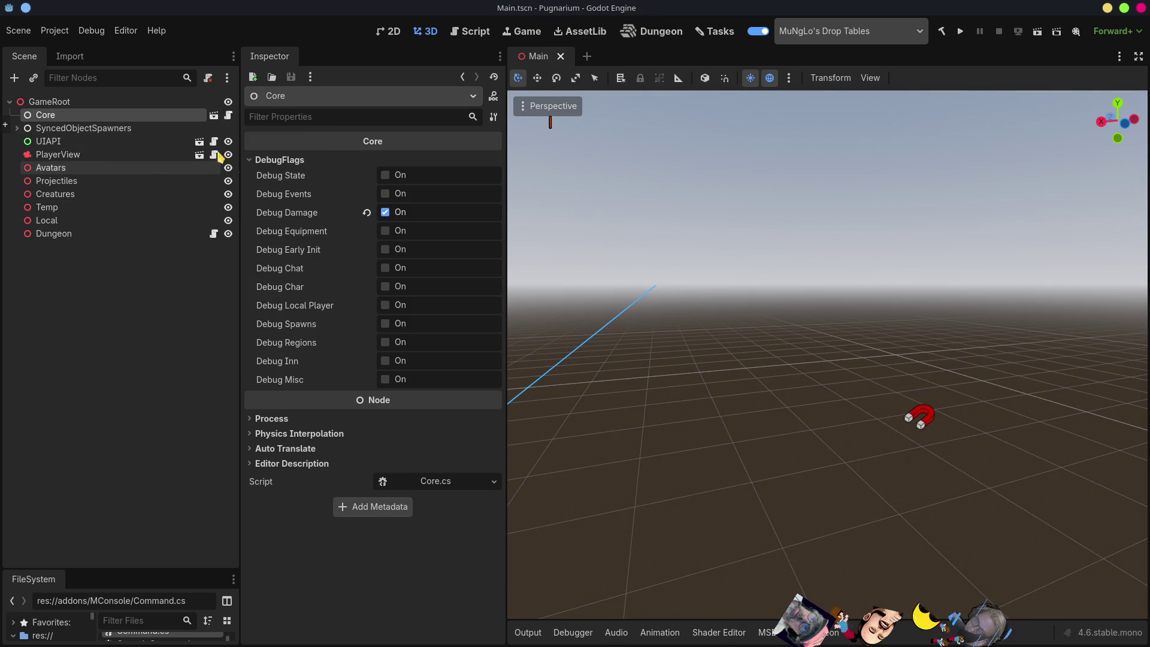
{"action": "left_click", "coordinate": [214, 116]}
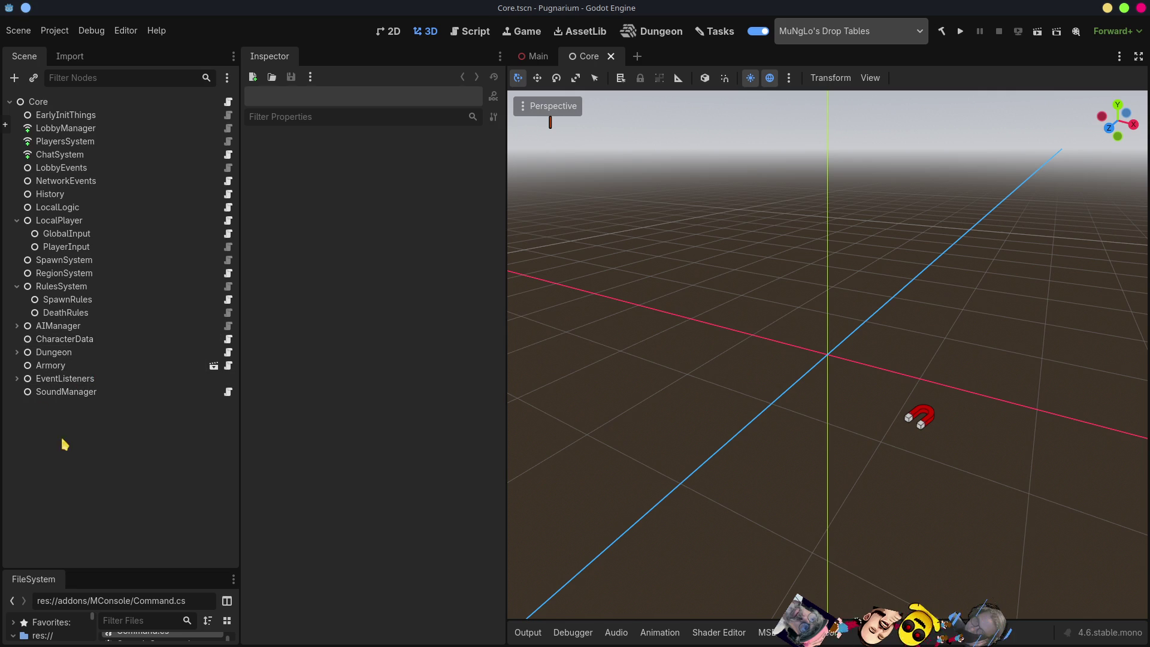
{"action": "left_click", "coordinate": [10, 103]}
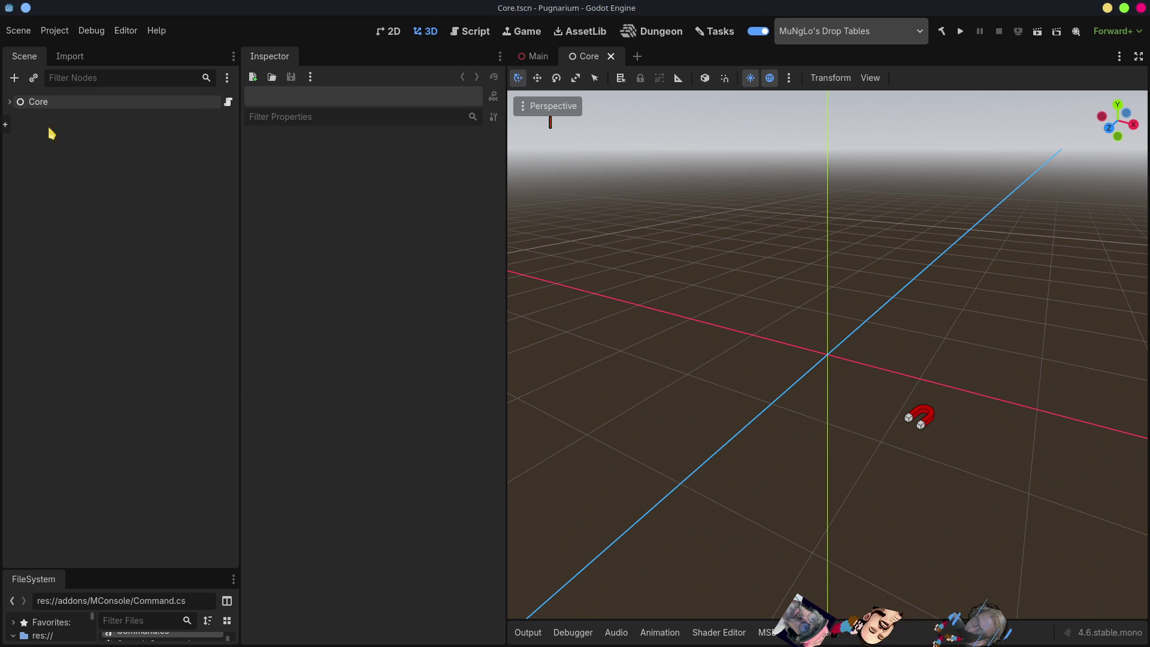
{"action": "left_click", "coordinate": [9, 103]}
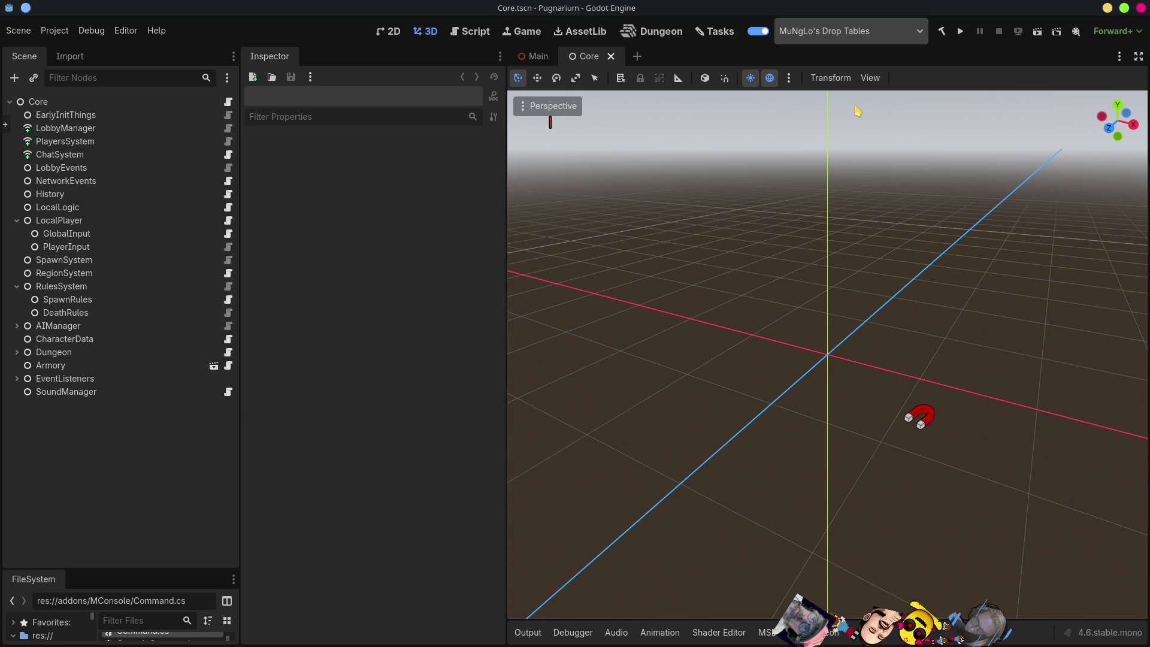
{"action": "middle_click", "coordinate": [589, 55]}
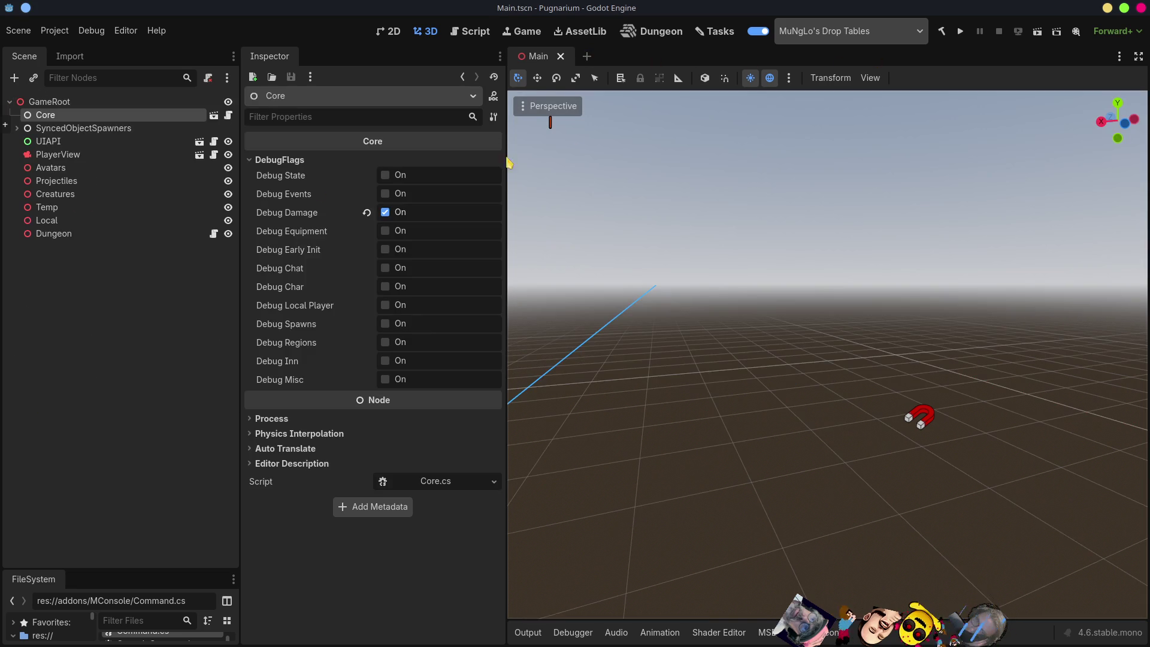
{"action": "left_click", "coordinate": [129, 404]}
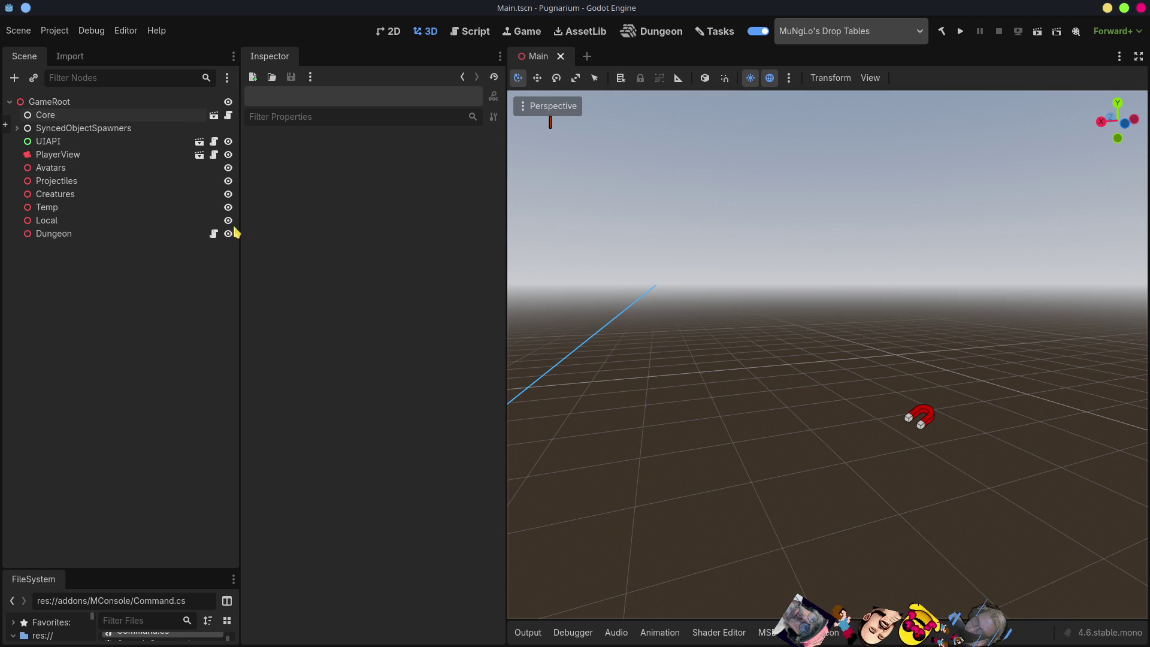
{"action": "left_click", "coordinate": [72, 116]}
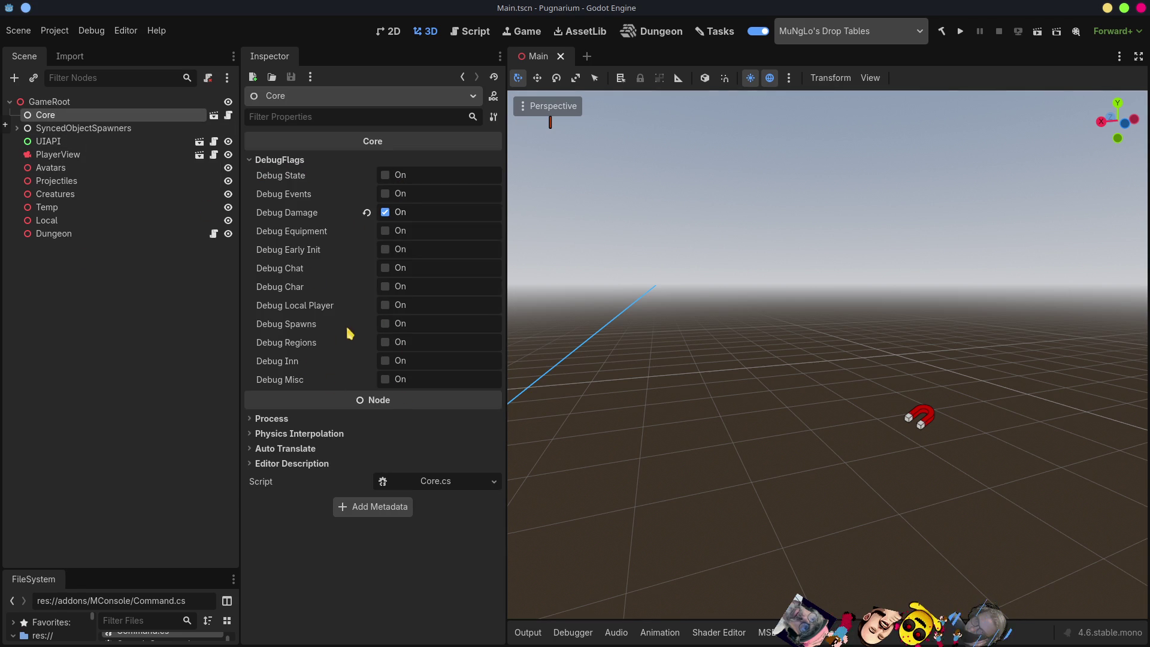
{"action": "left_click", "coordinate": [385, 325]}
Step: Switch on the remaining Core debug flags, from Debug Local Player and Debug State through Debug Misc
{"action": "left_click", "coordinate": [385, 306]}
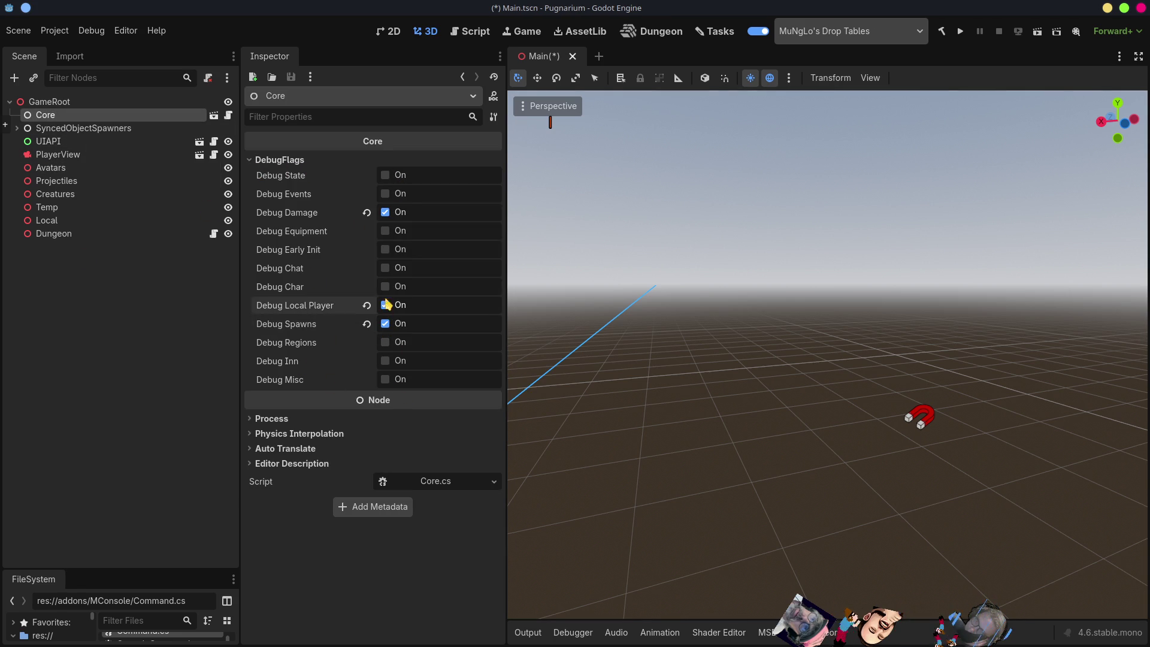
{"action": "left_click", "coordinate": [385, 286]}
{"action": "left_click", "coordinate": [385, 269]}
{"action": "left_click", "coordinate": [385, 249]}
{"action": "left_click", "coordinate": [385, 231]}
{"action": "left_click", "coordinate": [385, 193]}
{"action": "left_click", "coordinate": [385, 175]}
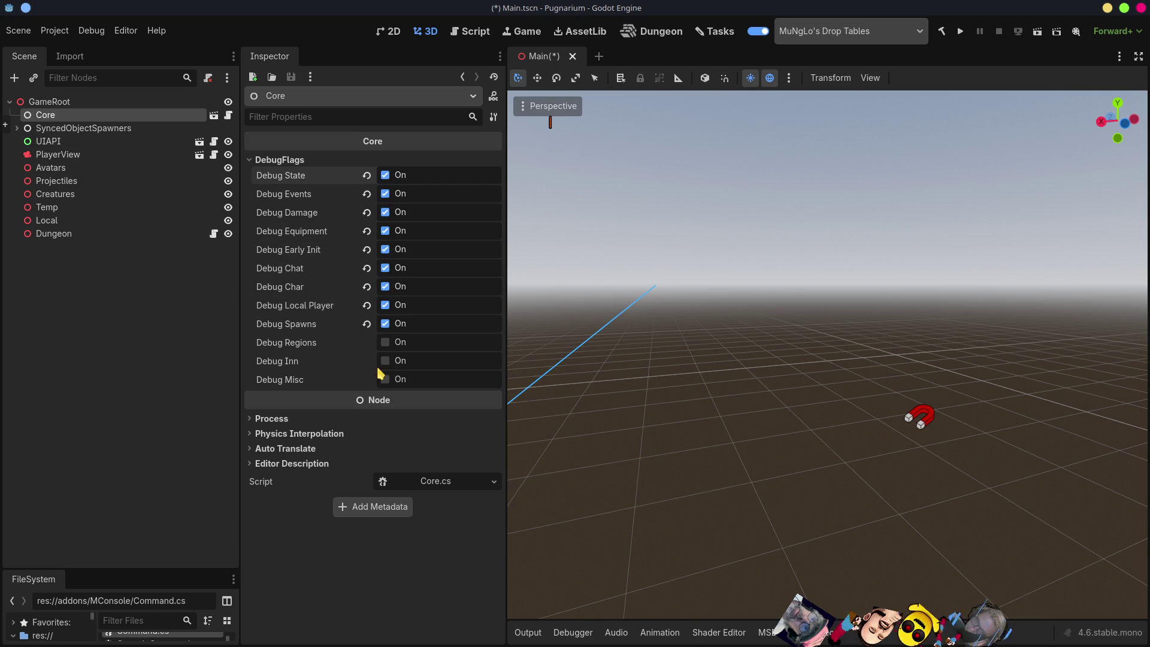
{"action": "left_click", "coordinate": [385, 342]}
{"action": "left_click", "coordinate": [386, 361]}
{"action": "left_click", "coordinate": [395, 380]}
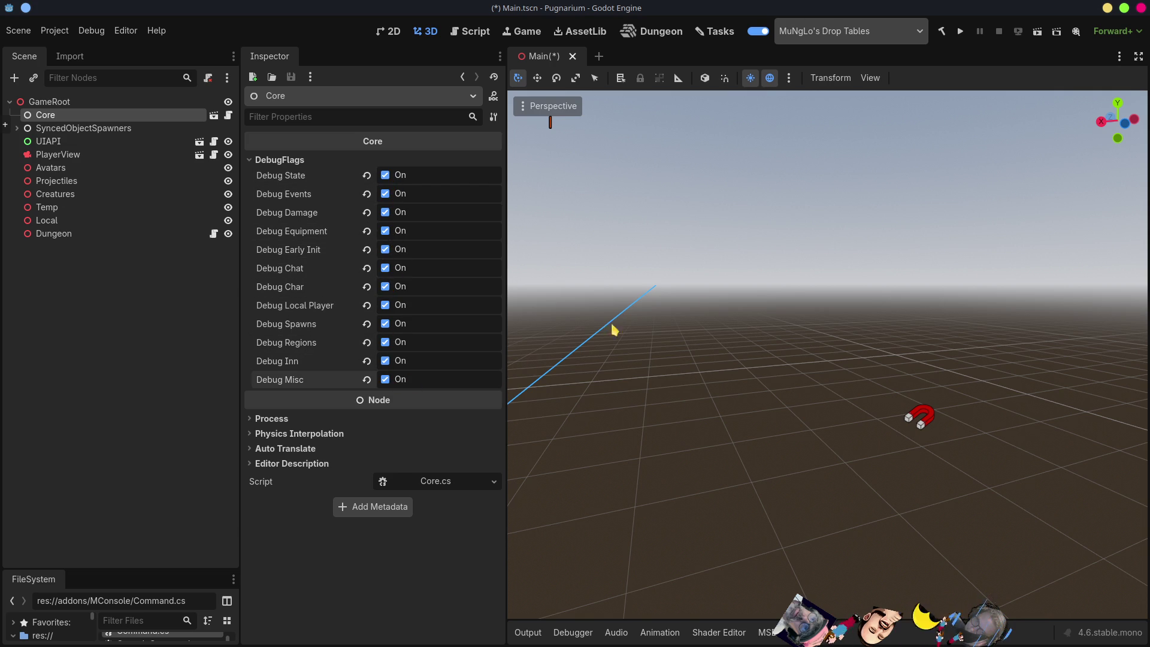
Step: Reduce the run instances from 2 to 1 and clear the Output log
{"action": "left_click", "coordinate": [91, 30]}
{"action": "left_click", "coordinate": [126, 216]}
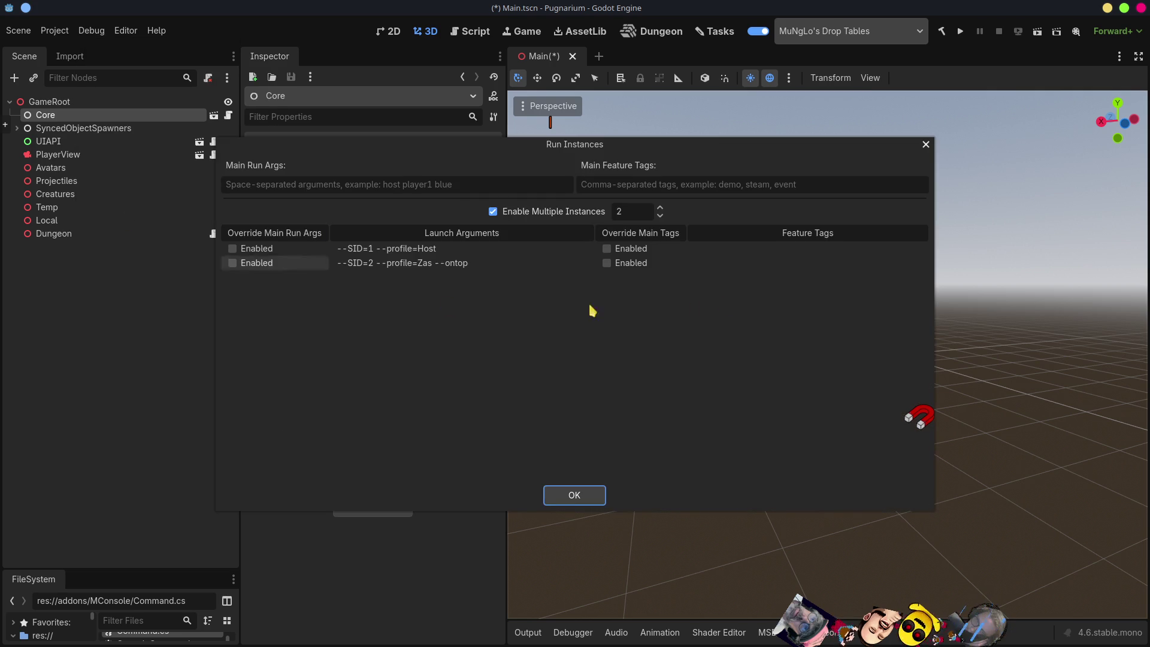
{"action": "left_click", "coordinate": [660, 215]}
{"action": "left_click", "coordinate": [575, 495]}
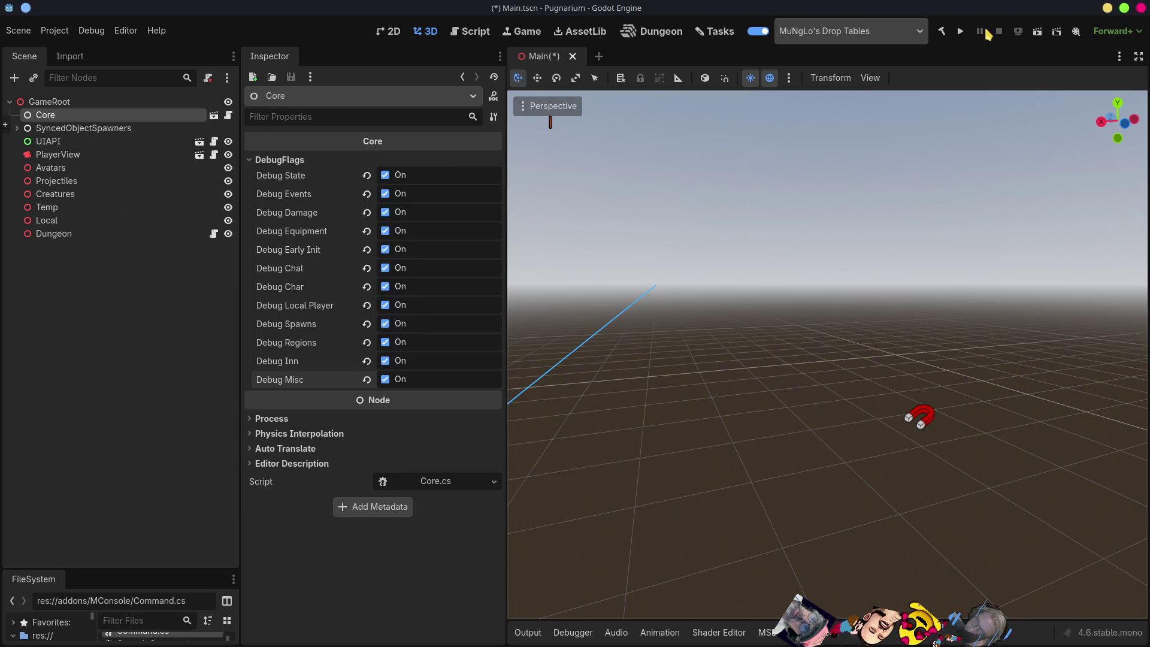
{"action": "left_click", "coordinate": [532, 632]}
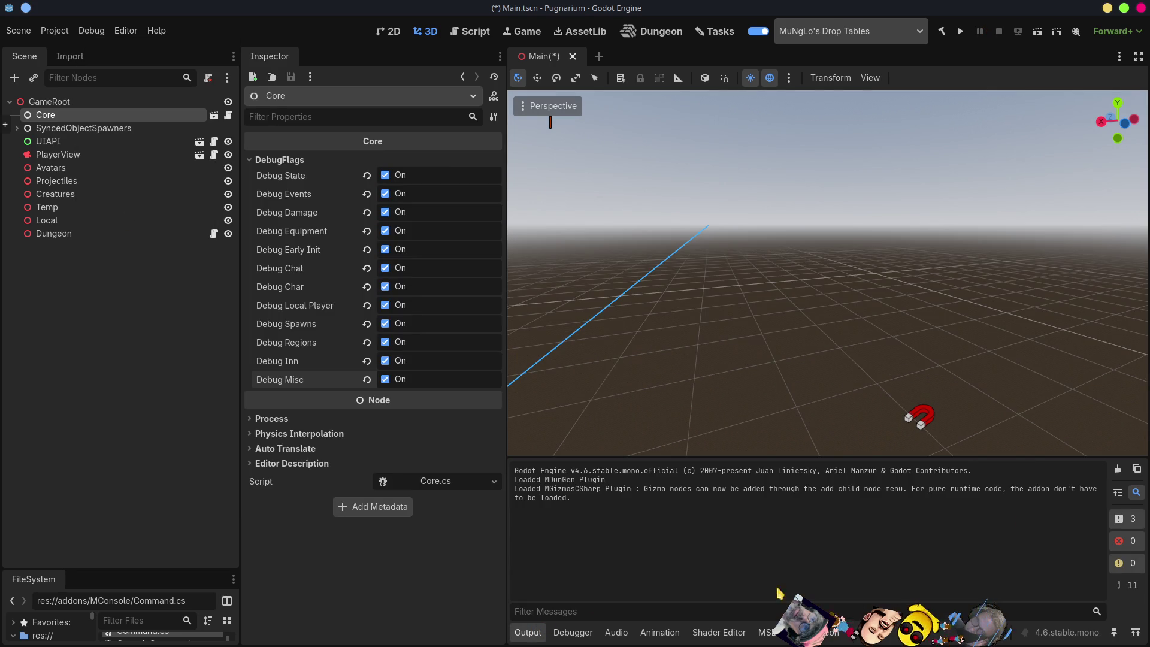
{"action": "left_click", "coordinate": [1117, 468]}
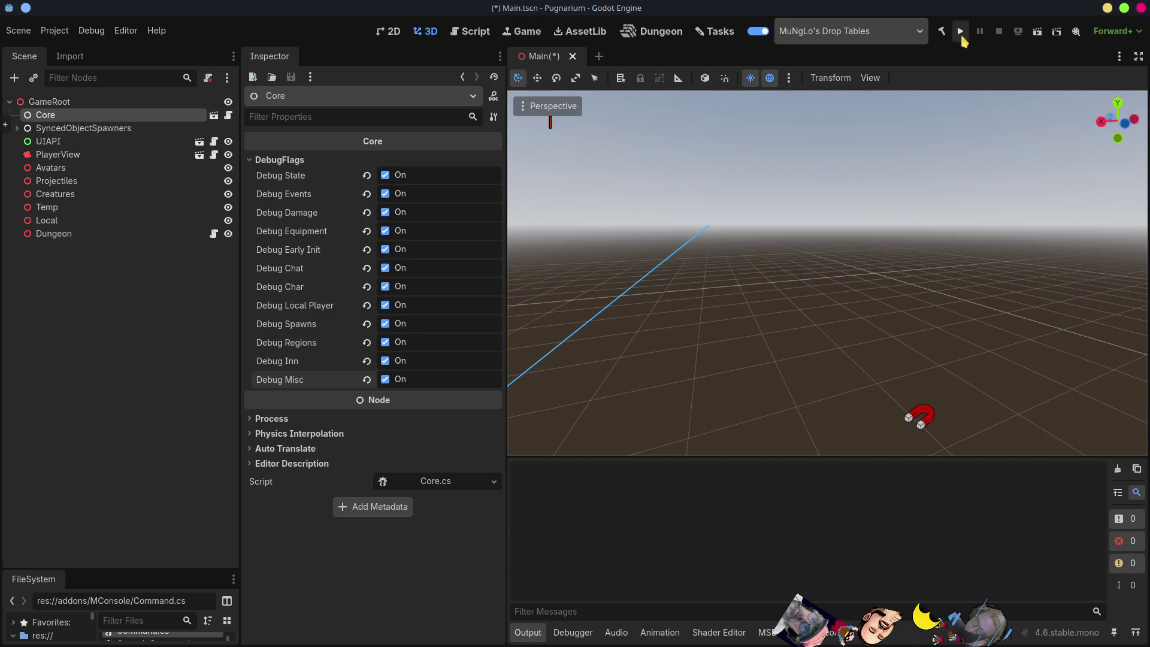
Step: Save and run the project, start hosting, and enter the world as MsCreator
{"action": "left_click", "coordinate": [960, 30]}
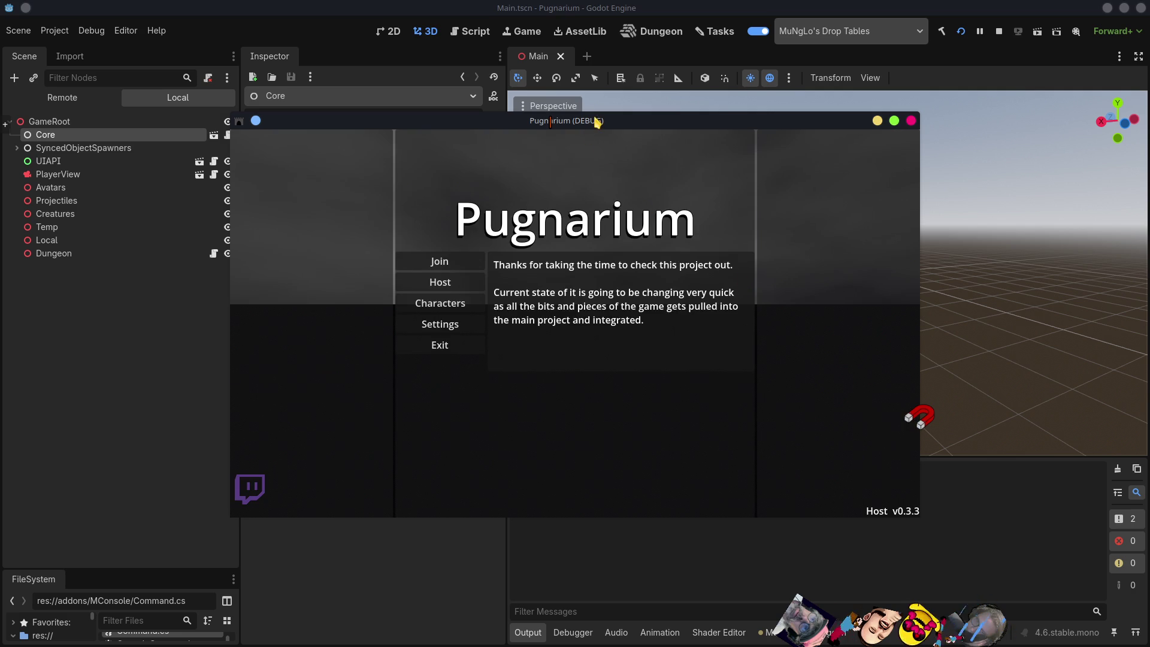
{"action": "mouse_move", "coordinate": [593, 121]}
{"action": "left_mouse_down"}
{"action": "mouse_move", "coordinate": [552, 41]}
{"action": "mouse_move", "coordinate": [488, 47]}
{"action": "left_mouse_up"}
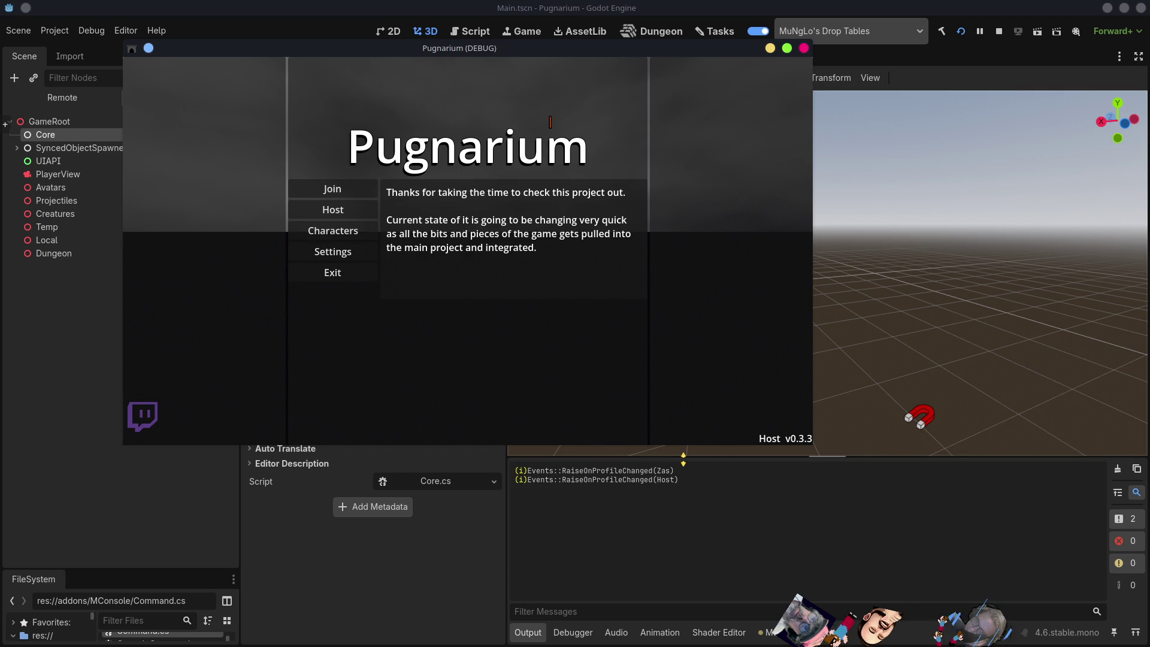
{"action": "left_click", "coordinate": [350, 211]}
{"action": "left_click", "coordinate": [418, 190]}
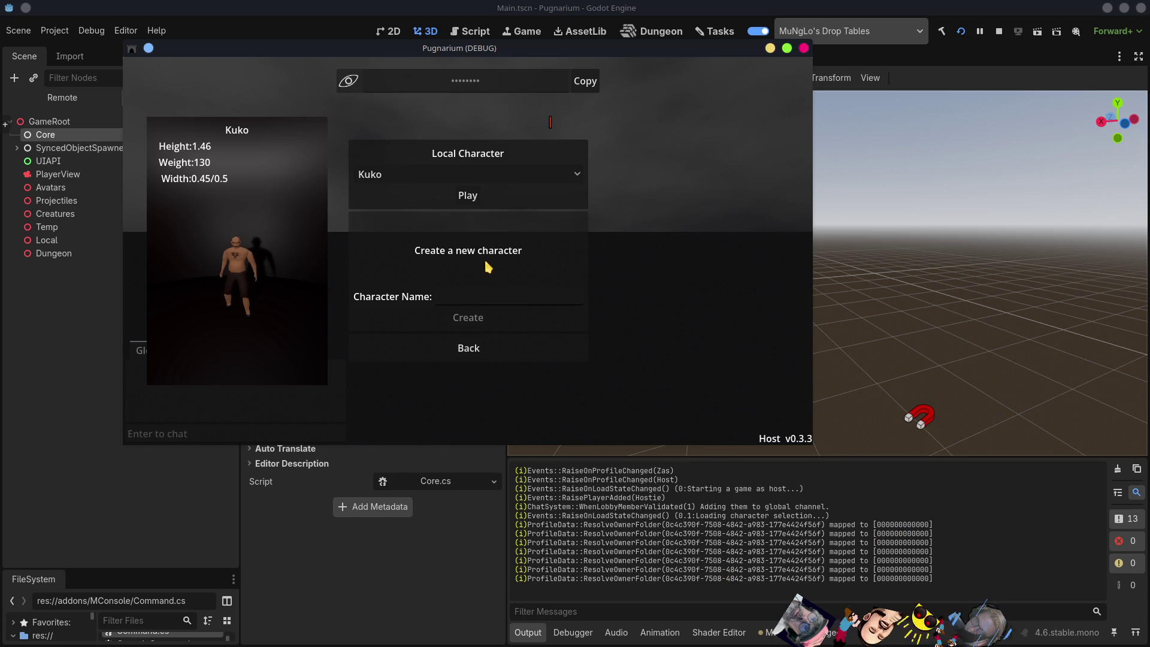
{"action": "left_click", "coordinate": [479, 174]}
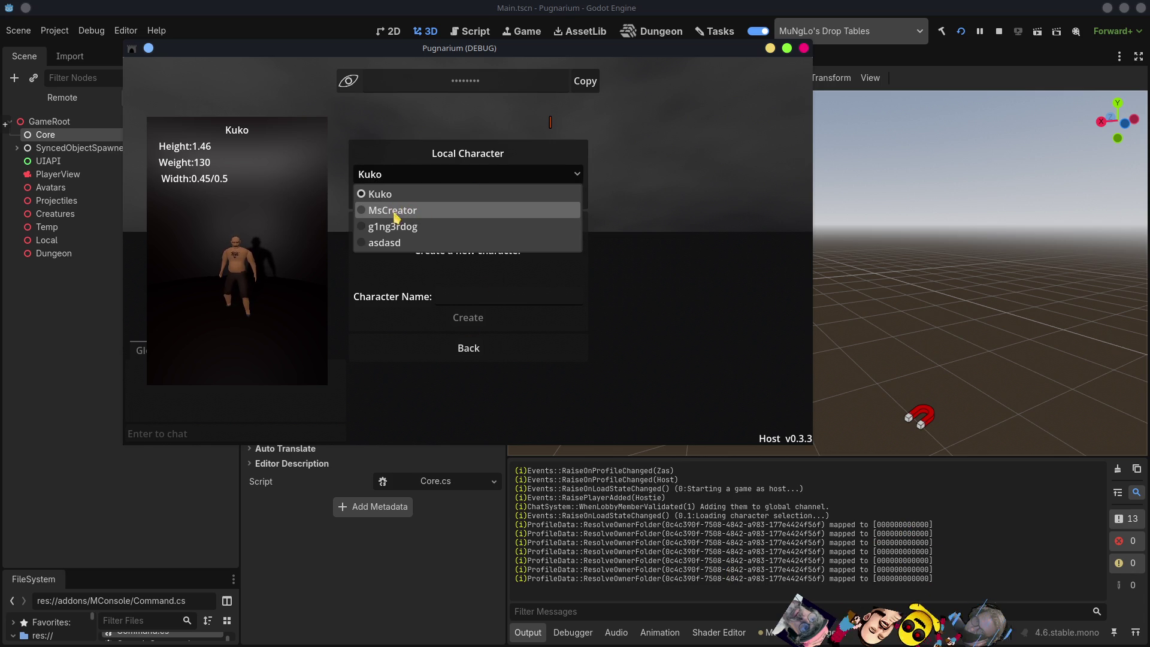
{"action": "left_click", "coordinate": [414, 210]}
{"action": "left_click", "coordinate": [472, 196]}
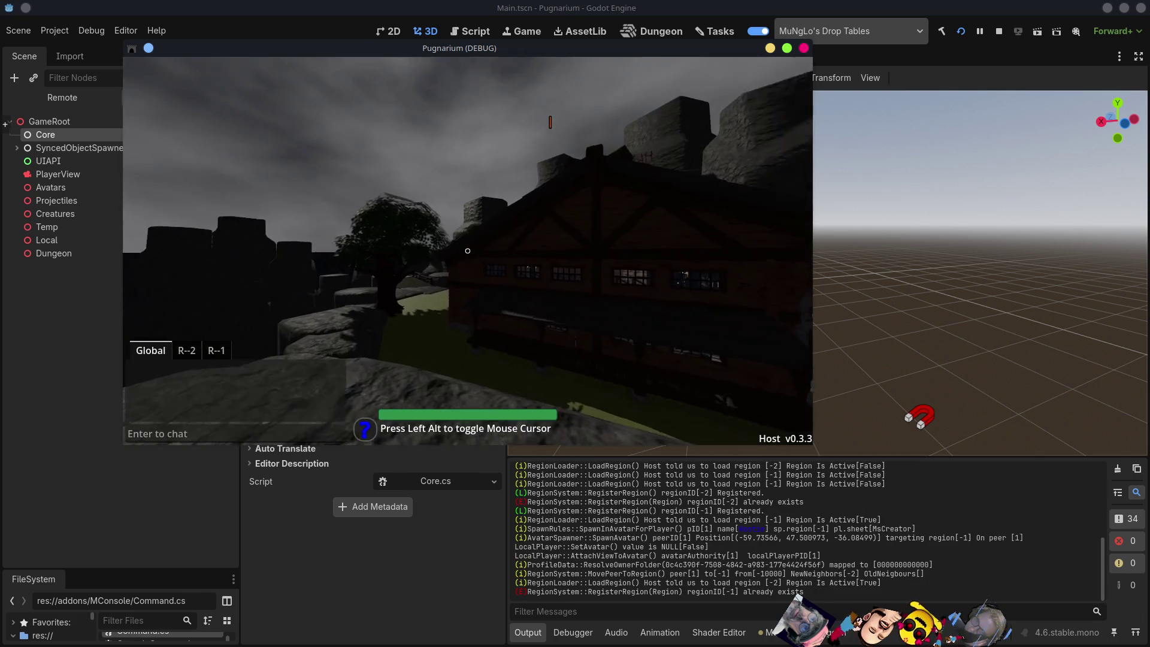
Step: Hide the game window with F8 and make the Output log taller in the editor
{"action": "key", "text": "alt"}
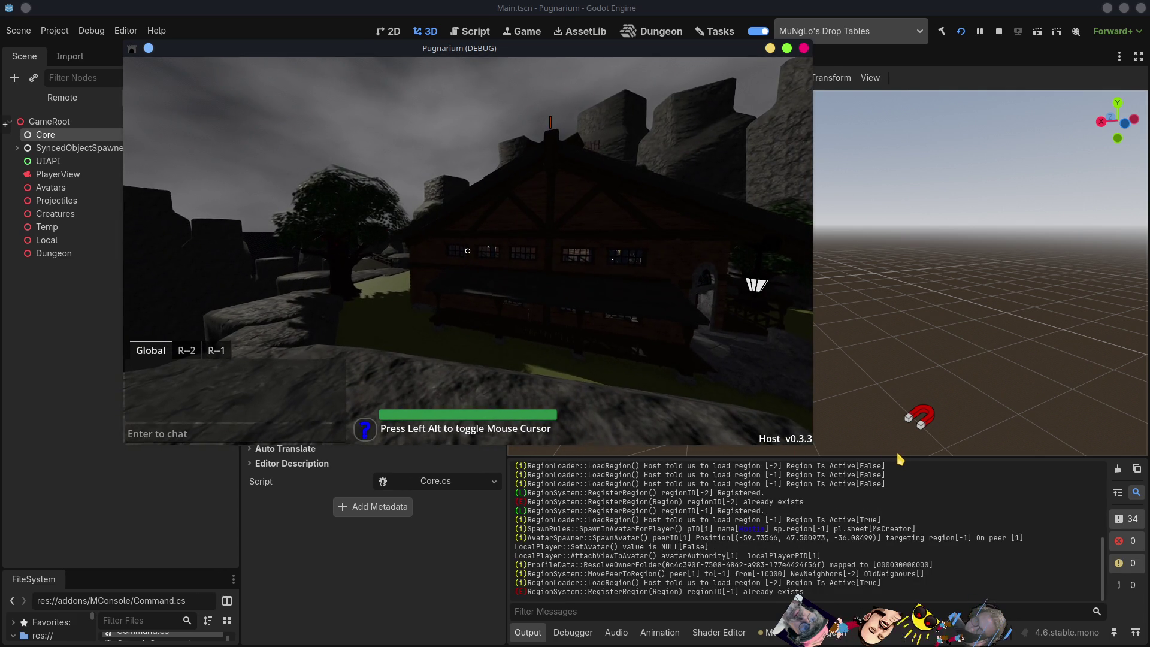
{"action": "key", "text": "F8"}
{"action": "mouse_move", "coordinate": [801, 456]}
{"action": "left_mouse_down"}
{"action": "mouse_move", "coordinate": [826, 488]}
{"action": "mouse_move", "coordinate": [834, 274]}
{"action": "left_mouse_up"}
{"action": "left_click", "coordinate": [799, 421]}
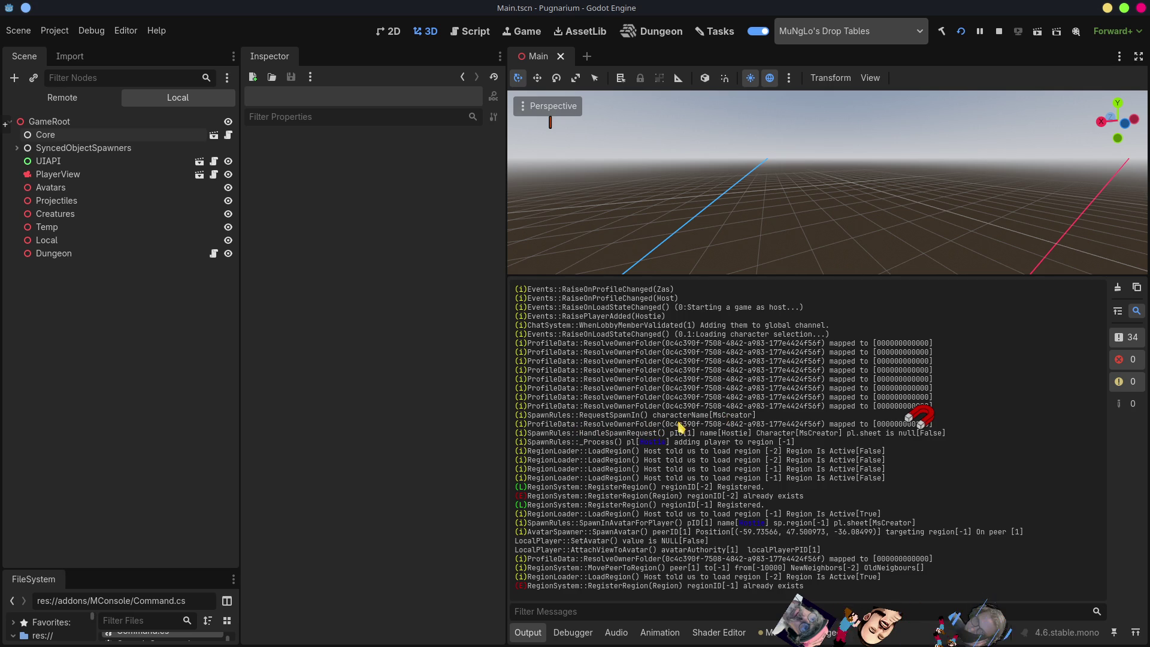
{"action": "left_click_drag", "start_coordinate": [918, 426], "coordinate": [1019, 323]}
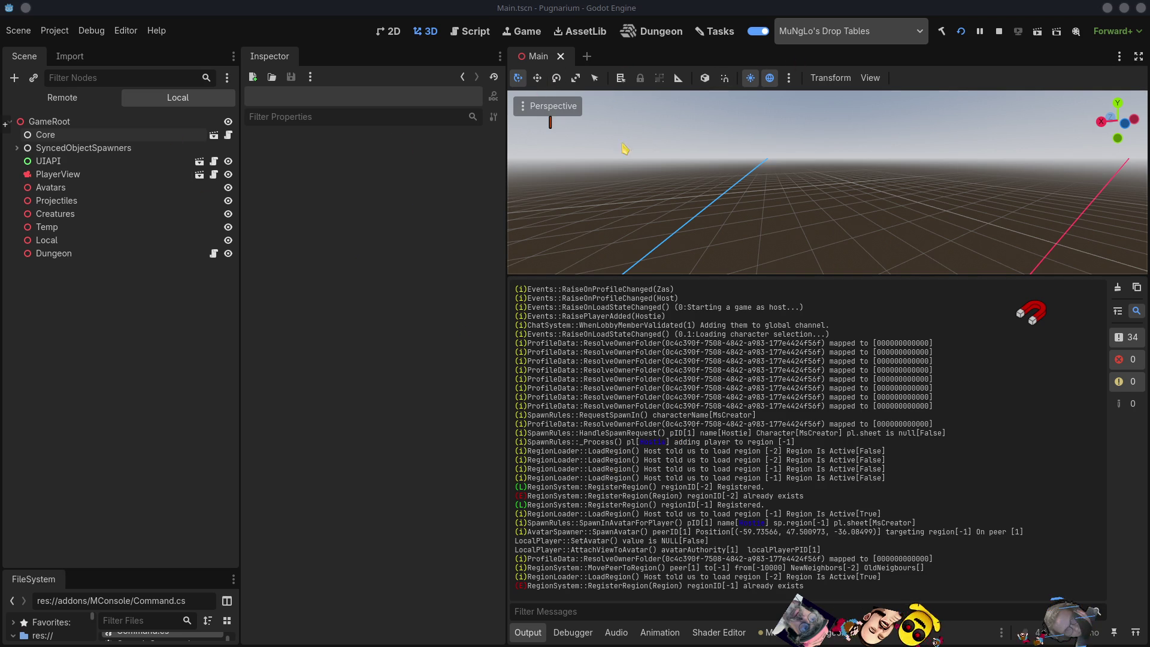
{"action": "left_click", "coordinate": [999, 31]}
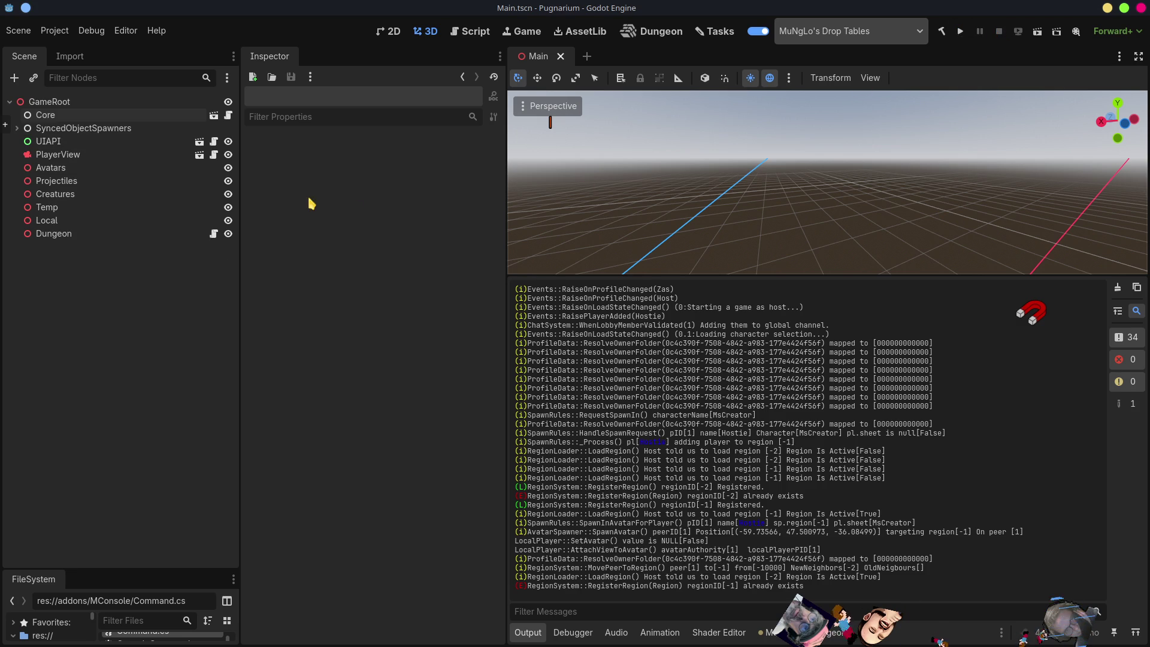
Step: Turn off Core's Debug State, Events, Damage, Early Init, Equipment, Chat and Char flags
{"action": "left_click", "coordinate": [39, 115]}
{"action": "left_click", "coordinate": [367, 174]}
{"action": "left_click", "coordinate": [367, 193]}
{"action": "left_click", "coordinate": [367, 212]}
{"action": "left_click", "coordinate": [366, 249]}
{"action": "left_click", "coordinate": [367, 231]}
{"action": "left_click", "coordinate": [366, 268]}
{"action": "left_click", "coordinate": [367, 286]}
Step: Turn off Debug Local Player, Spawns, Regions, Inn and Misc, save Main.tscn, and relaunch the game
{"action": "left_click", "coordinate": [366, 305]}
{"action": "left_click", "coordinate": [367, 323]}
{"action": "left_click", "coordinate": [366, 342]}
{"action": "left_click", "coordinate": [367, 379]}
{"action": "left_click", "coordinate": [366, 361]}
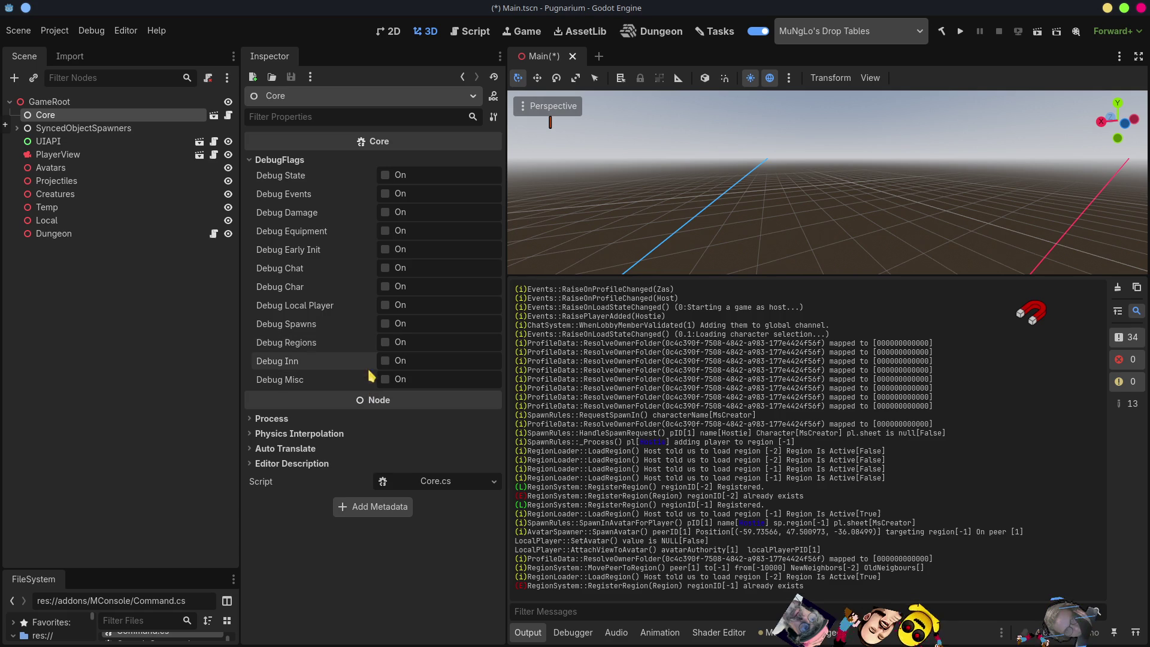
{"action": "key", "text": "ctrl+s"}
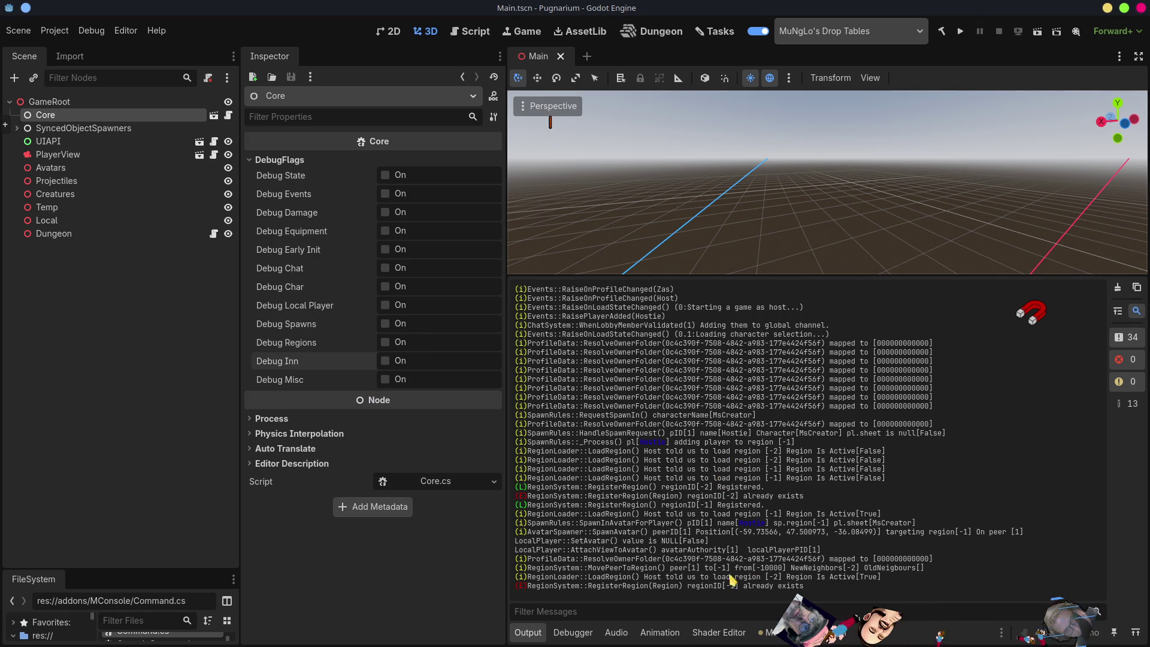
{"action": "left_click", "coordinate": [960, 30]}
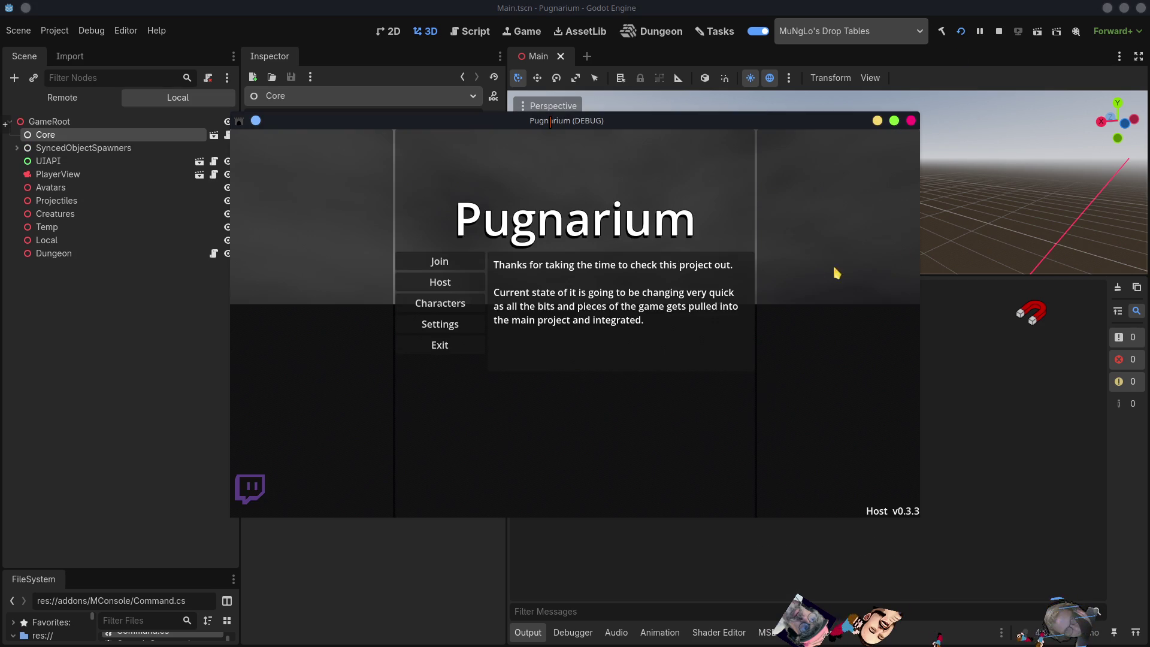
Step: Host a session, enter the world as MsCreator, and move the game window to the upper left
{"action": "left_click", "coordinate": [443, 283]}
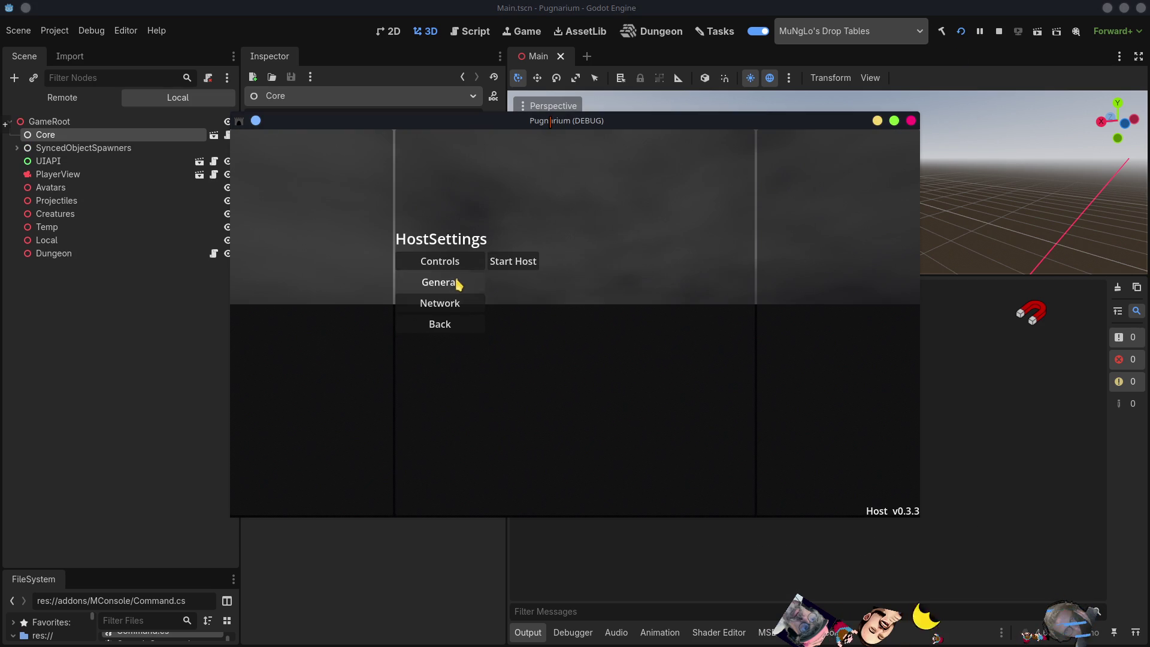
{"action": "left_click", "coordinate": [505, 263]}
{"action": "left_click", "coordinate": [564, 252]}
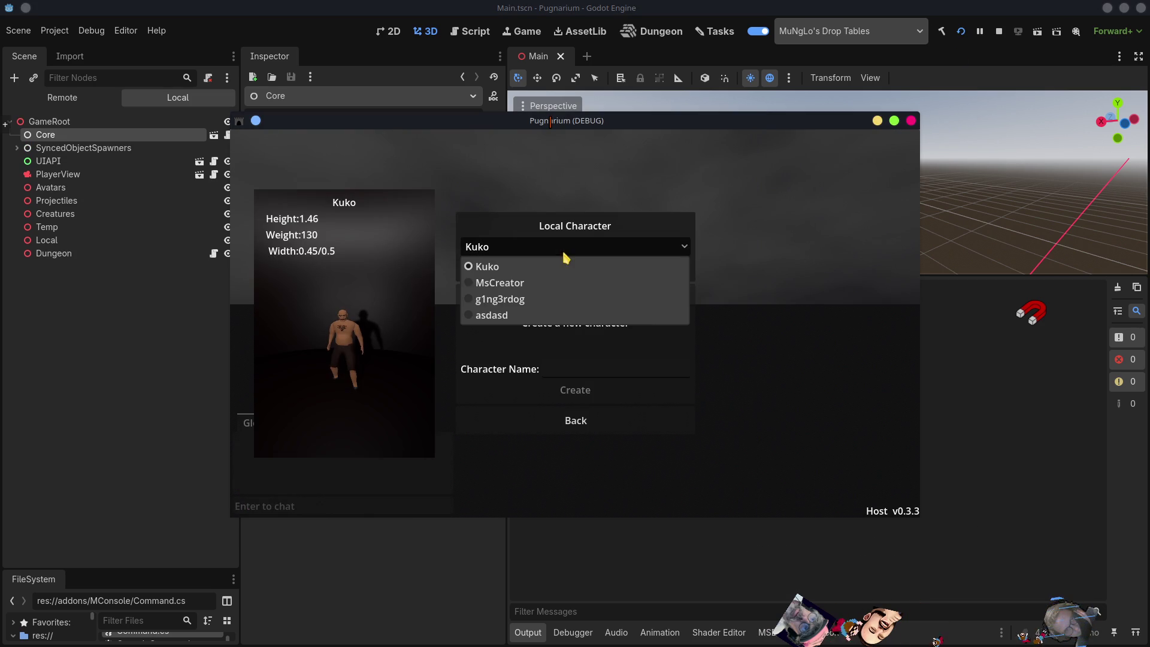
{"action": "left_click", "coordinate": [515, 282]}
{"action": "left_click", "coordinate": [575, 271]}
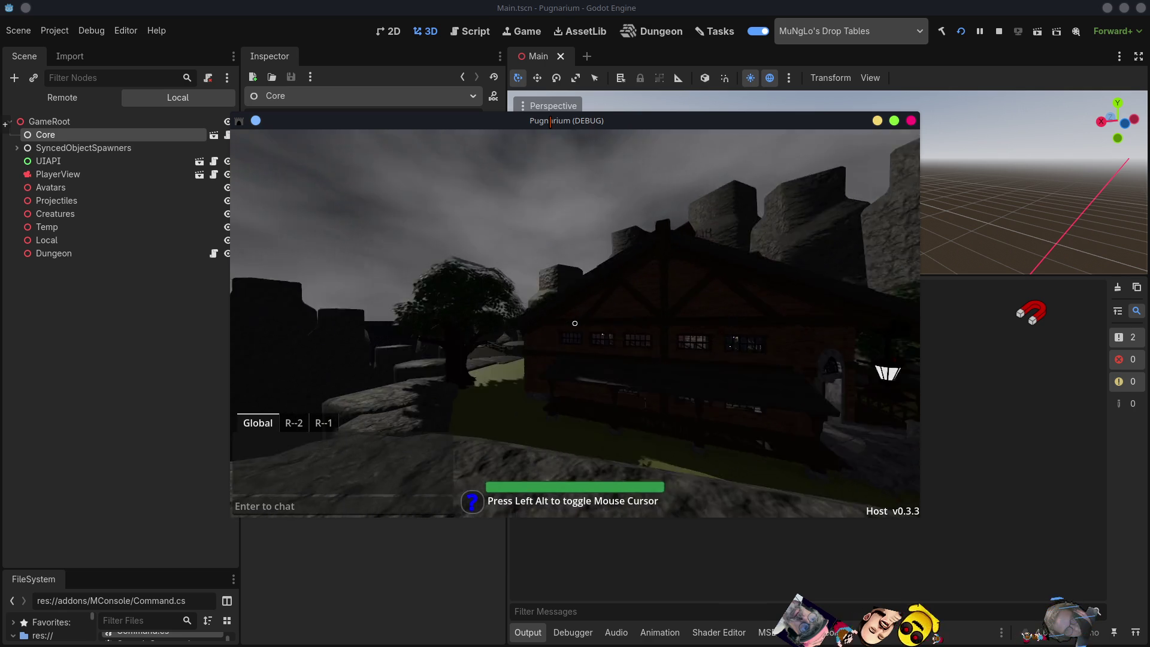
{"action": "left_click_drag", "start_coordinate": [592, 117], "coordinate": [139, 83]}
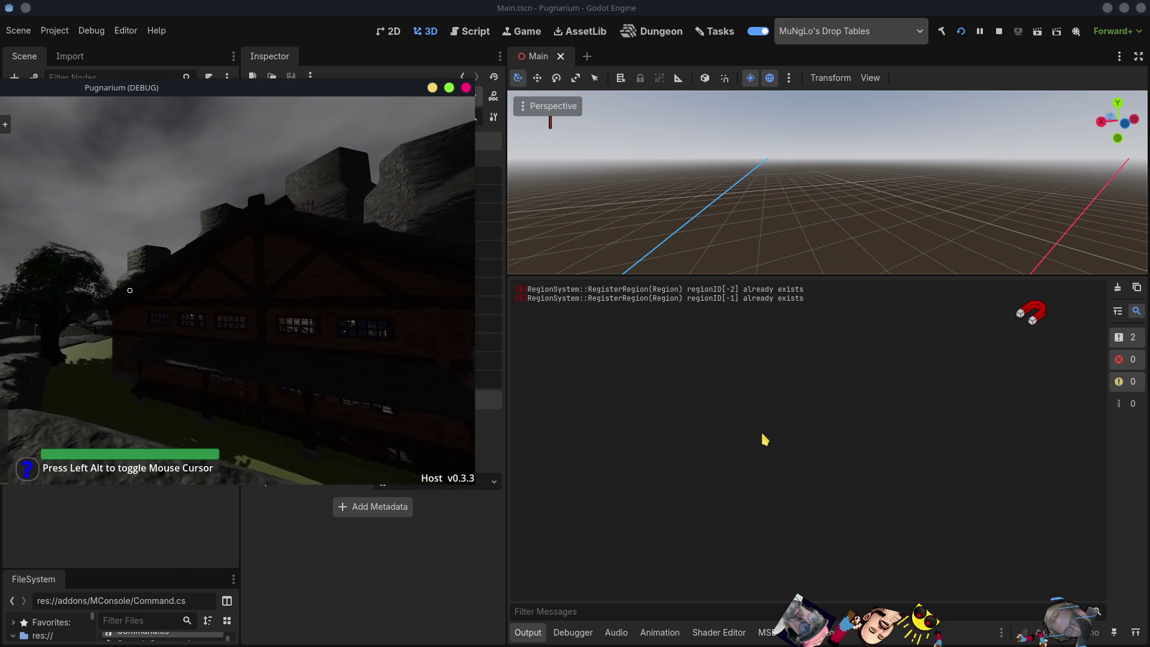
Step: Walk the player over the platform onto the soccer field past the goal and scoreboards, then stop
{"action": "key", "text": "w"}
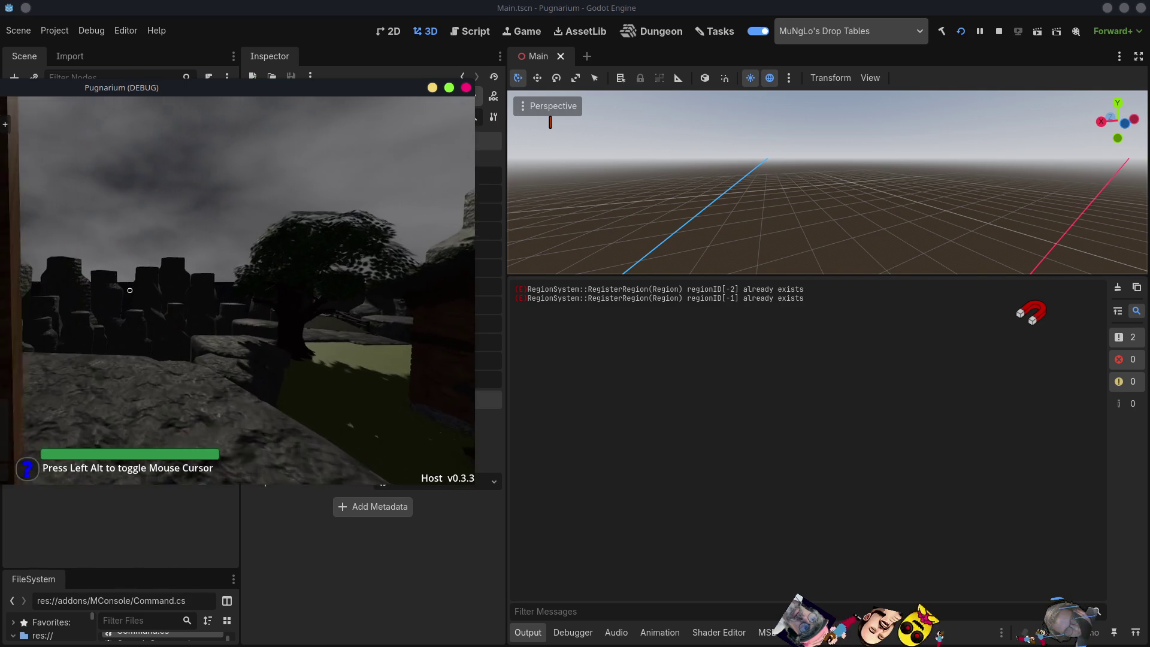
{"action": "key", "text": "w"}
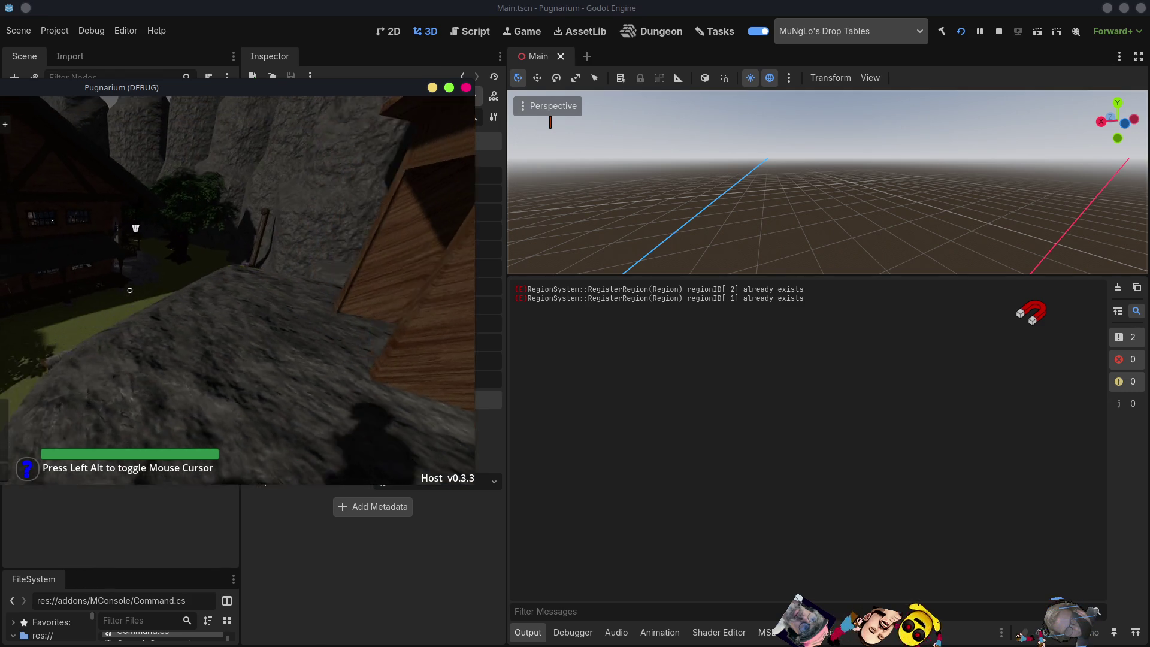
{"action": "key", "text": "w"}
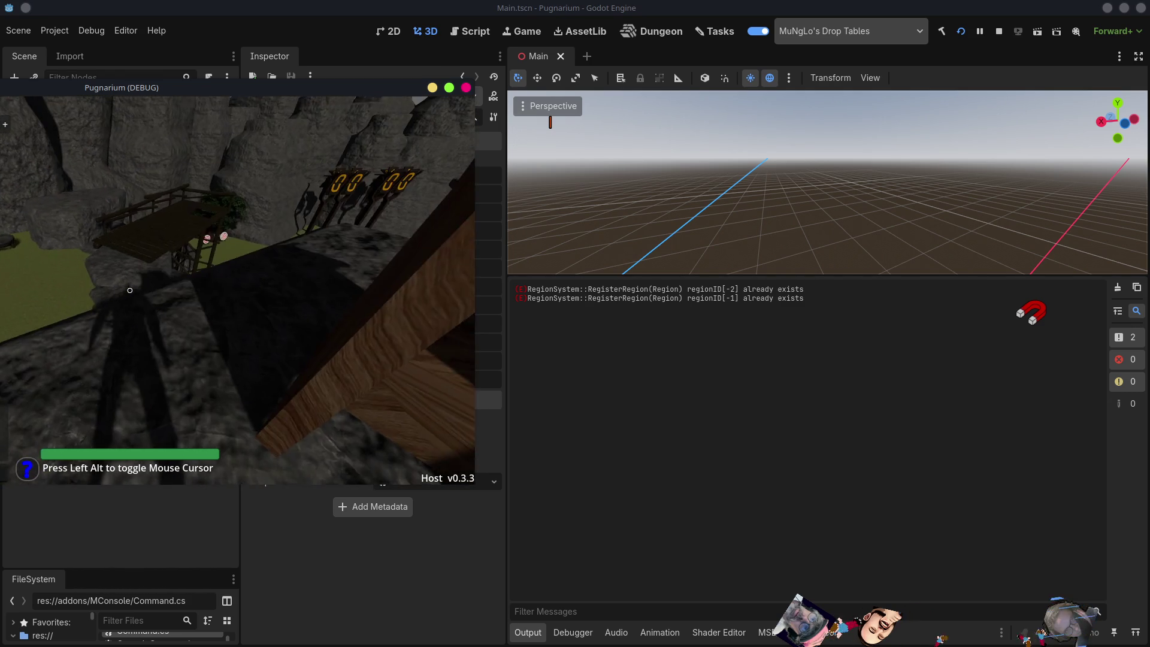
{"action": "key", "text": "w"}
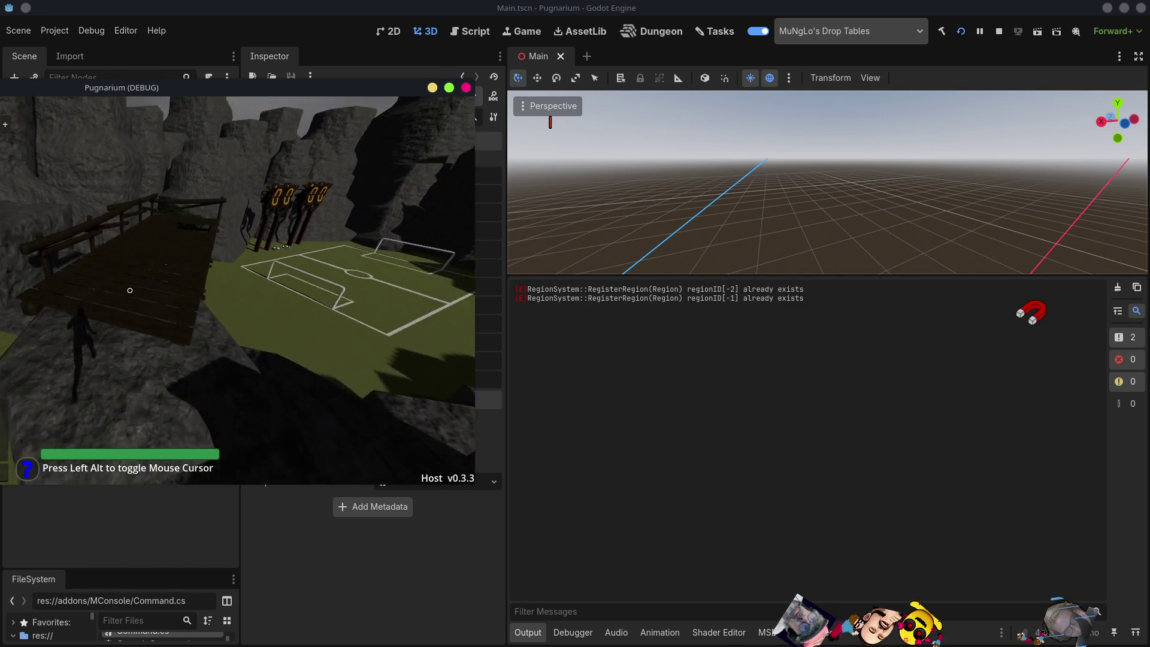
{"action": "key", "text": "w"}
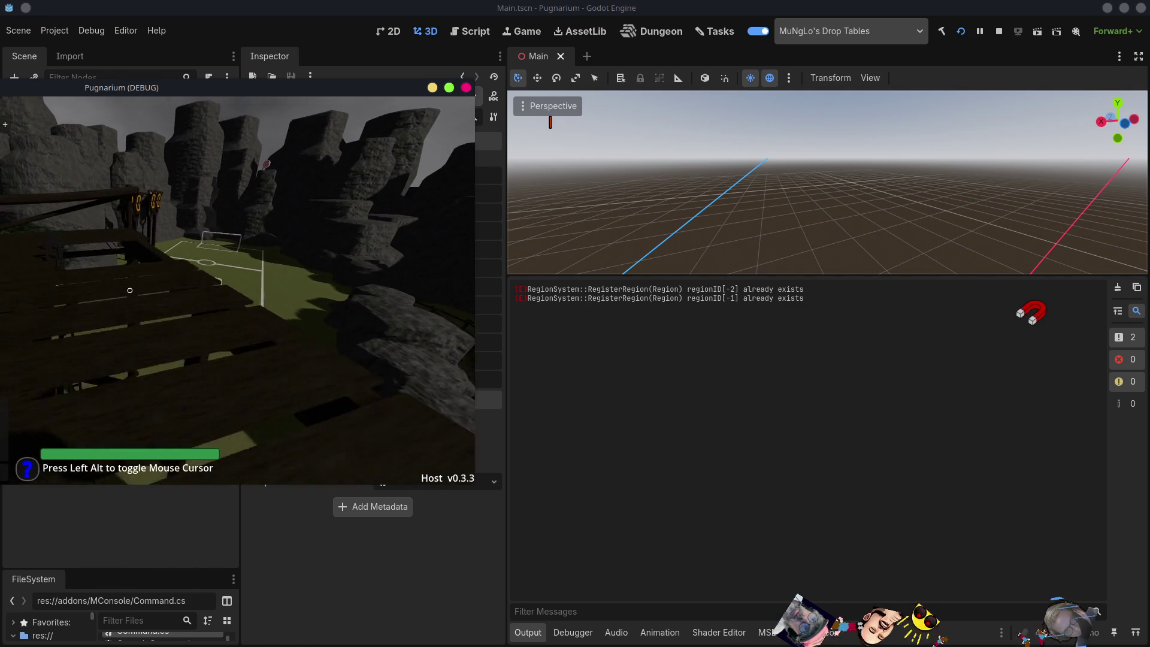
{"action": "key", "text": "w"}
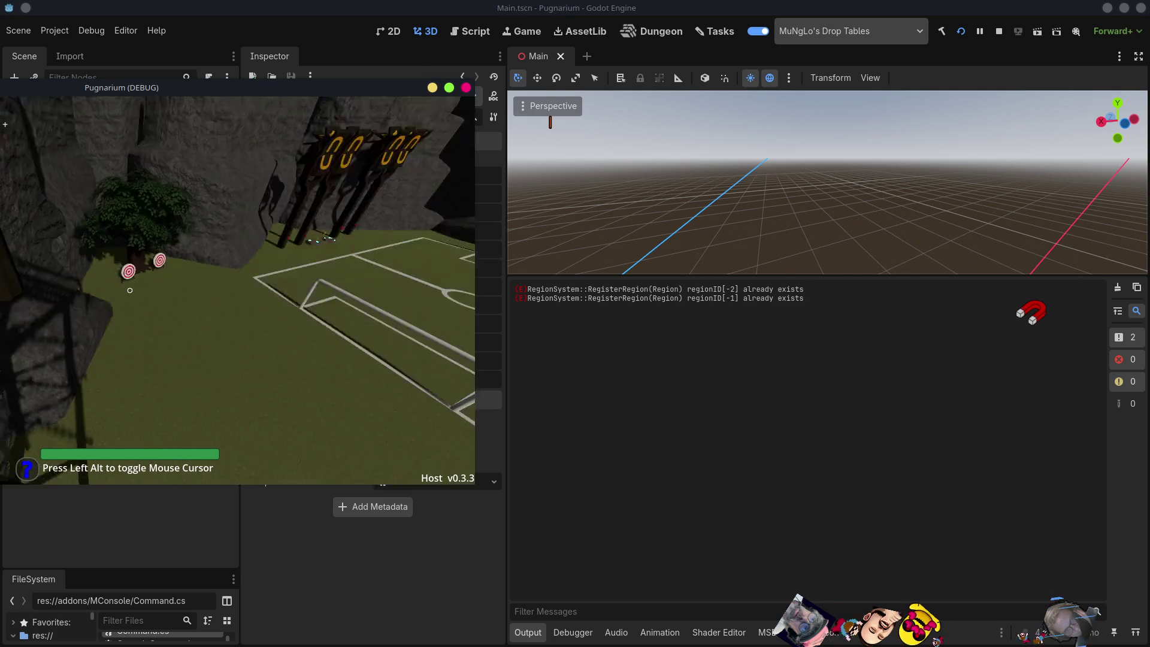
{"action": "key", "text": "w"}
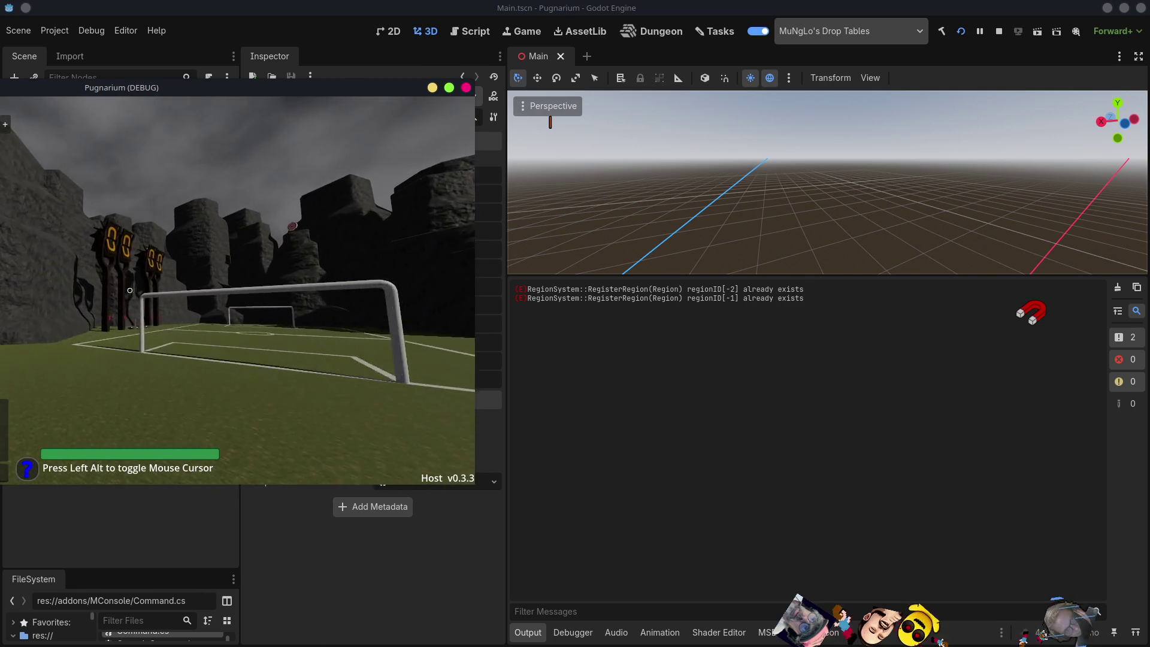
{"action": "key", "text": "w"}
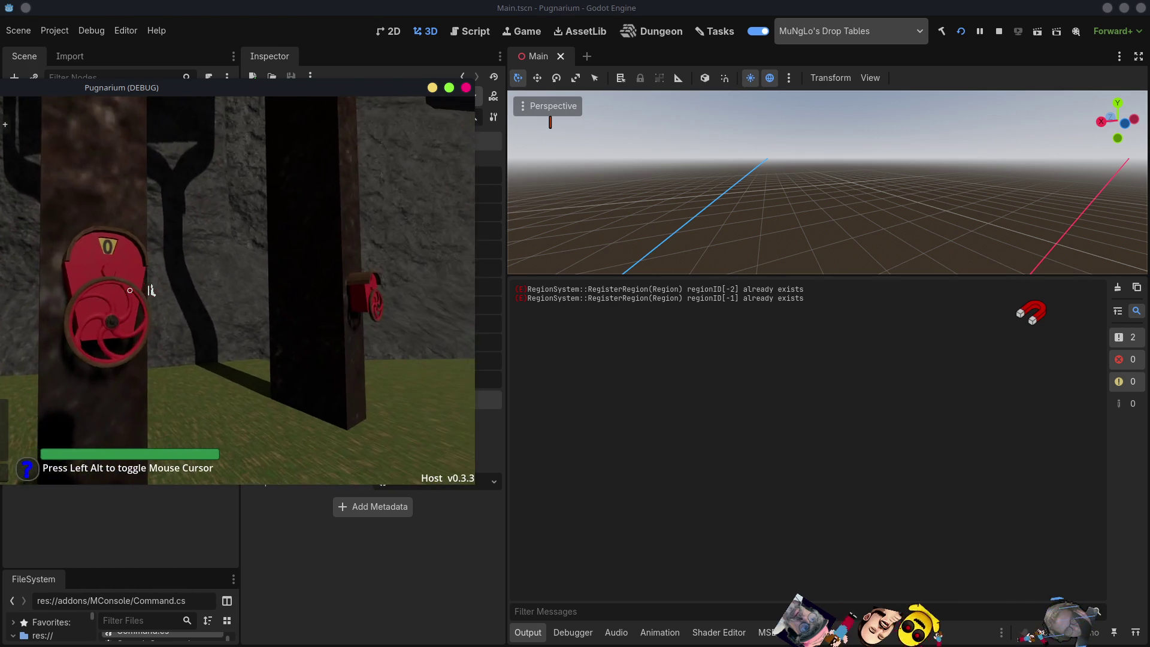
{"action": "key", "text": "s"}
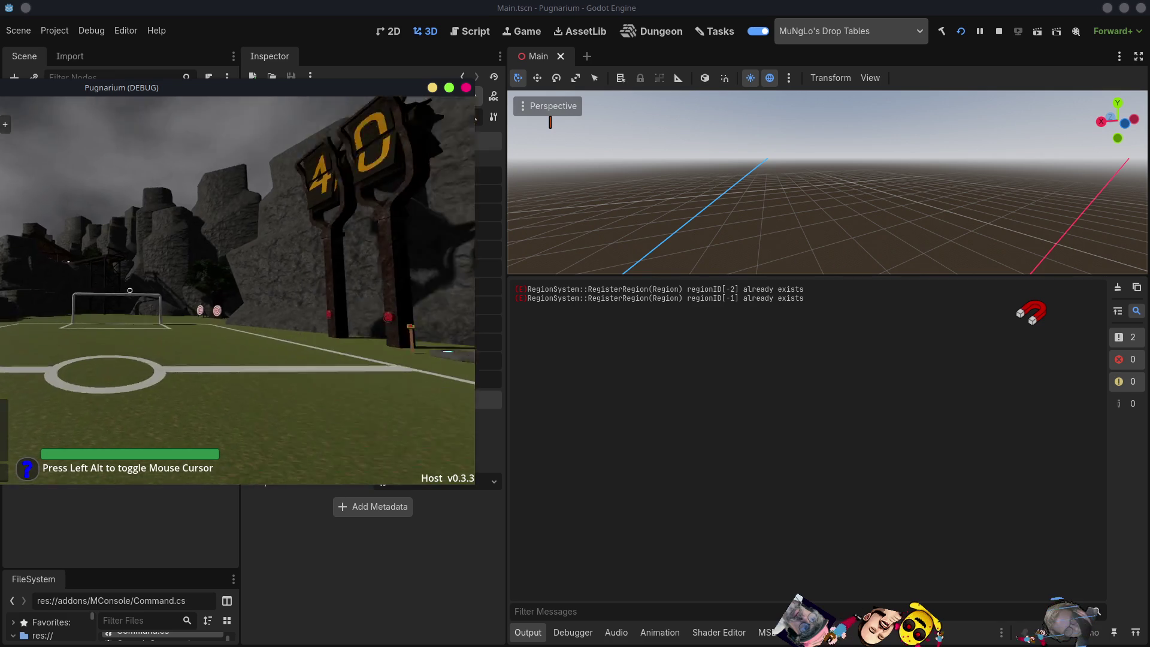
{"action": "key", "text": "alt"}
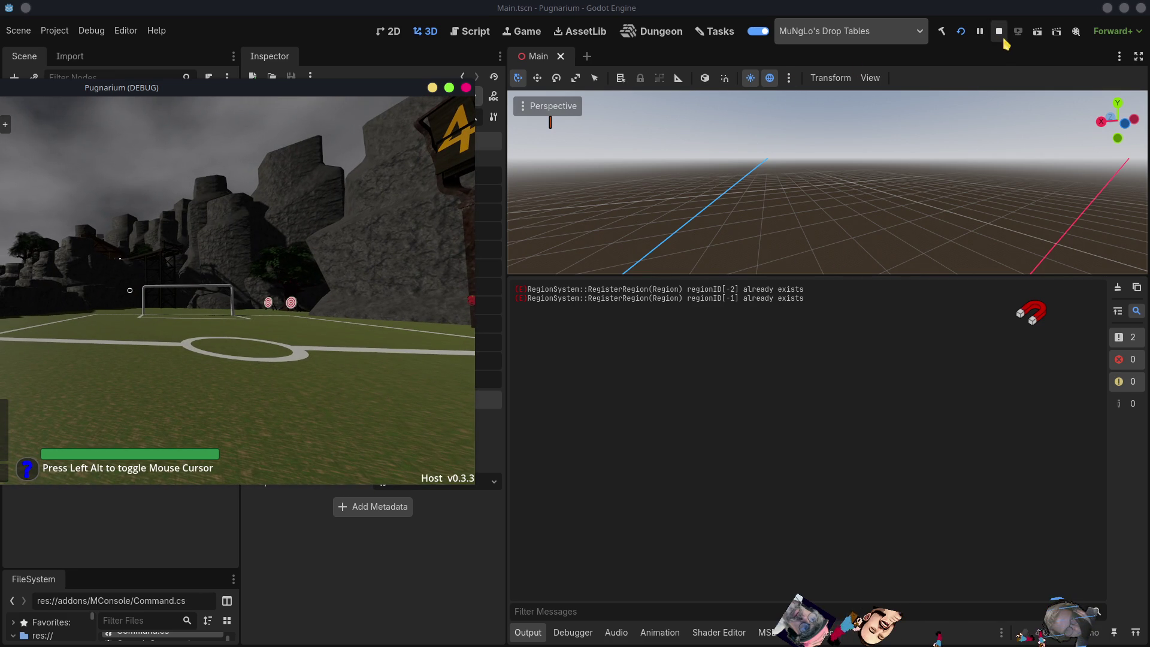
{"action": "left_click", "coordinate": [998, 31]}
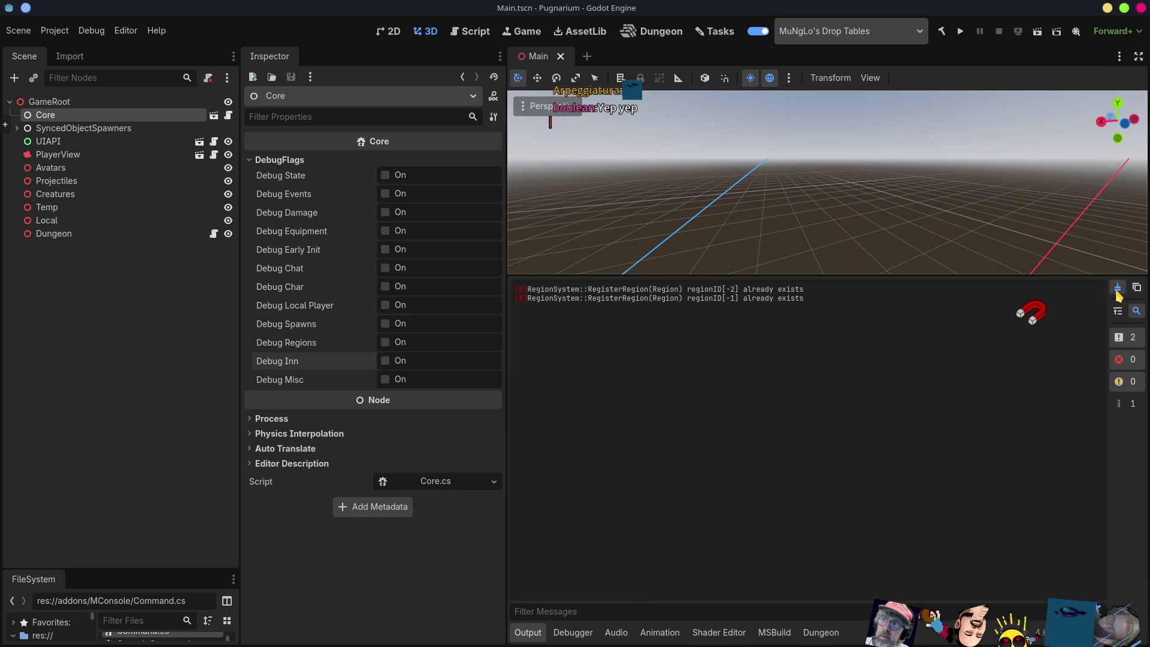
Step: Clear the Output log, shrink the bottom panel, and switch to the code editor window
{"action": "left_click", "coordinate": [1117, 288]}
{"action": "left_click_drag", "start_coordinate": [990, 275], "coordinate": [973, 408]}
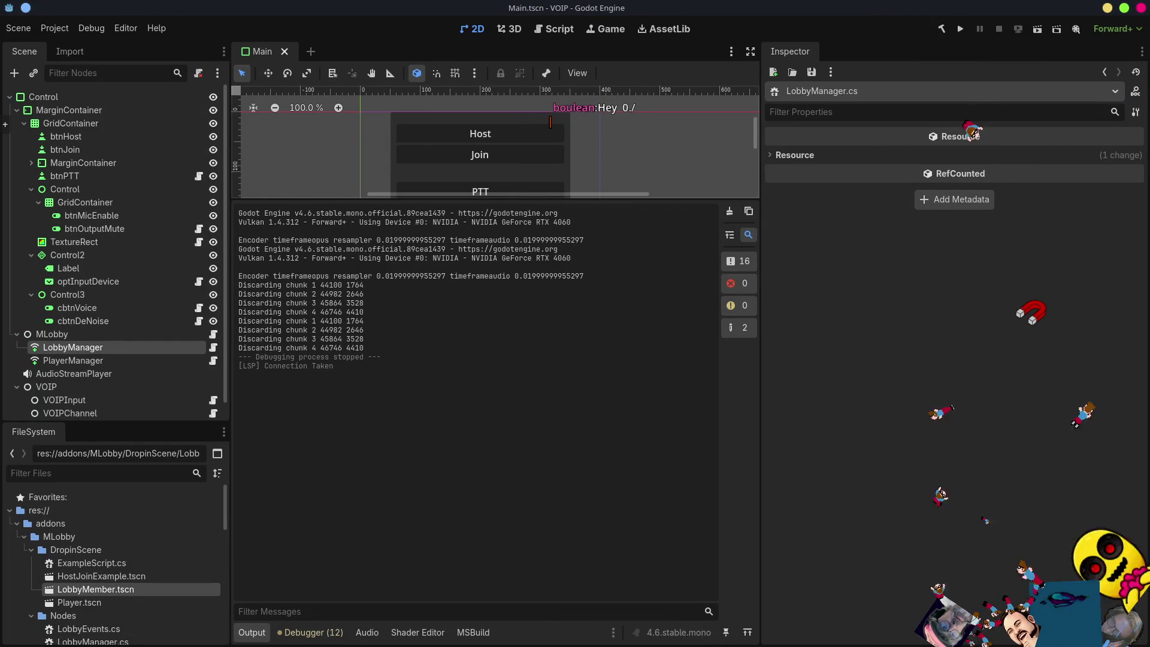
{"action": "key", "text": "alt+Tab"}
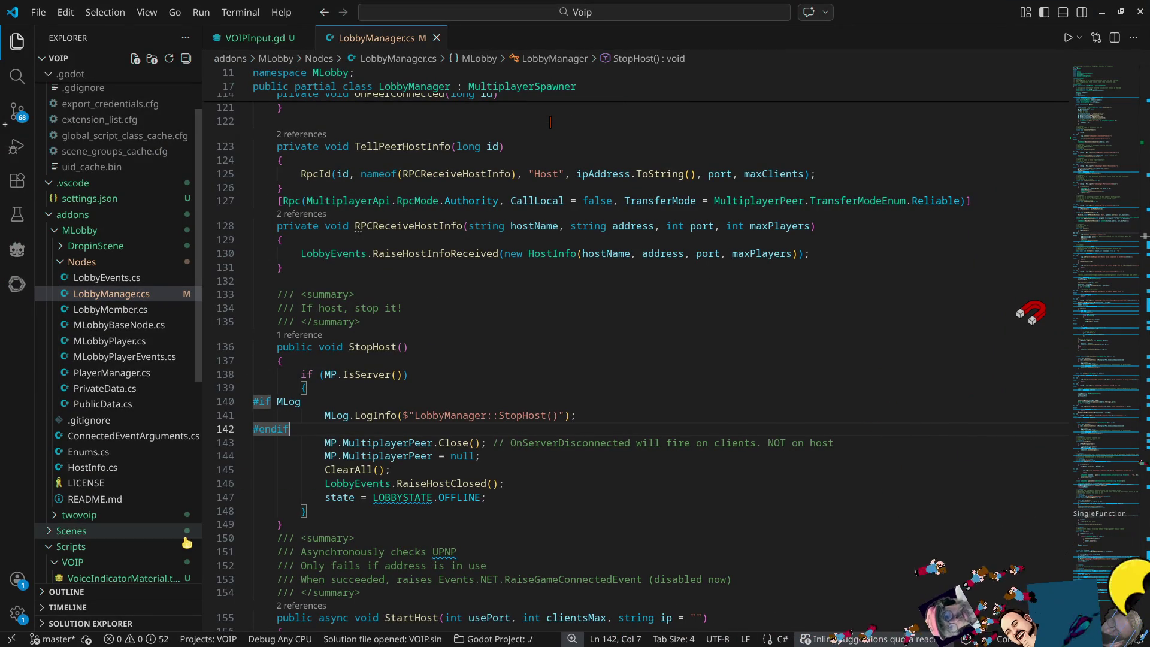
Step: Close LobbyManager.cs, check VOIPInput.gd's frameTimeSecs value of 0.02, and minimize VS Code
{"action": "middle_click", "coordinate": [340, 42]}
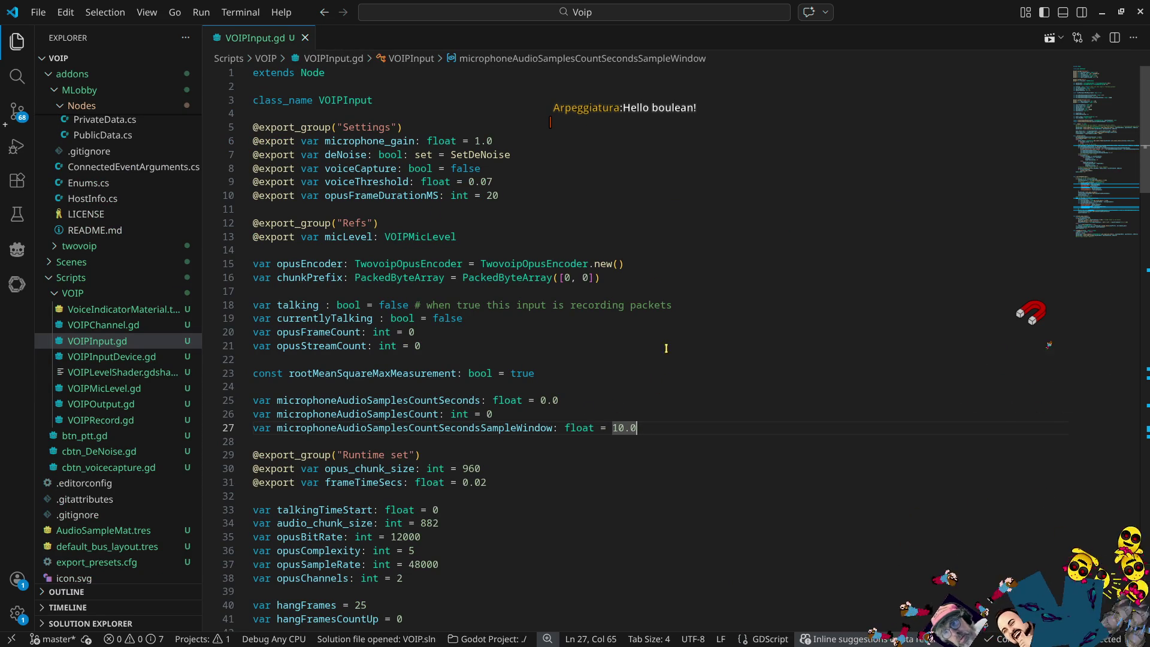
{"action": "left_click", "coordinate": [486, 482]}
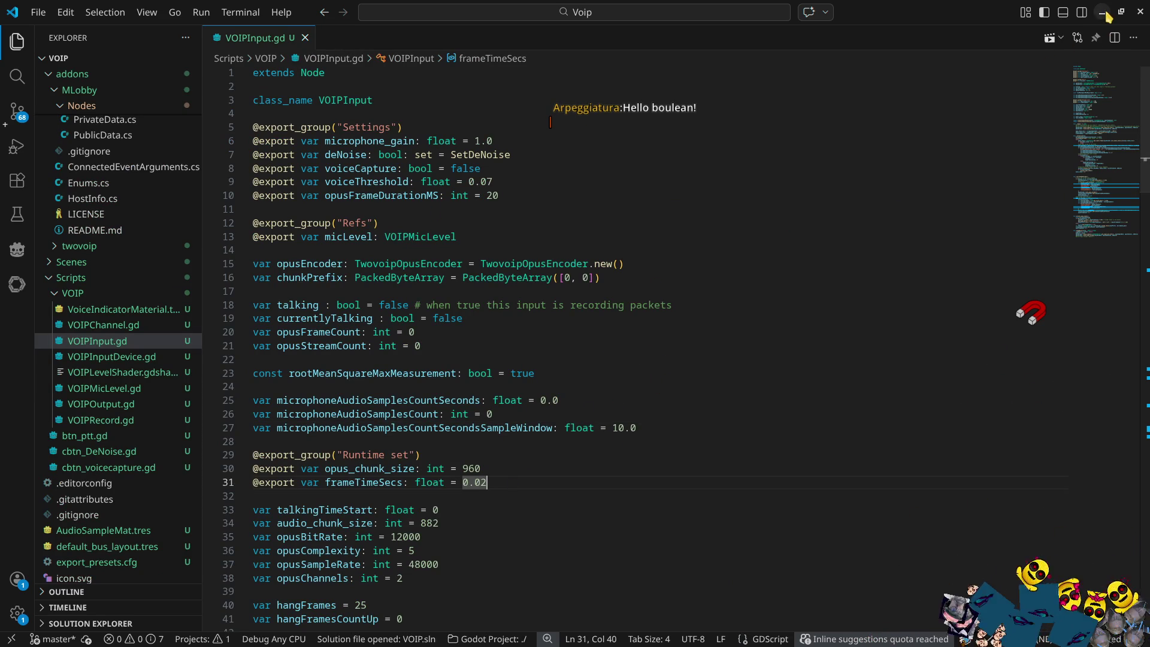
{"action": "left_click", "coordinate": [1102, 12]}
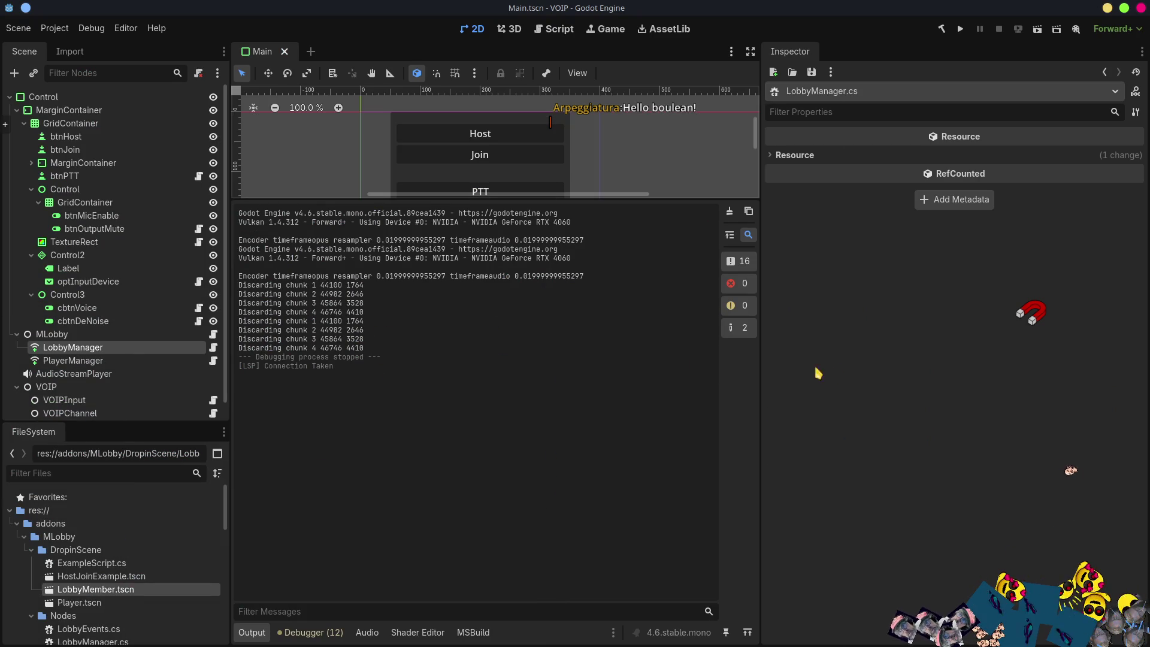
Step: Narrow the Inspector and lower the output splitter to show the whole VOIP interface, then go to the browser
{"action": "left_click_drag", "start_coordinate": [761, 446], "coordinate": [918, 446]}
{"action": "left_click_drag", "start_coordinate": [676, 199], "coordinate": [676, 357]}
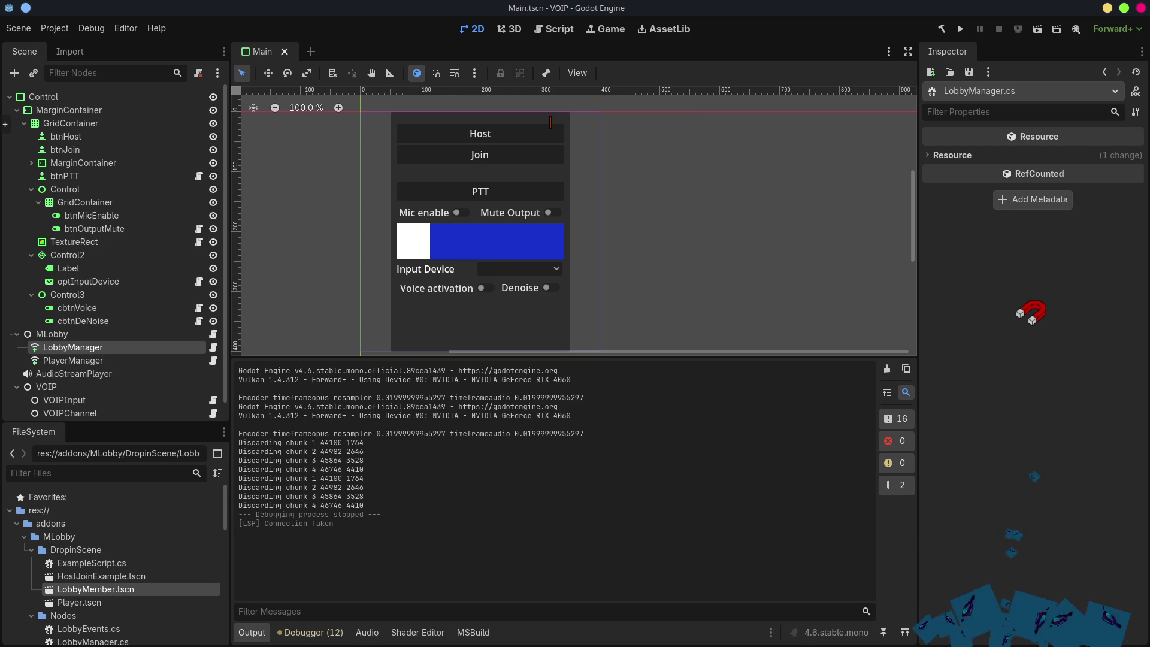
{"action": "key", "text": "alt+Tab"}
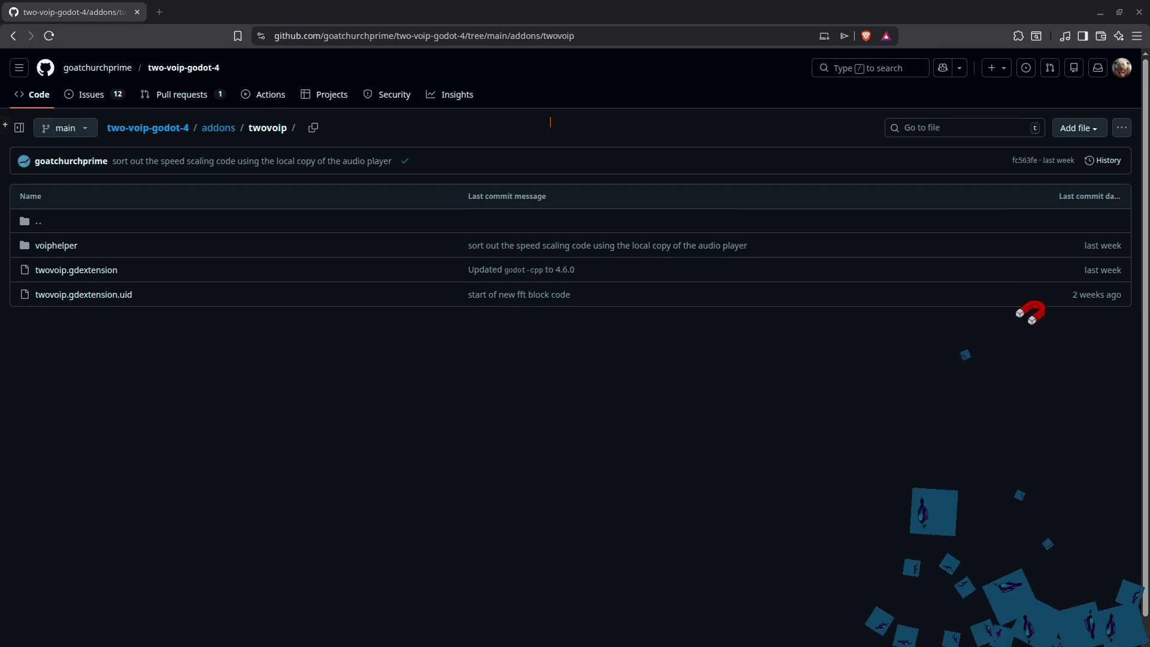
Step: Go to the two-voip-godot-4 repository root and open its src folder listing
{"action": "left_click", "coordinate": [172, 128]}
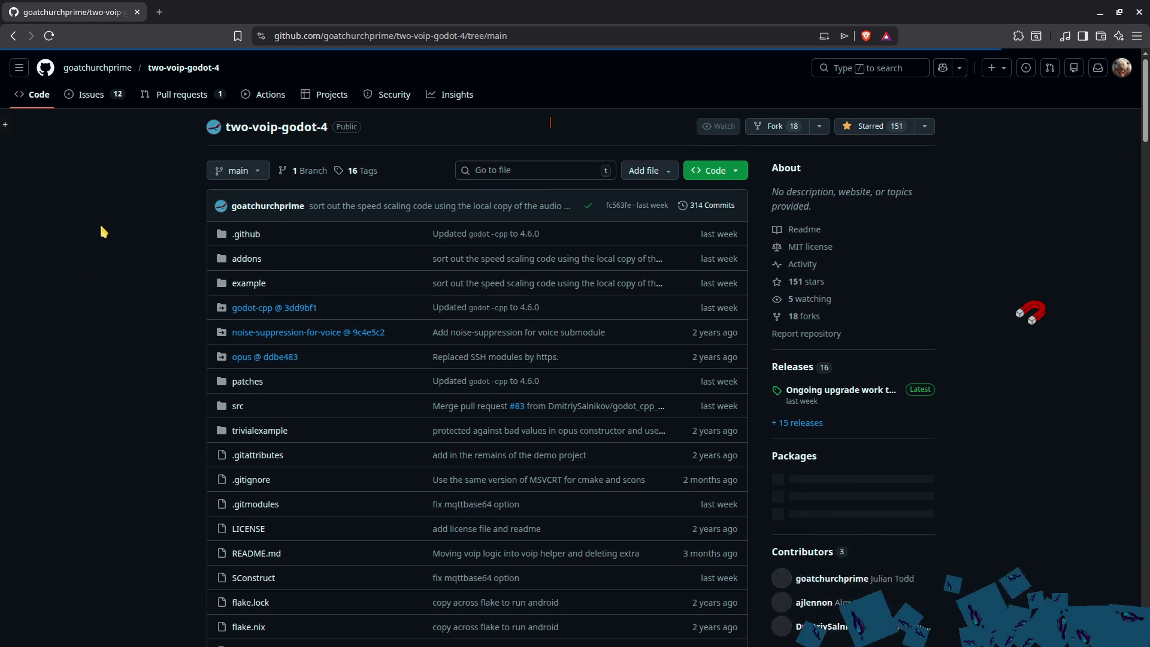
{"action": "left_click", "coordinate": [237, 407]}
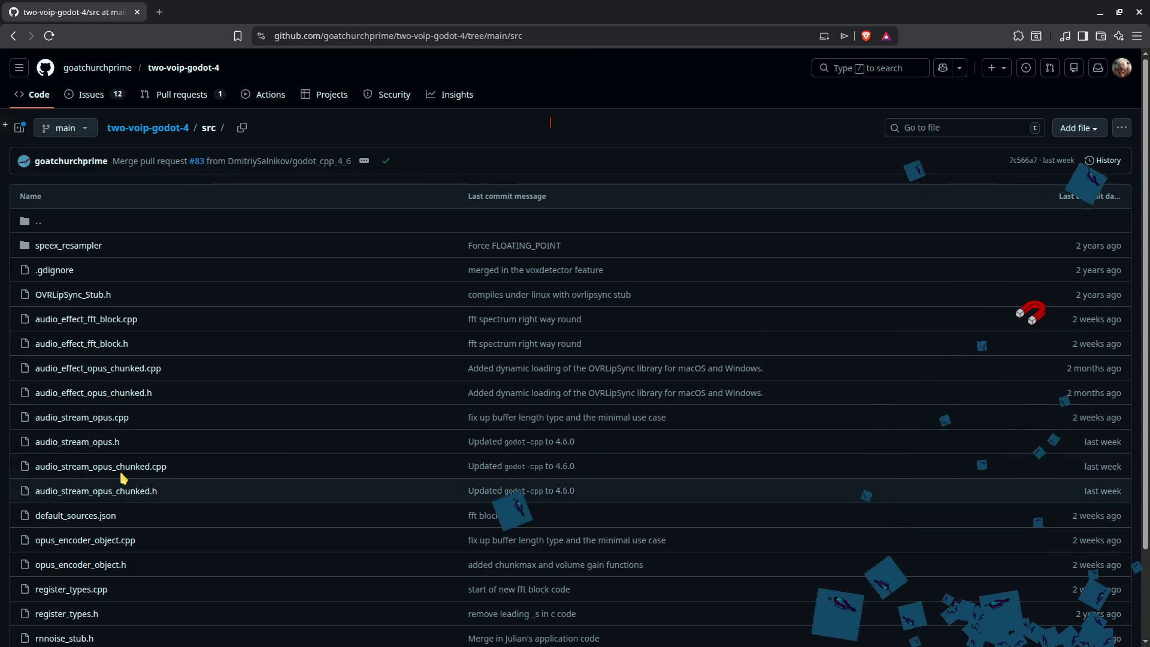
{"action": "scroll", "coordinate": [133, 443], "scroll_direction": "down", "scroll_amount": 2}
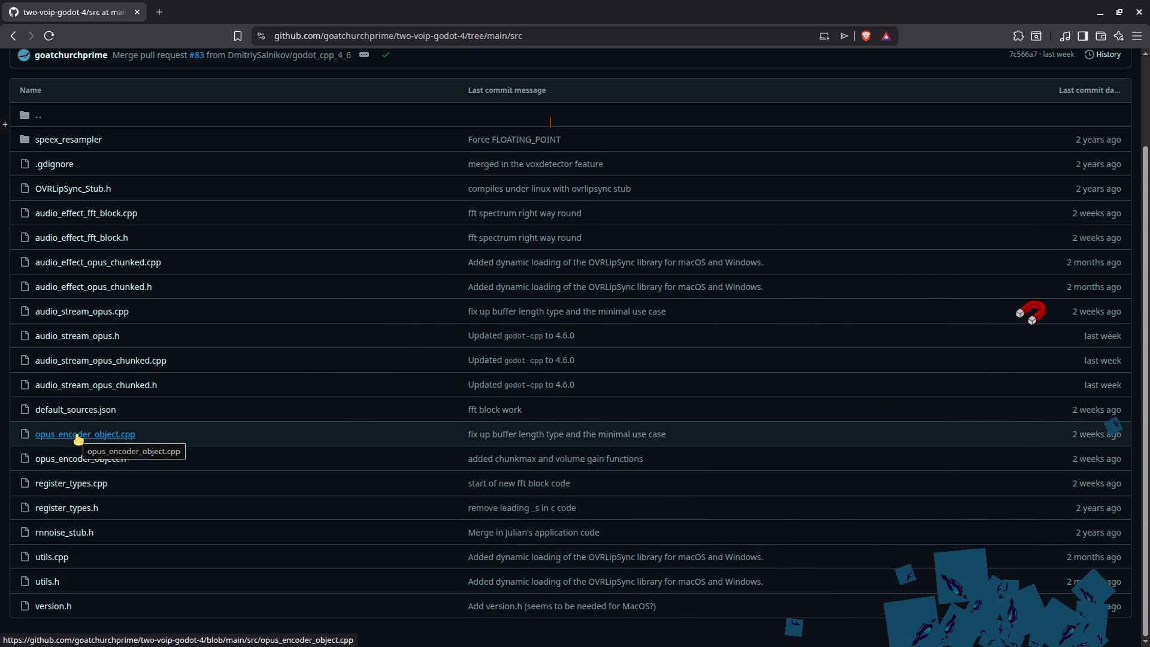
Step: Open opus_encoder_object.cpp and scroll to its _bind_methods and create_sampler code
{"action": "left_click", "coordinate": [114, 436]}
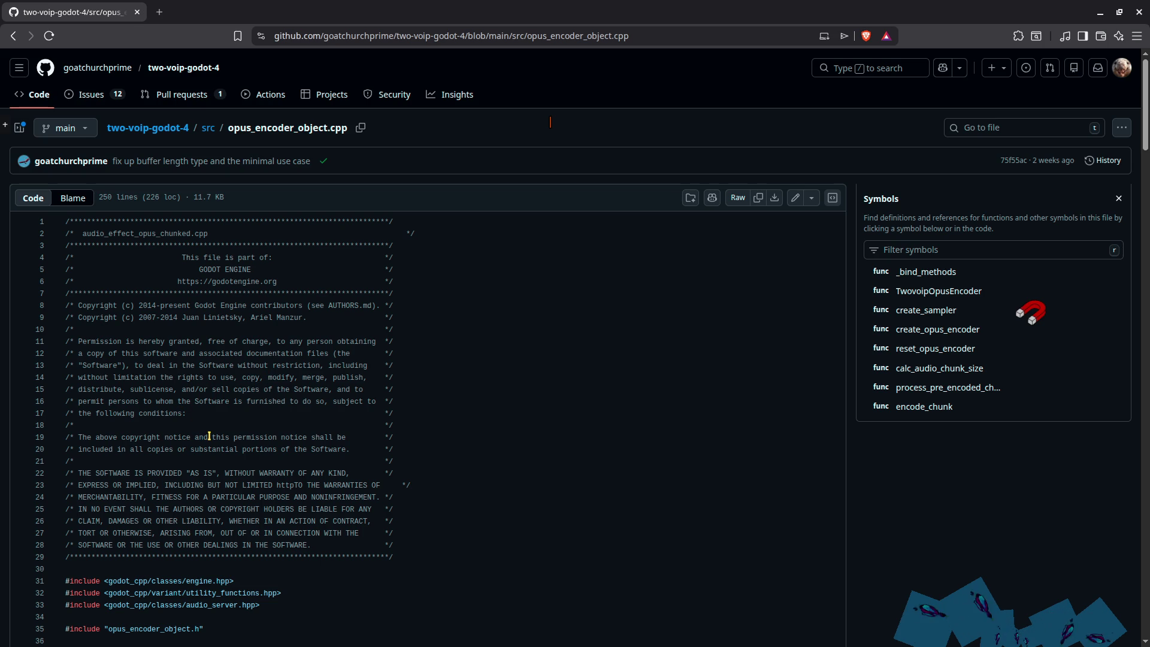
{"action": "scroll", "coordinate": [216, 436], "scroll_direction": "down", "scroll_amount": 1}
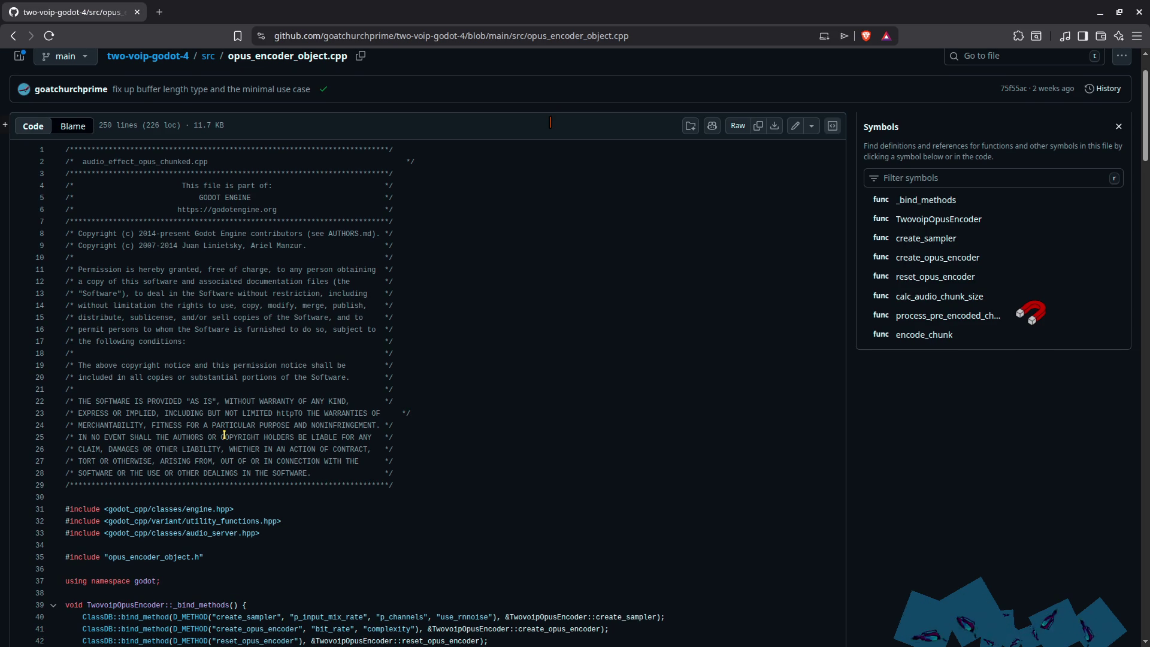
{"action": "scroll", "coordinate": [224, 435], "scroll_direction": "down", "scroll_amount": 2}
{"action": "scroll", "coordinate": [238, 439], "scroll_direction": "up", "scroll_amount": 2}
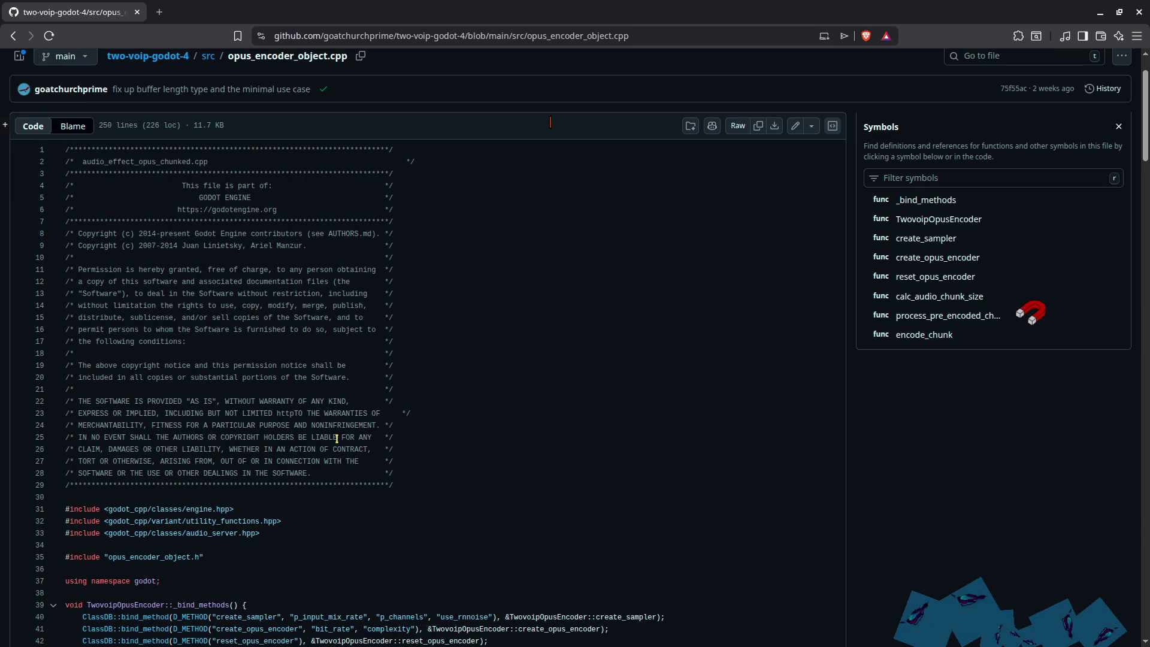
{"action": "scroll", "coordinate": [277, 529], "scroll_direction": "down", "scroll_amount": 8}
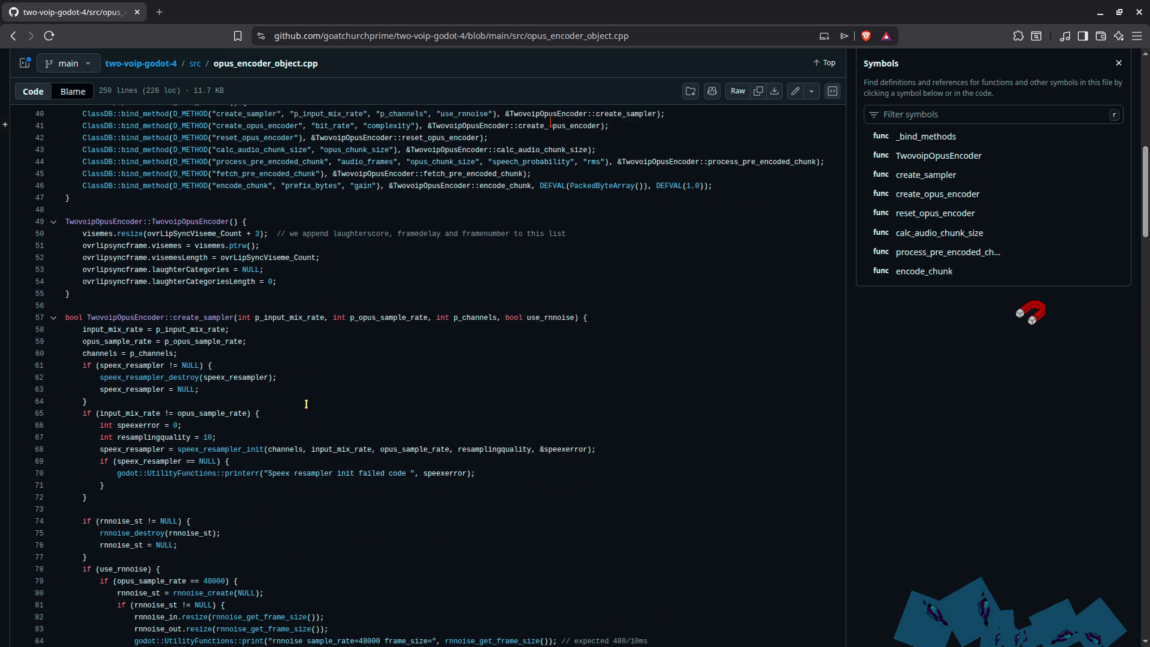
{"action": "scroll", "coordinate": [300, 276], "scroll_direction": "up", "scroll_amount": 4}
{"action": "scroll", "coordinate": [213, 313], "scroll_direction": "down", "scroll_amount": 2}
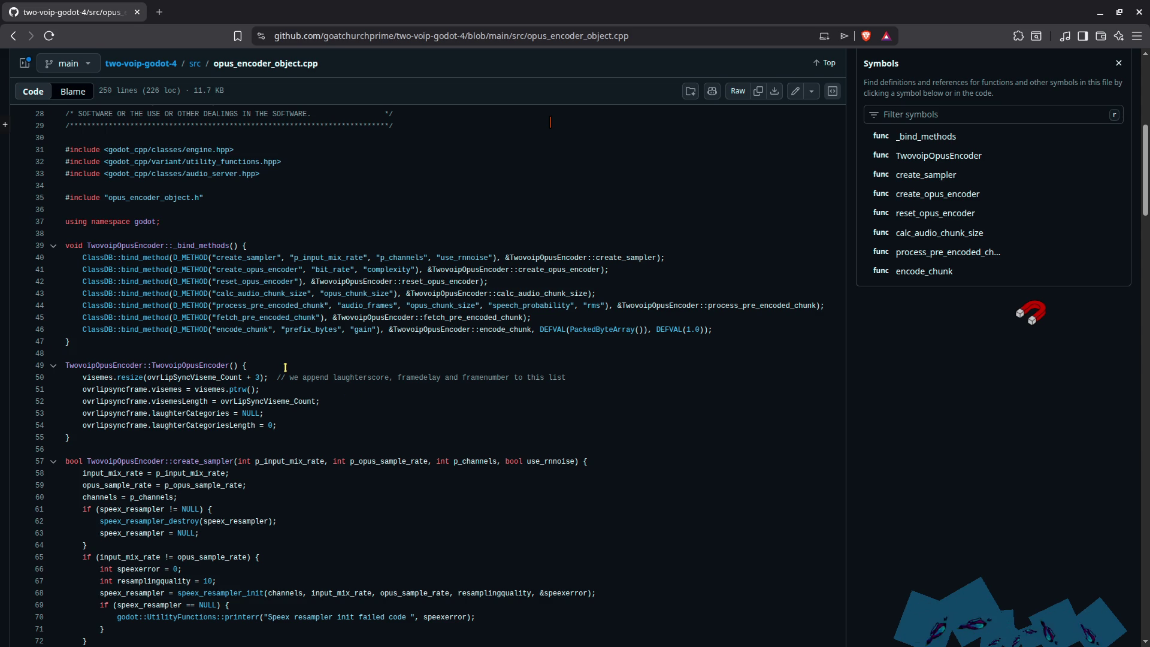
{"action": "left_click", "coordinate": [234, 330]}
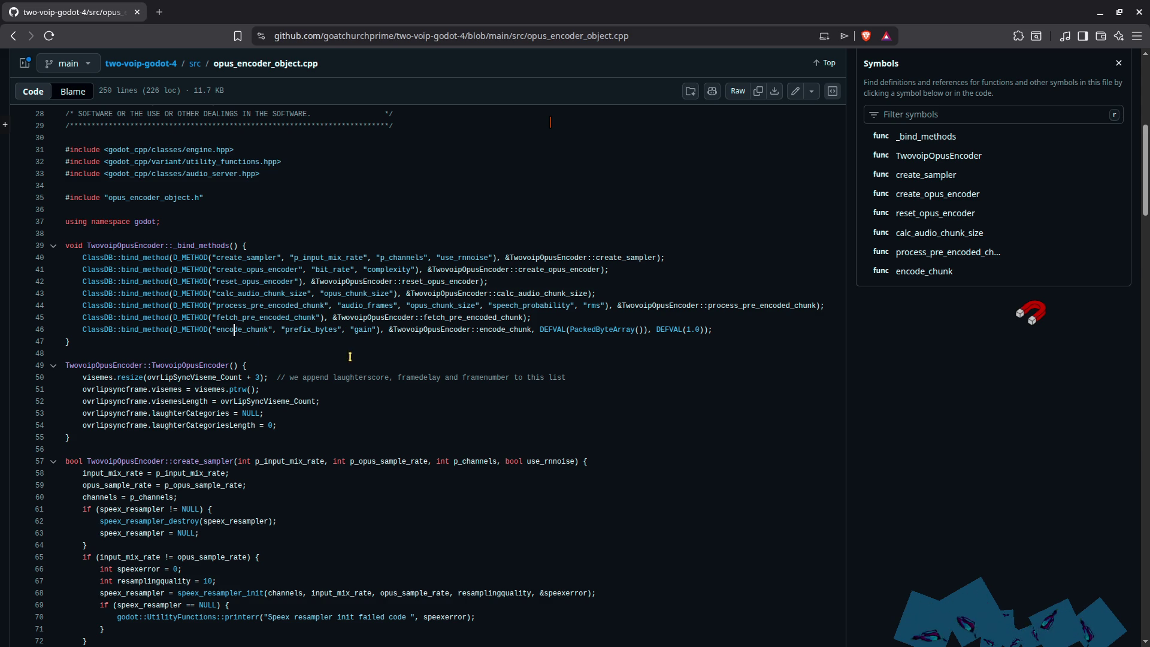
{"action": "scroll", "coordinate": [380, 382], "scroll_direction": "down", "scroll_amount": 3}
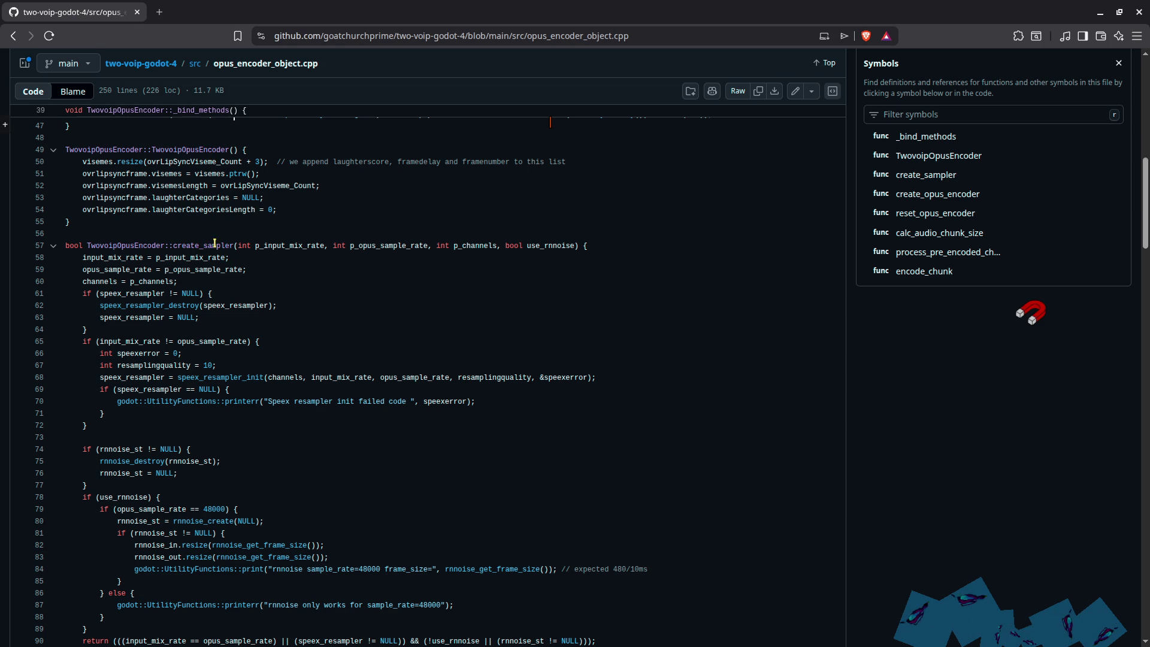
{"action": "scroll", "coordinate": [375, 293], "scroll_direction": "down", "scroll_amount": 7}
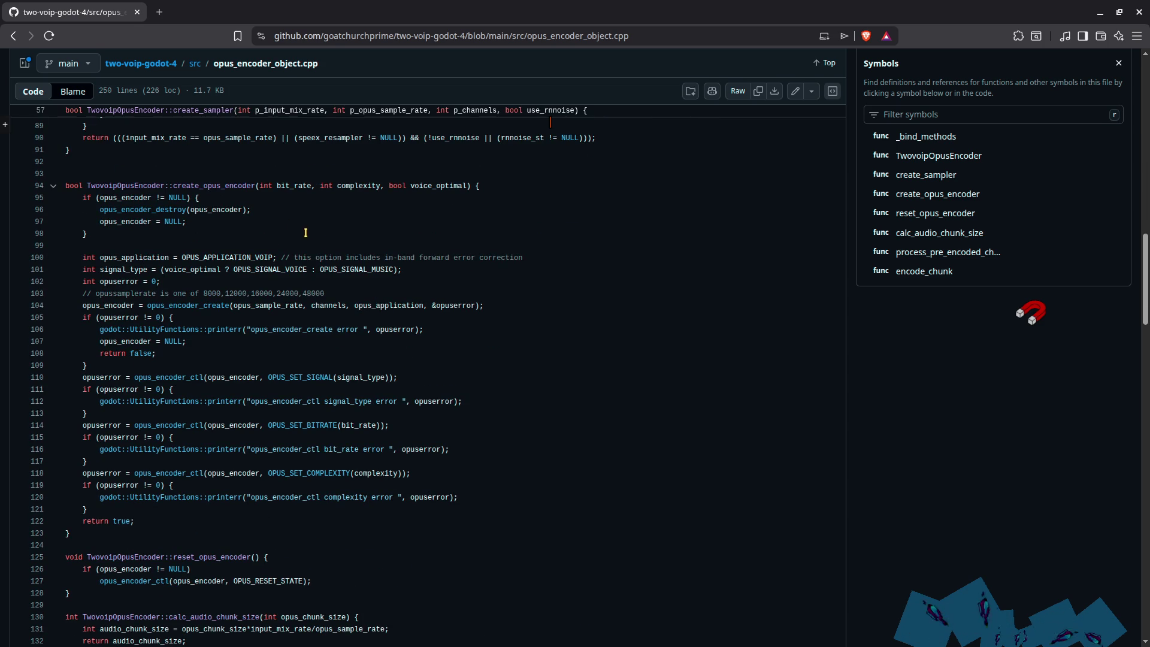
{"action": "scroll", "coordinate": [305, 232], "scroll_direction": "up", "scroll_amount": 3}
{"action": "scroll", "coordinate": [326, 252], "scroll_direction": "down", "scroll_amount": 8}
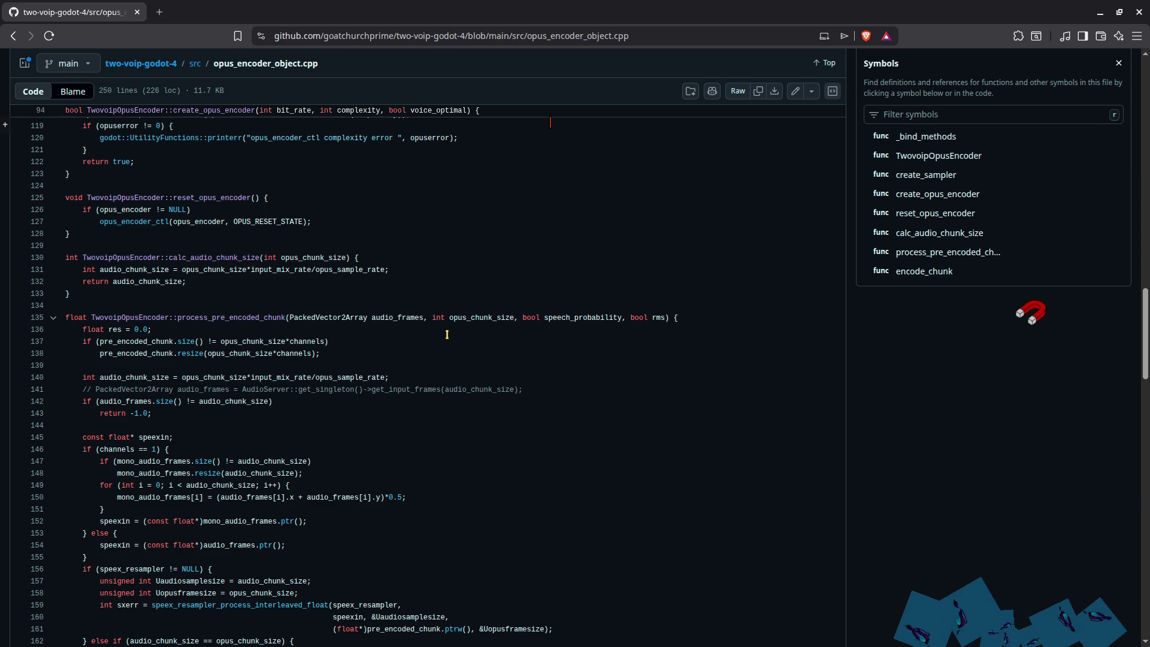
{"action": "scroll", "coordinate": [426, 320], "scroll_direction": "down", "scroll_amount": 4}
{"action": "scroll", "coordinate": [218, 272], "scroll_direction": "up", "scroll_amount": 2}
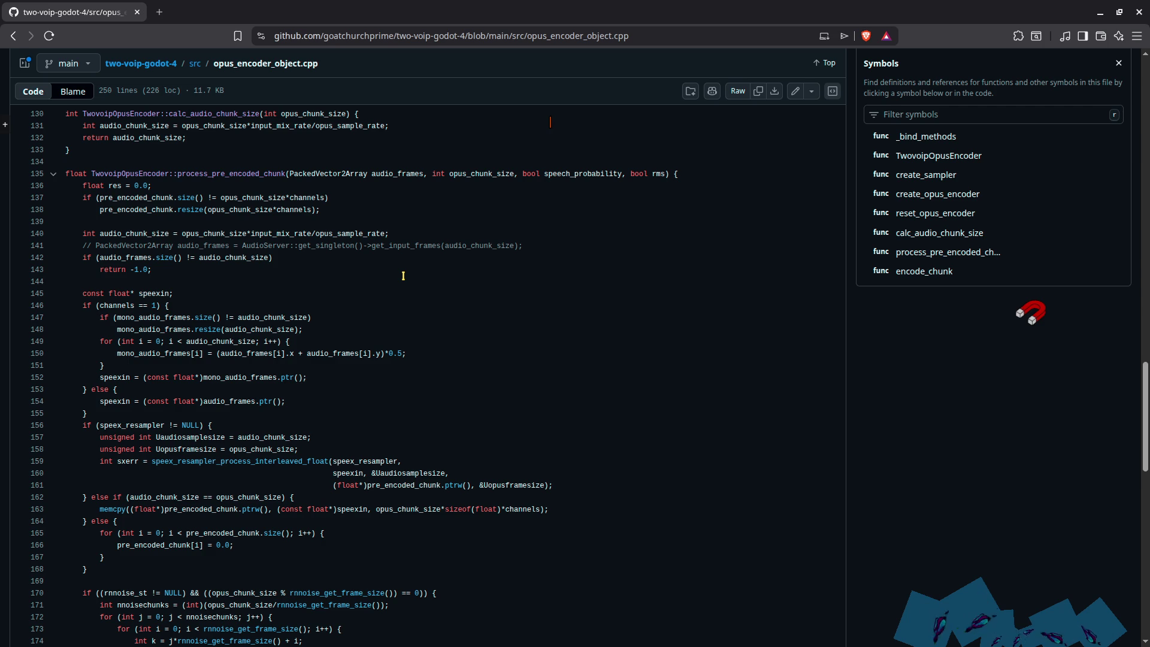
{"action": "scroll", "coordinate": [401, 294], "scroll_direction": "down", "scroll_amount": 3}
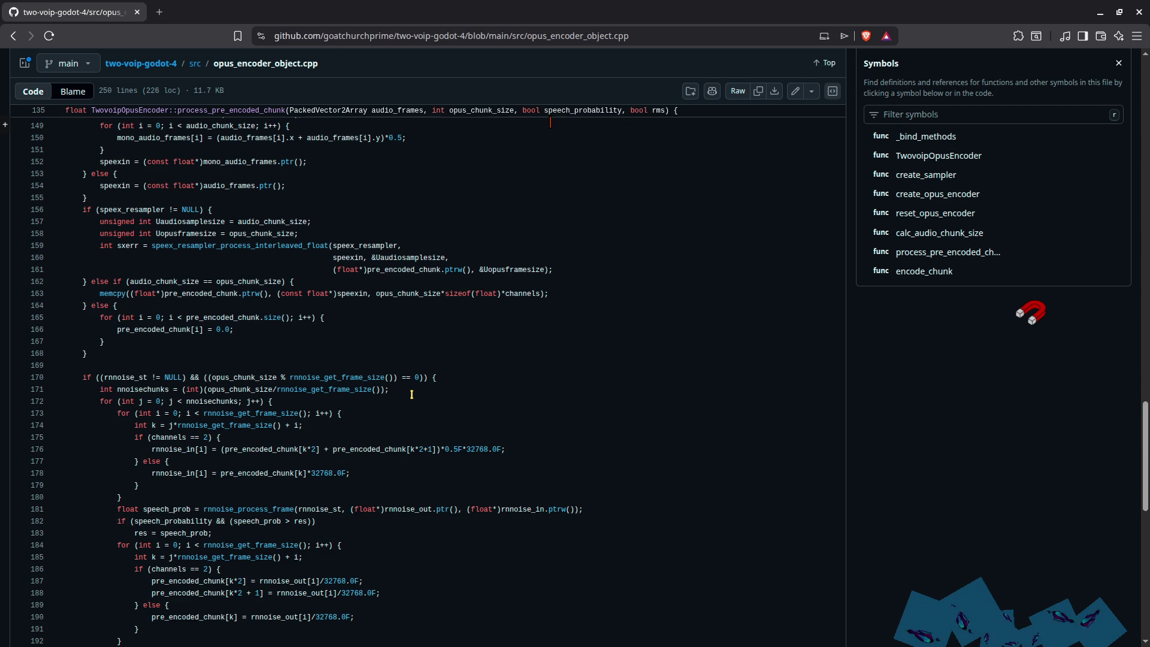
{"action": "scroll", "coordinate": [413, 393], "scroll_direction": "down", "scroll_amount": 3}
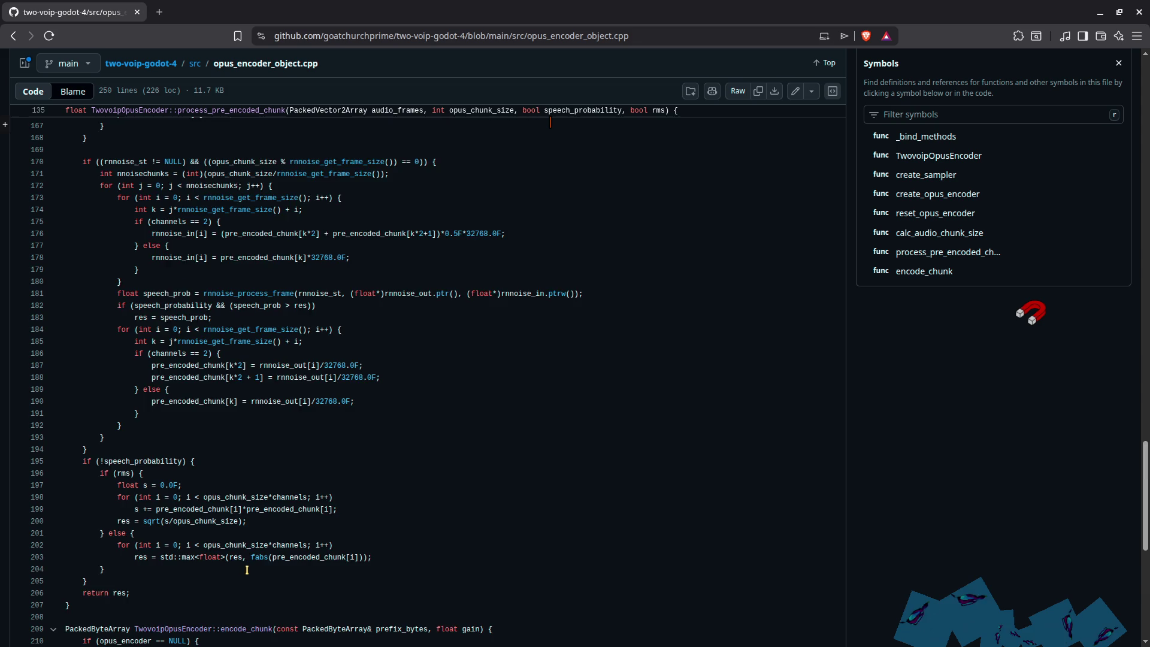
{"action": "scroll", "coordinate": [231, 560], "scroll_direction": "down", "scroll_amount": 4}
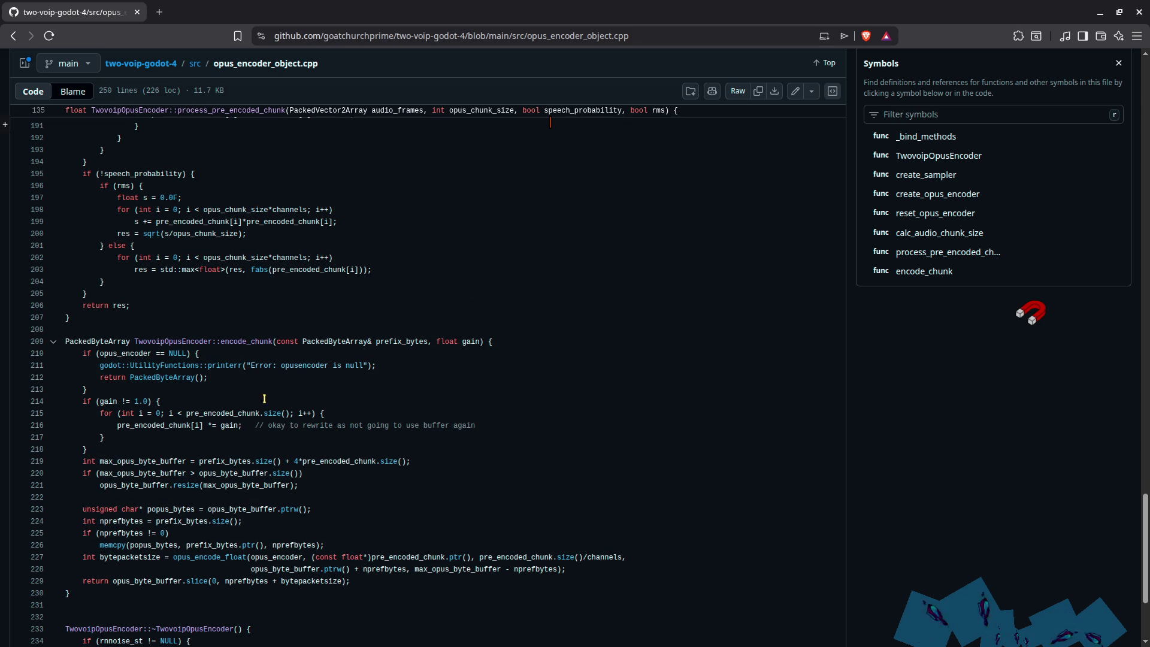
{"action": "scroll", "coordinate": [264, 399], "scroll_direction": "down", "scroll_amount": 3}
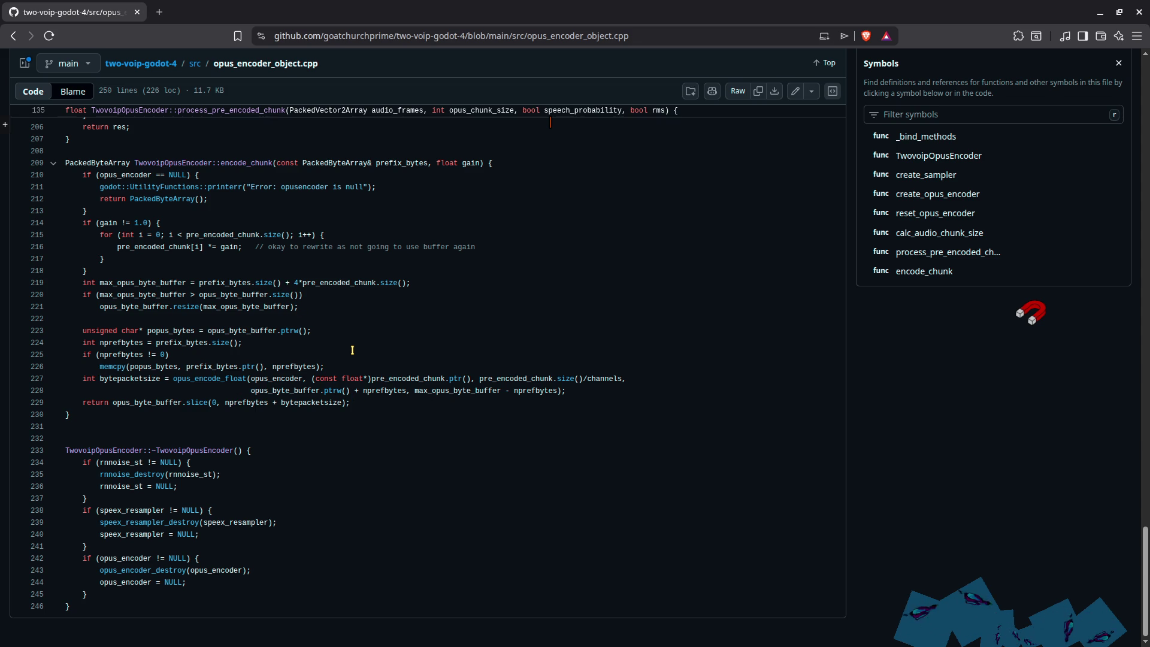
{"action": "scroll", "coordinate": [352, 350], "scroll_direction": "up", "scroll_amount": 6}
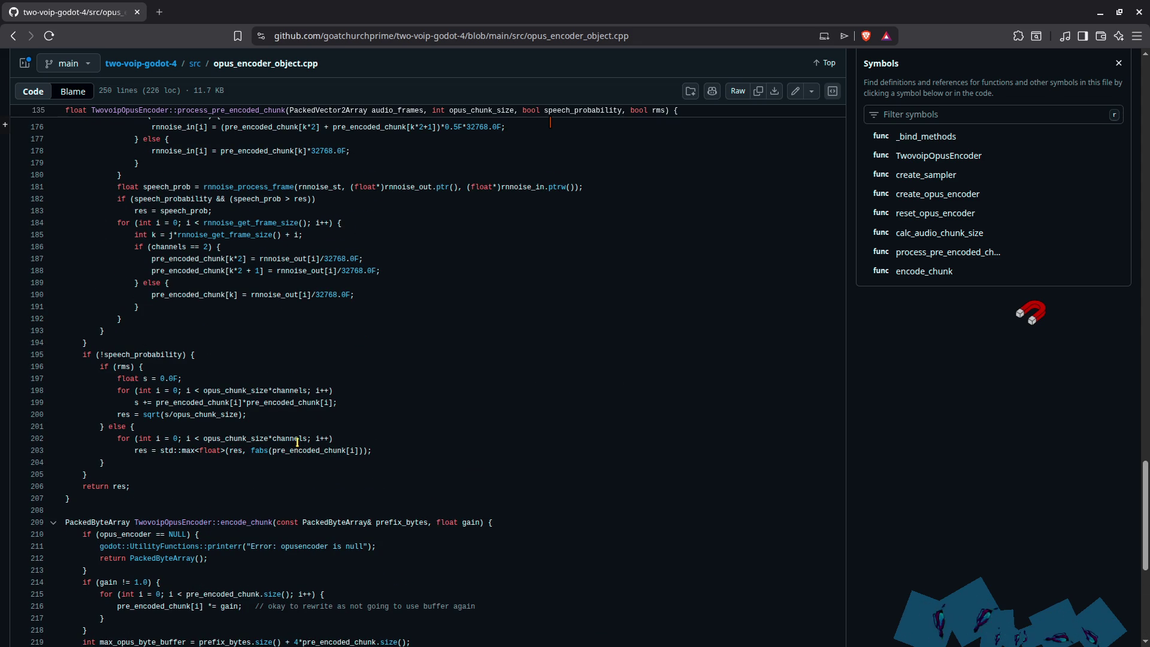
{"action": "scroll", "coordinate": [297, 439], "scroll_direction": "up", "scroll_amount": 5}
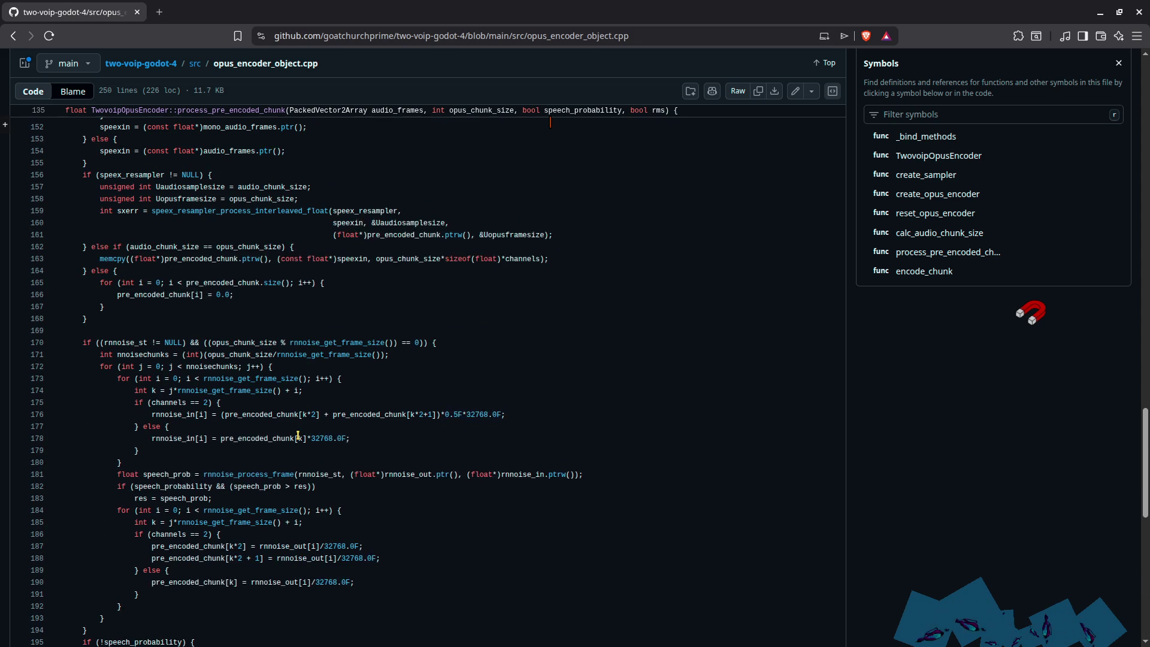
{"action": "scroll", "coordinate": [331, 354], "scroll_direction": "up", "scroll_amount": 4}
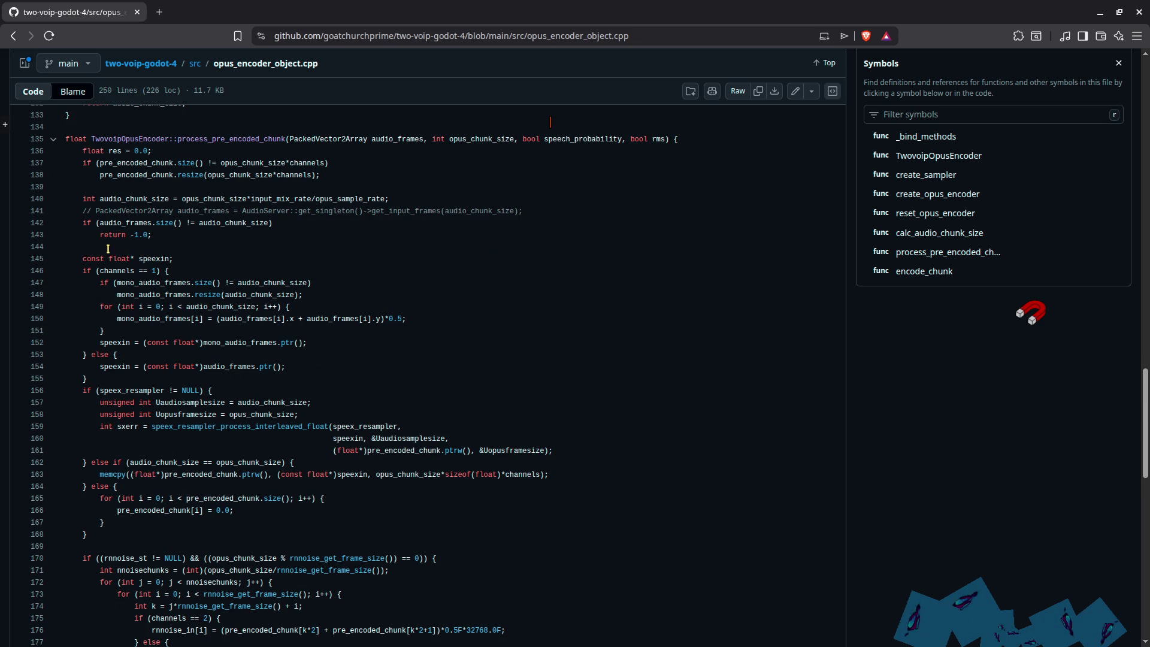
{"action": "scroll", "coordinate": [368, 261], "scroll_direction": "up", "scroll_amount": 4}
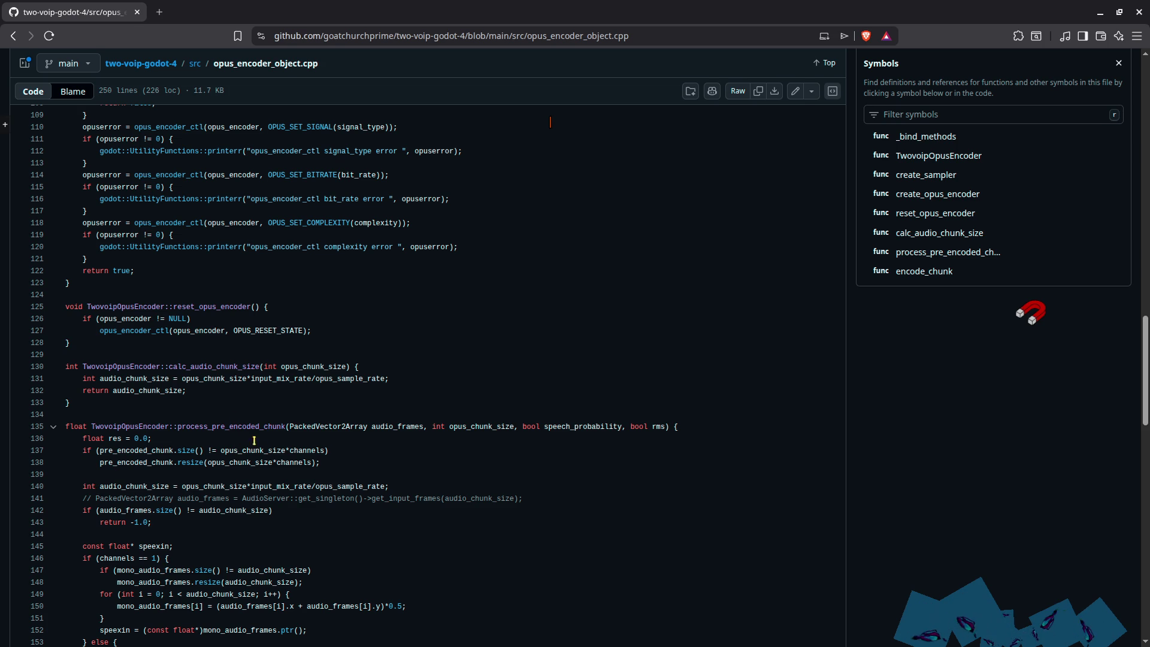
{"action": "double_click", "coordinate": [196, 462]}
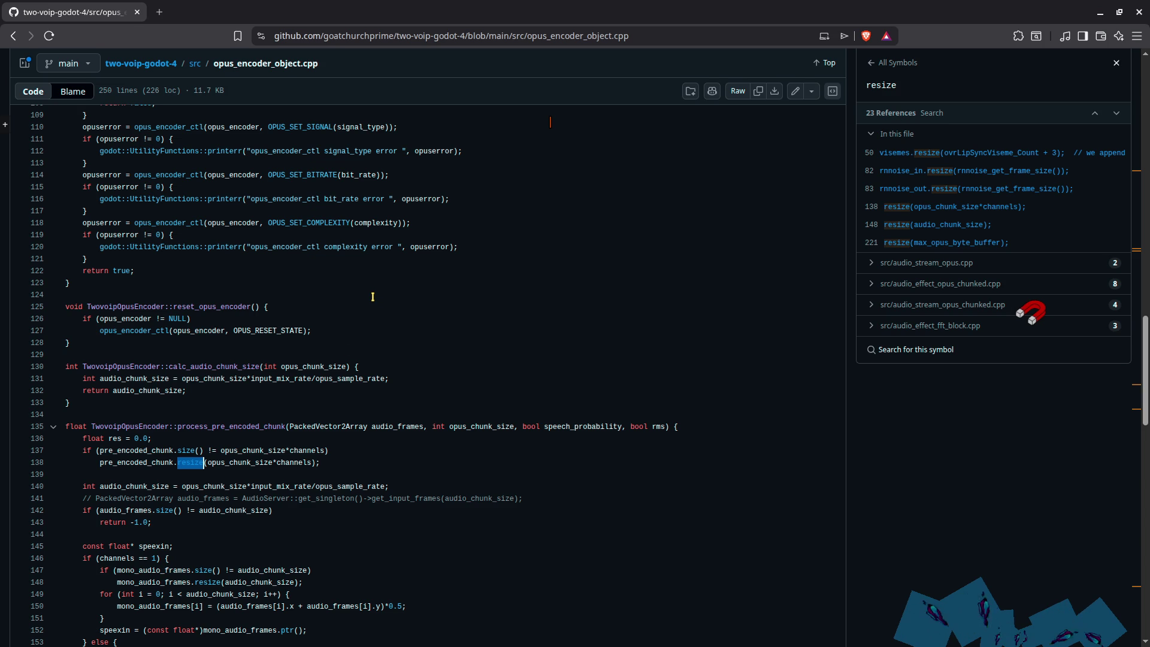
Step: Open the Symbols references panel for godot::UtilityFunctions::printerr from the code
{"action": "scroll", "coordinate": [373, 297], "scroll_direction": "up", "scroll_amount": 6}
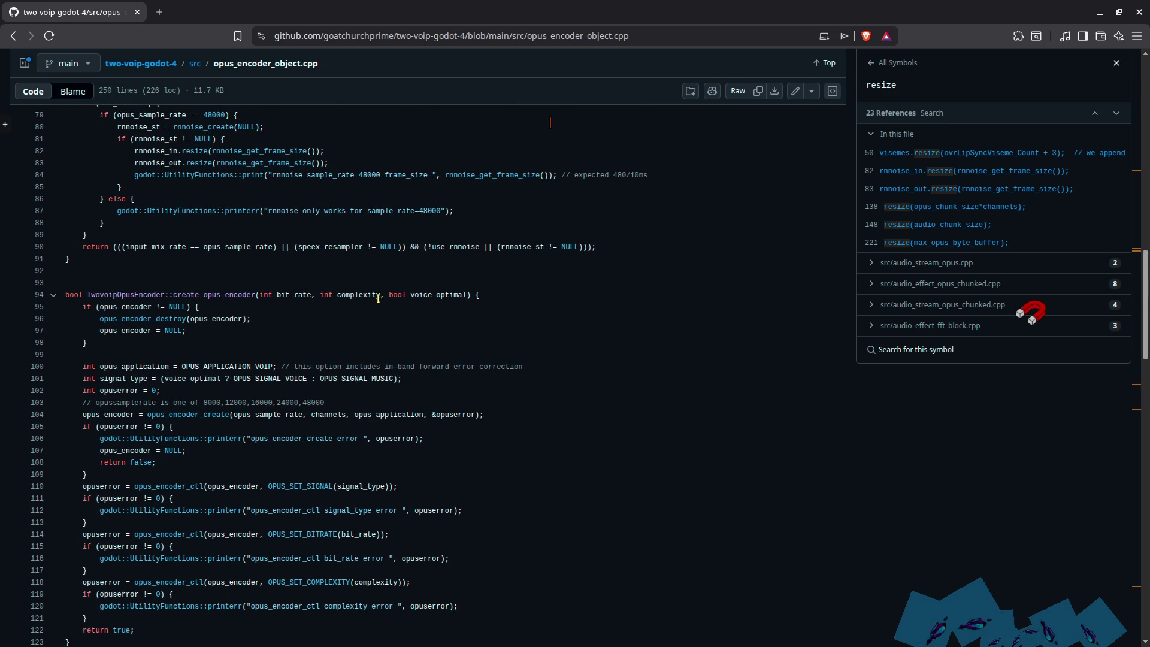
{"action": "scroll", "coordinate": [391, 312], "scroll_direction": "down", "scroll_amount": 1}
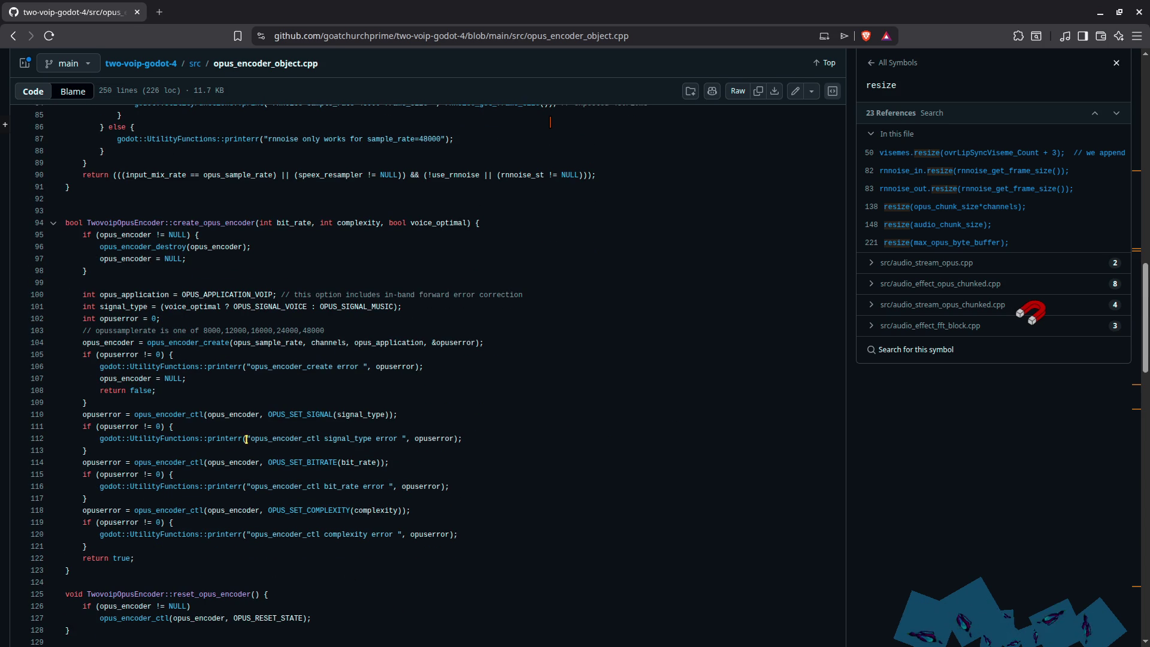
{"action": "left_click", "coordinate": [228, 439]}
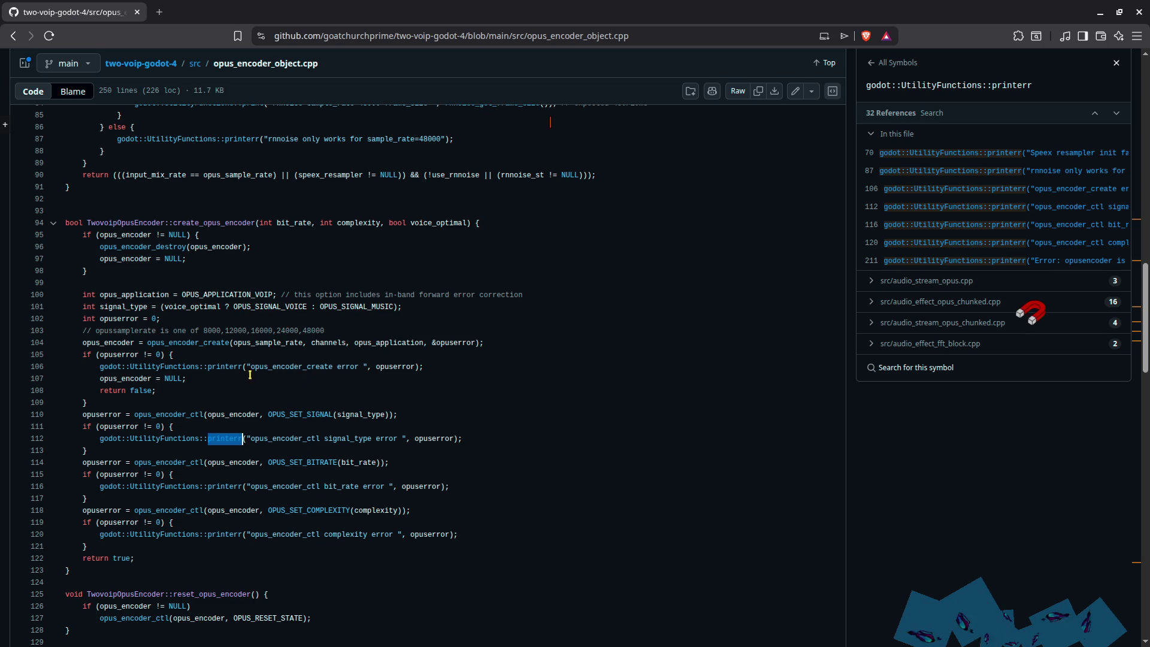
{"action": "left_click", "coordinate": [180, 366]}
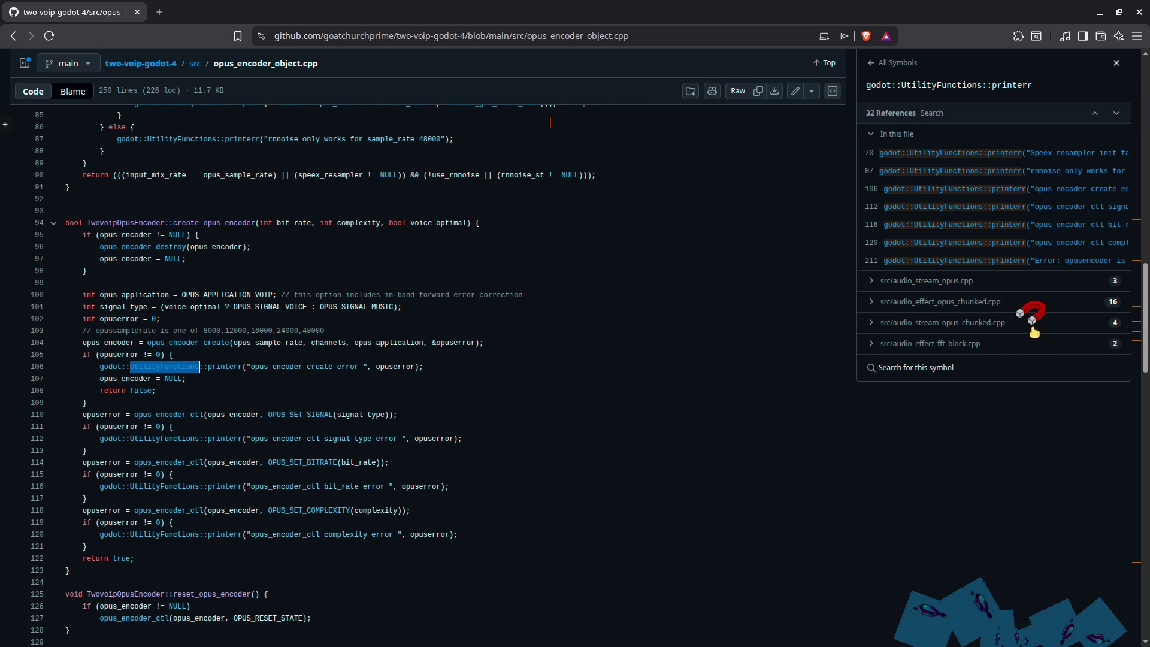
Step: Expand the printerr uses in audio_effect_fft_block.cpp, audio_stream_opus_chunked.cpp, audio_effect_opus_chunked.cpp and audio_stream_opus.cpp
{"action": "left_click", "coordinate": [871, 344]}
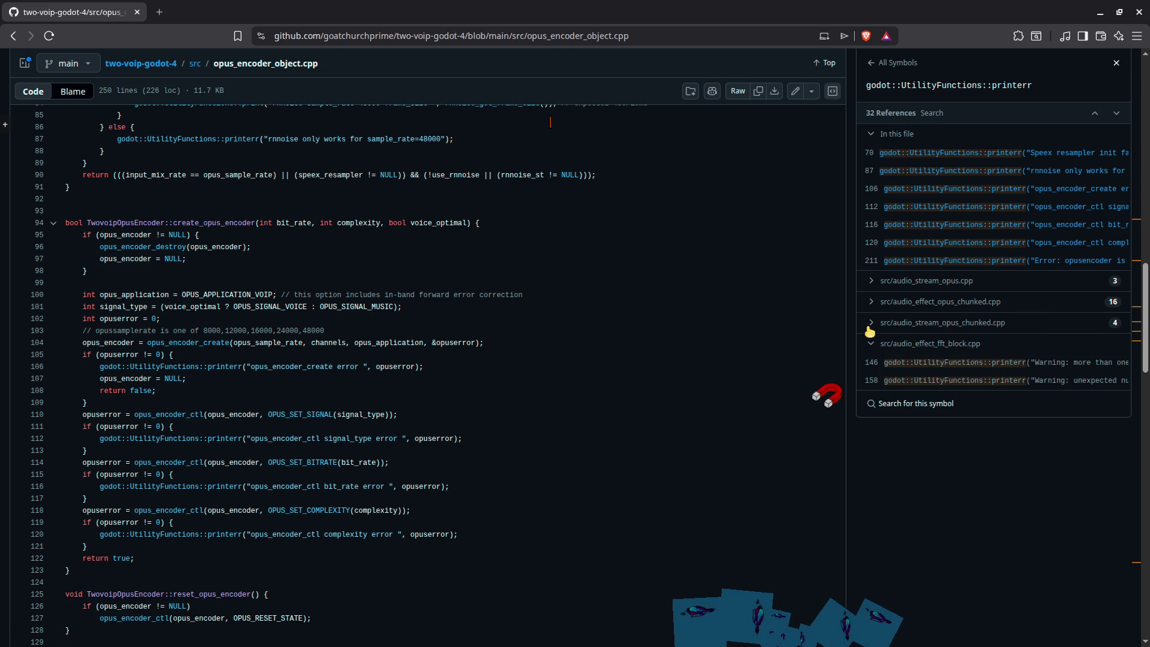
{"action": "left_click", "coordinate": [870, 324]}
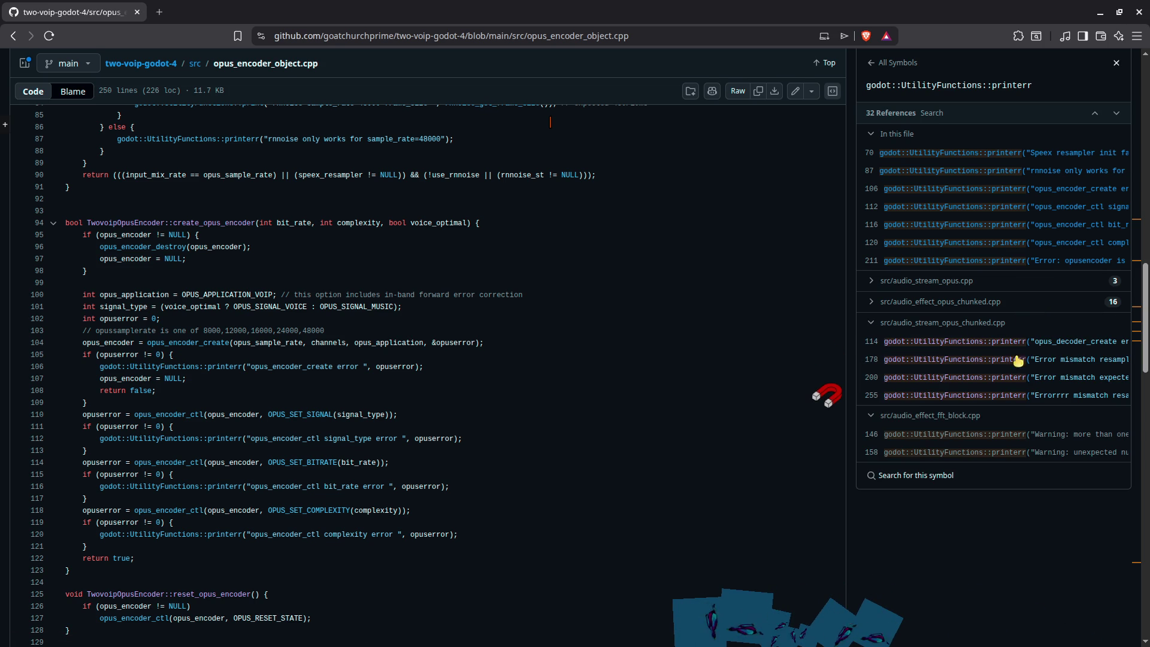
{"action": "left_click", "coordinate": [901, 301]}
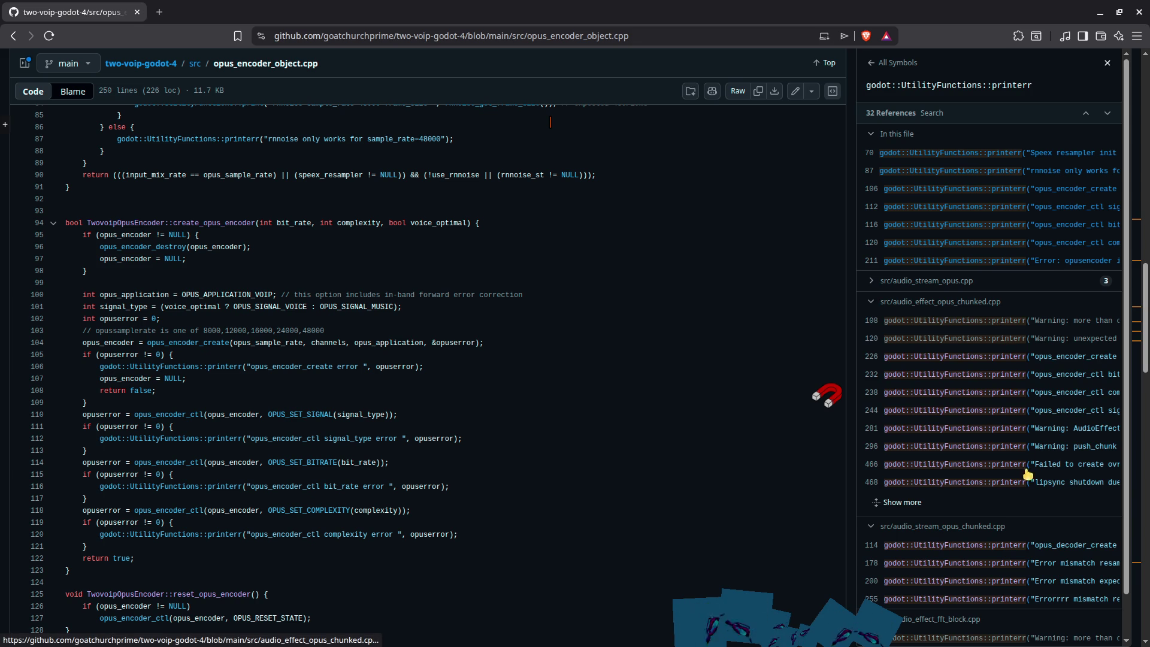
{"action": "left_click", "coordinate": [875, 282]}
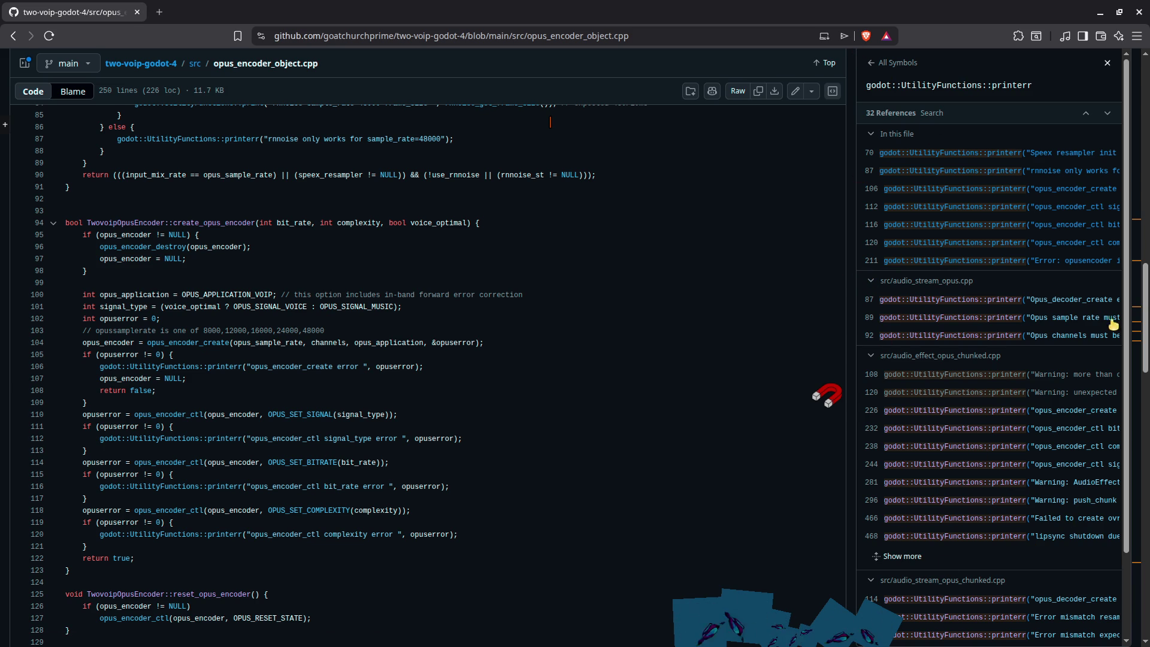
{"action": "scroll", "coordinate": [1117, 514], "scroll_direction": "down", "scroll_amount": 3}
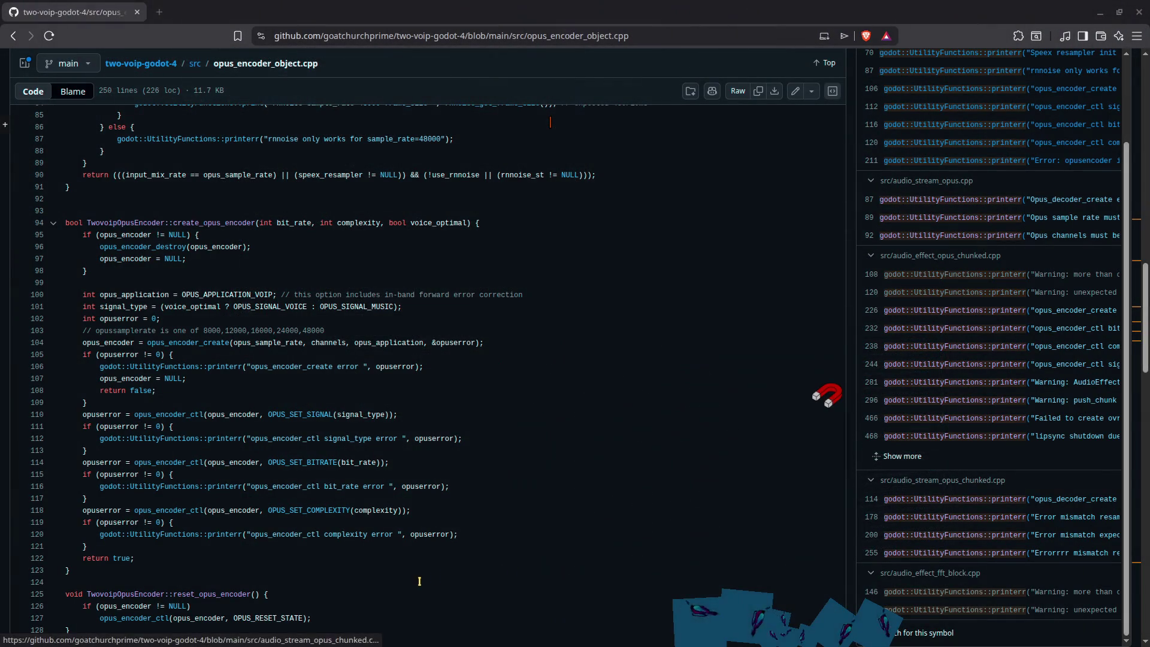
{"action": "key", "text": "alt+Tab"}
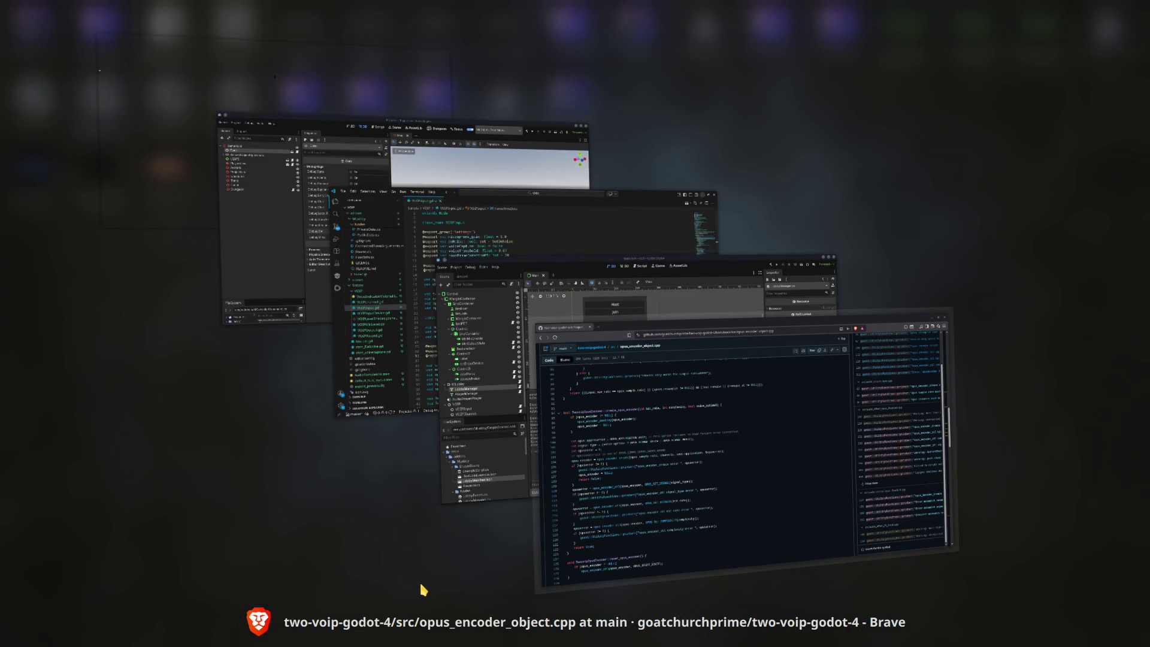
{"action": "key", "text": "alt+Tab"}
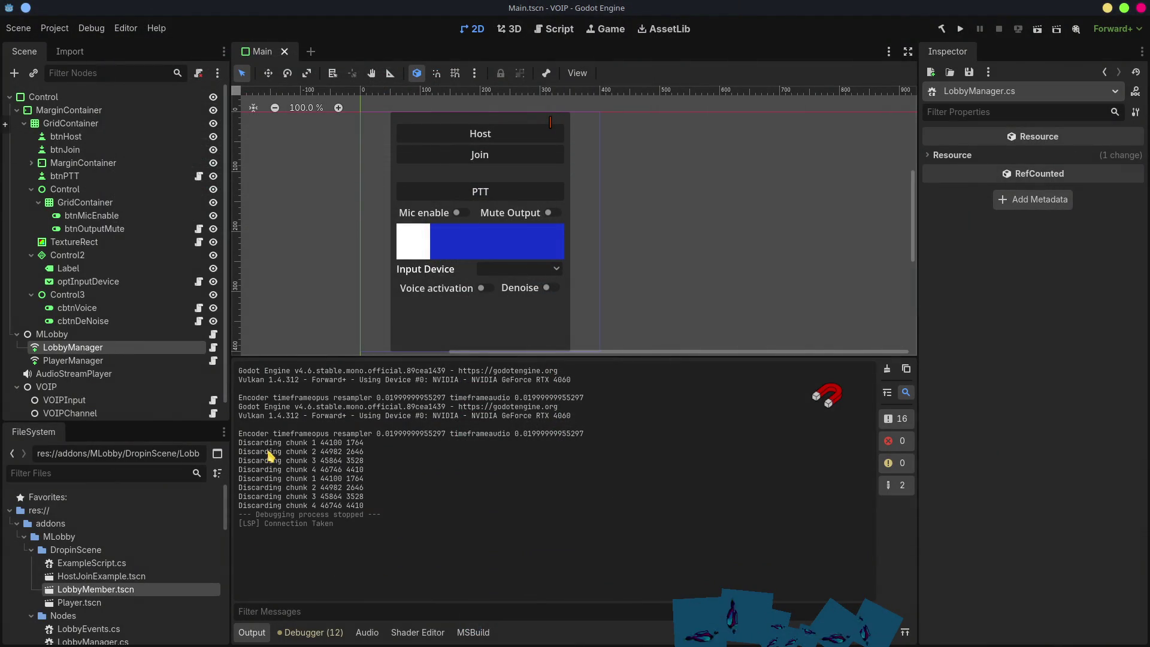
{"action": "double_click", "coordinate": [262, 446]}
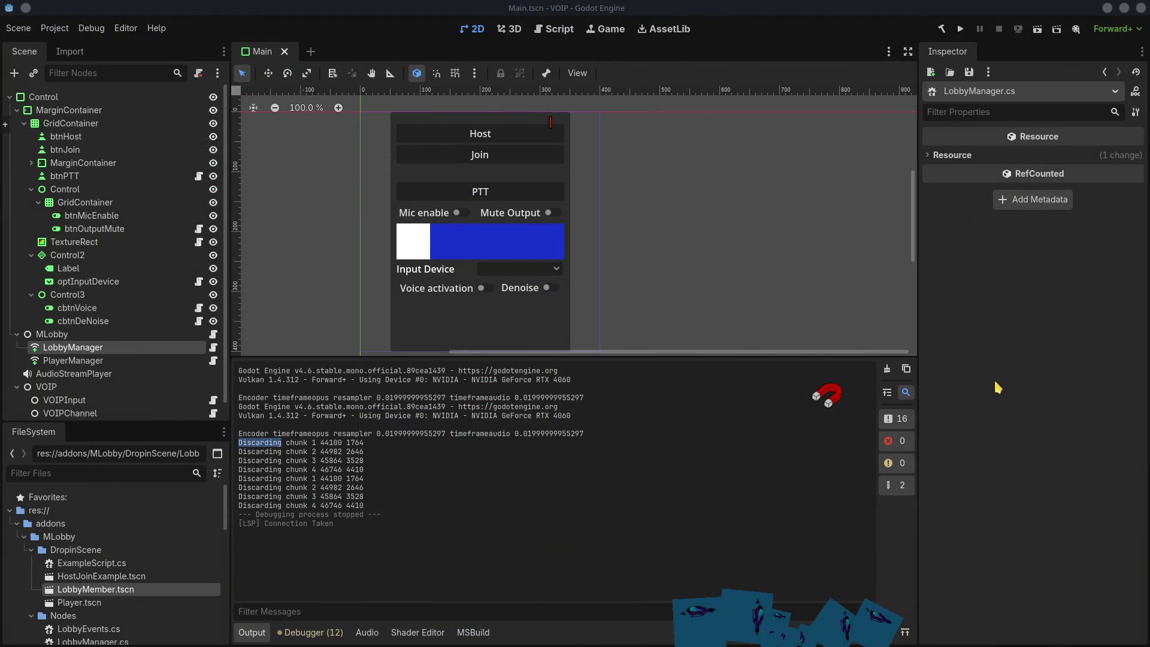
{"action": "key", "text": "alt+Tab"}
{"action": "key", "text": "alt+Tab"}
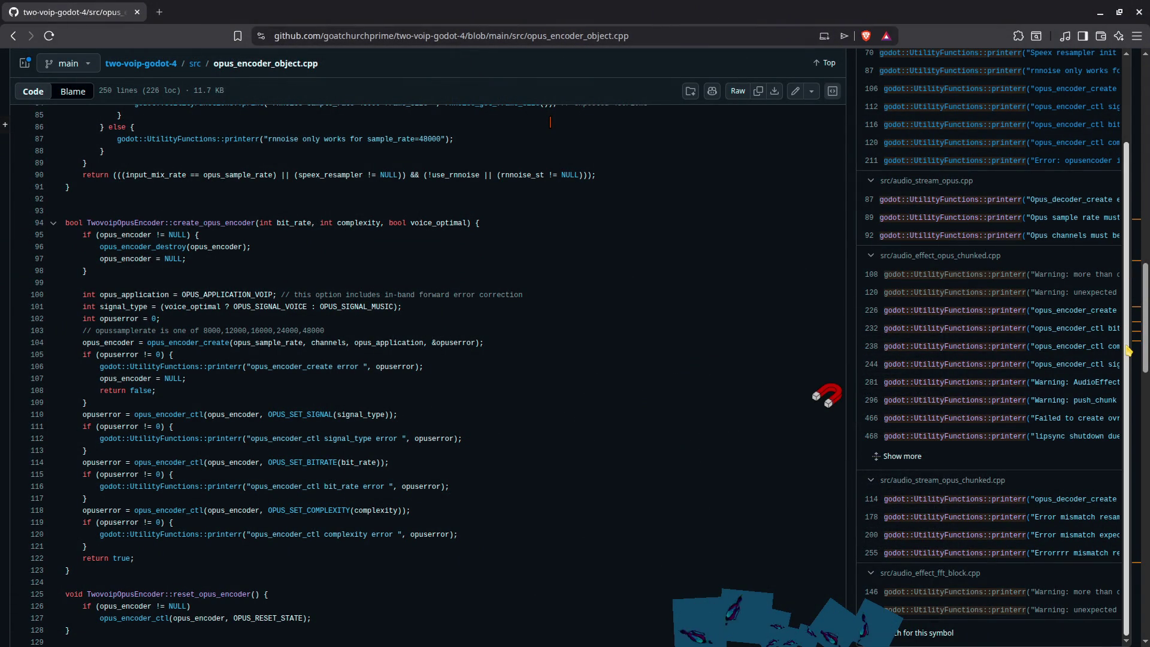
Step: Go up to the two-voip-godot-4 src folder and search its file names for 'Discarding', finding nothing
{"action": "left_click_drag", "start_coordinate": [1126, 266], "coordinate": [1124, 169]}
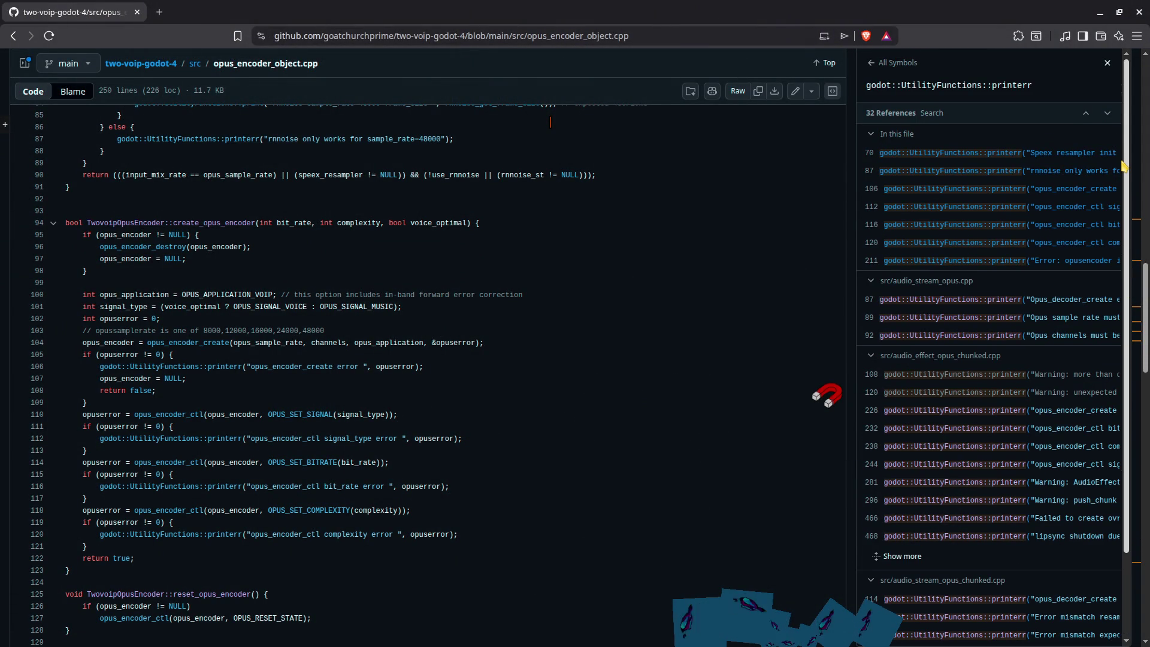
{"action": "scroll", "coordinate": [443, 287], "scroll_direction": "up", "scroll_amount": 15}
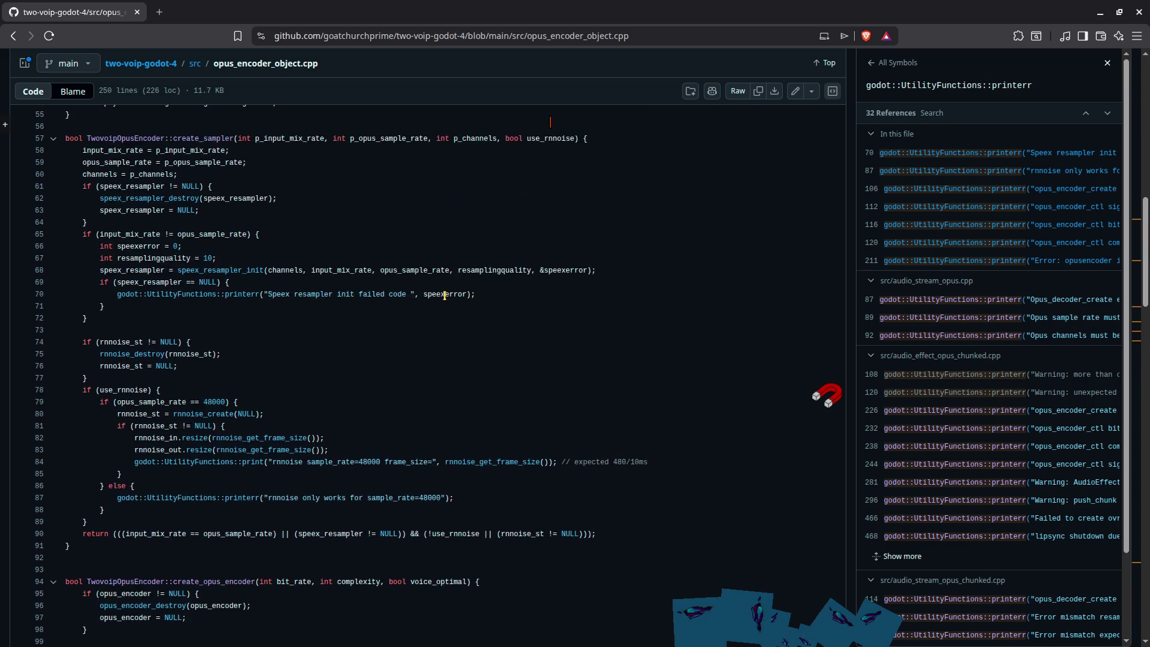
{"action": "scroll", "coordinate": [453, 299], "scroll_direction": "up", "scroll_amount": 5}
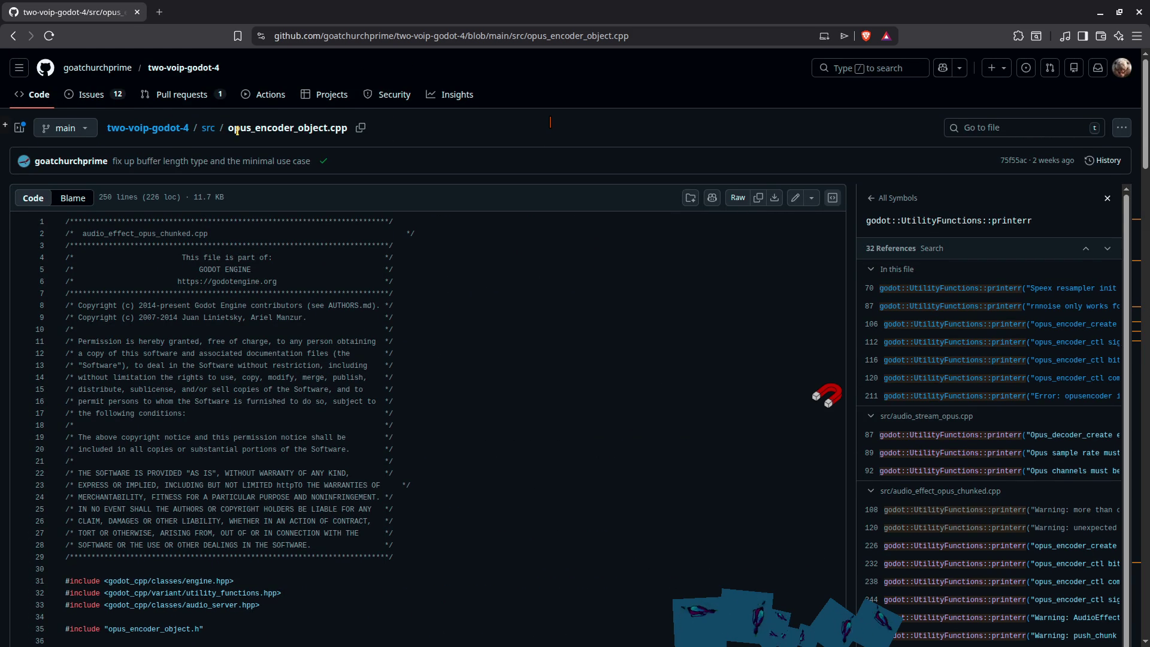
{"action": "left_click", "coordinate": [208, 130]}
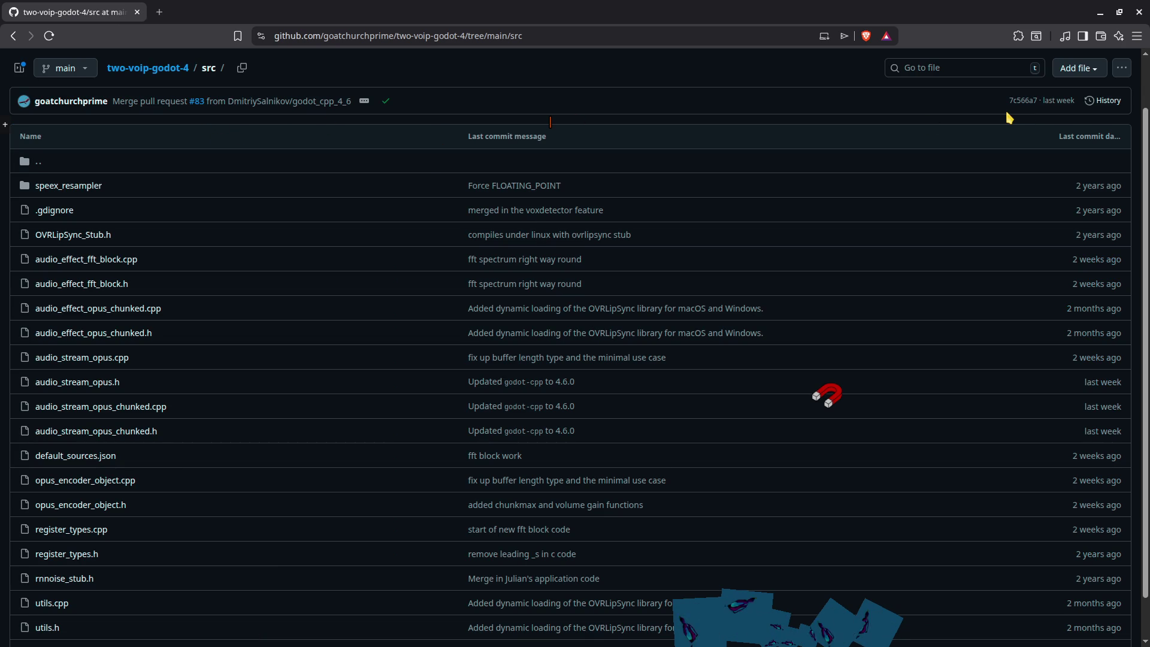
{"action": "left_click", "coordinate": [958, 70]}
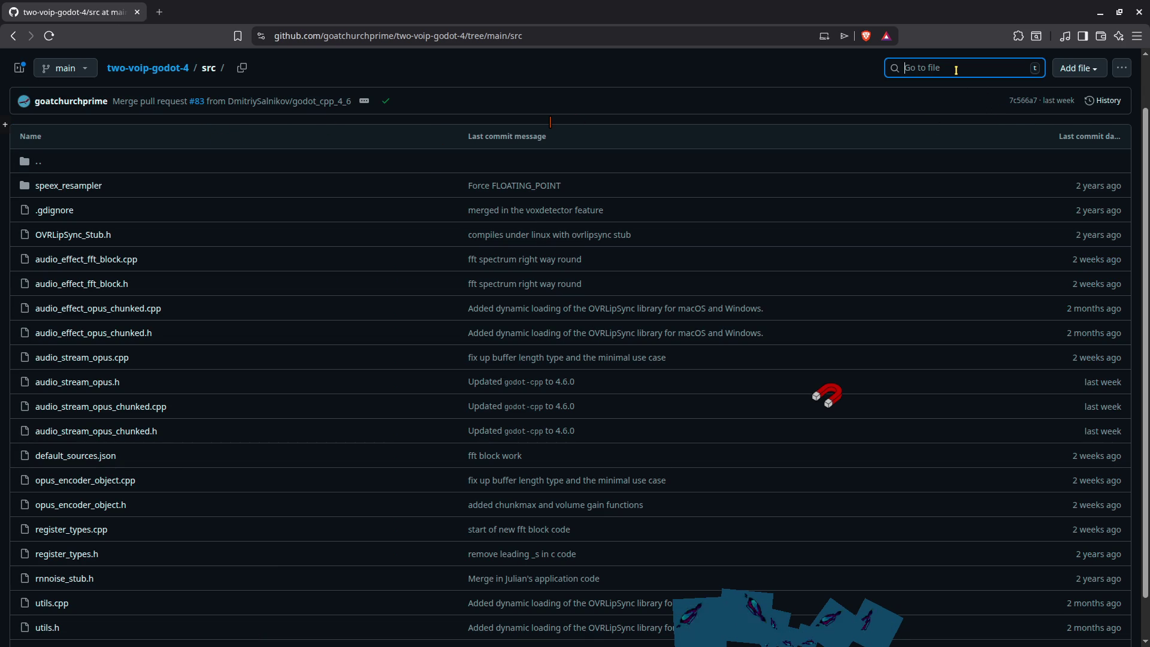
{"action": "type", "text": "Discarding"}
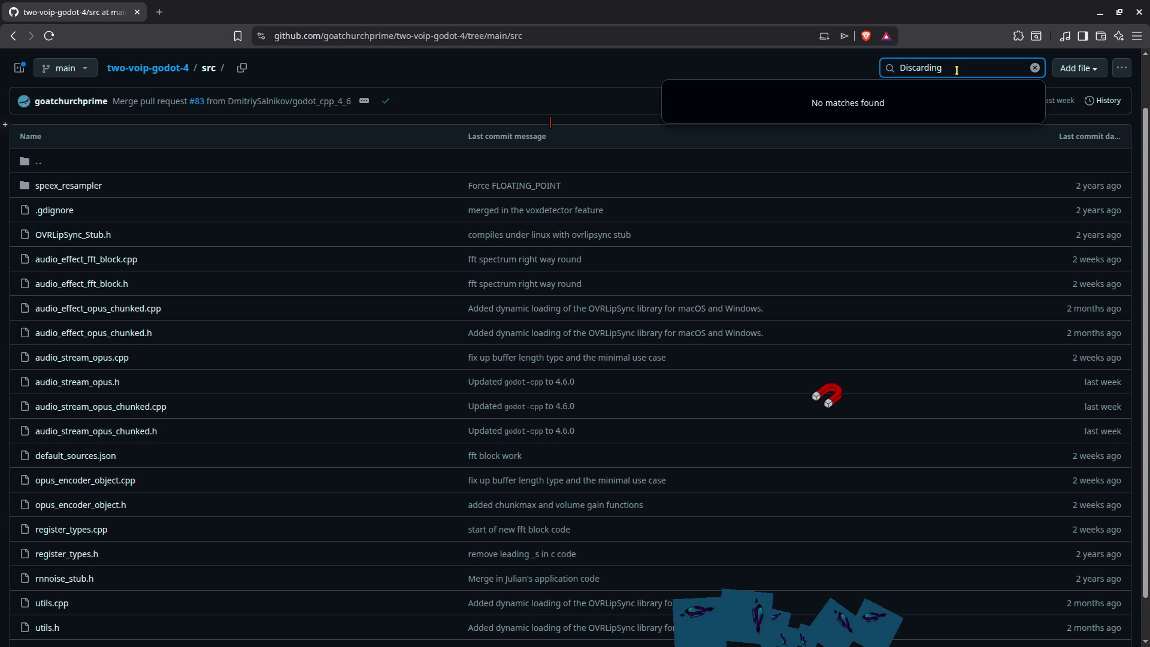
{"action": "left_click", "coordinate": [330, 132]}
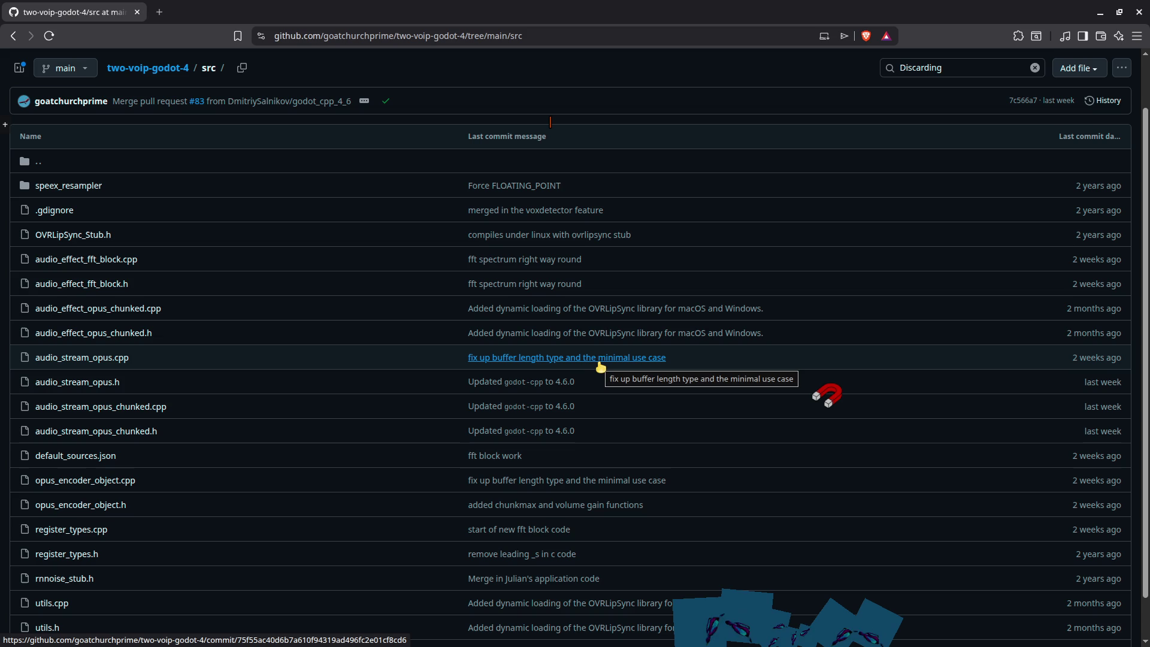
Step: Open src/audio_stream_opus.cpp and inspect the get_buffer_length methods around lines 46–89
{"action": "left_click", "coordinate": [85, 357]}
{"action": "scroll", "coordinate": [542, 358], "scroll_direction": "down", "scroll_amount": 8}
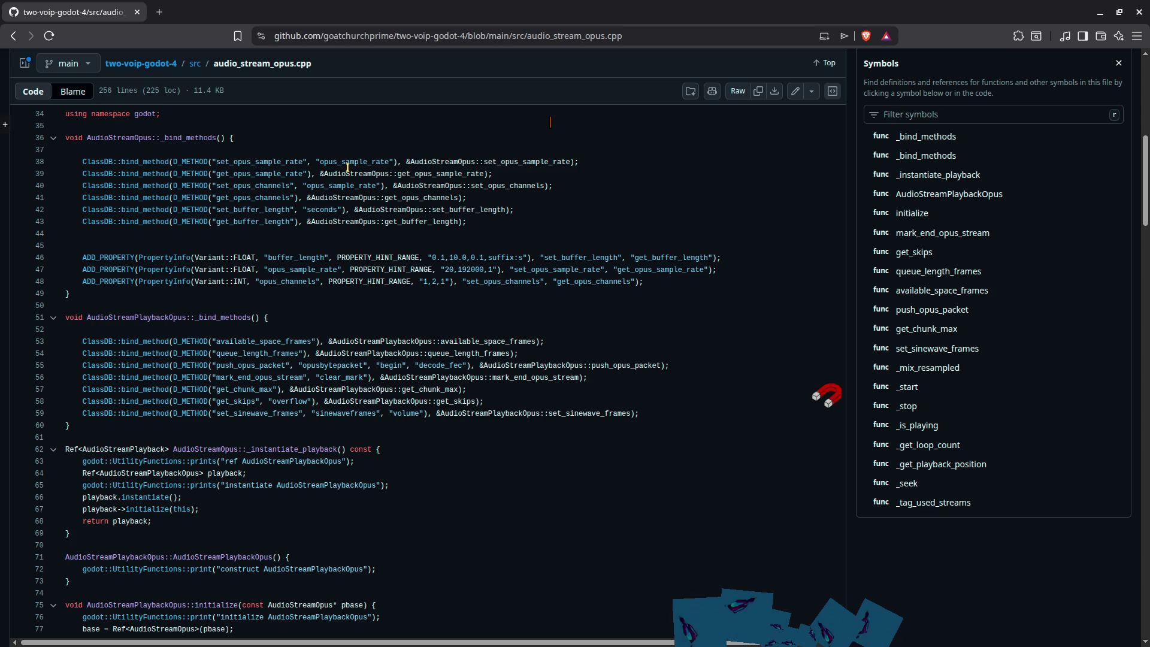
{"action": "double_click", "coordinate": [248, 210]}
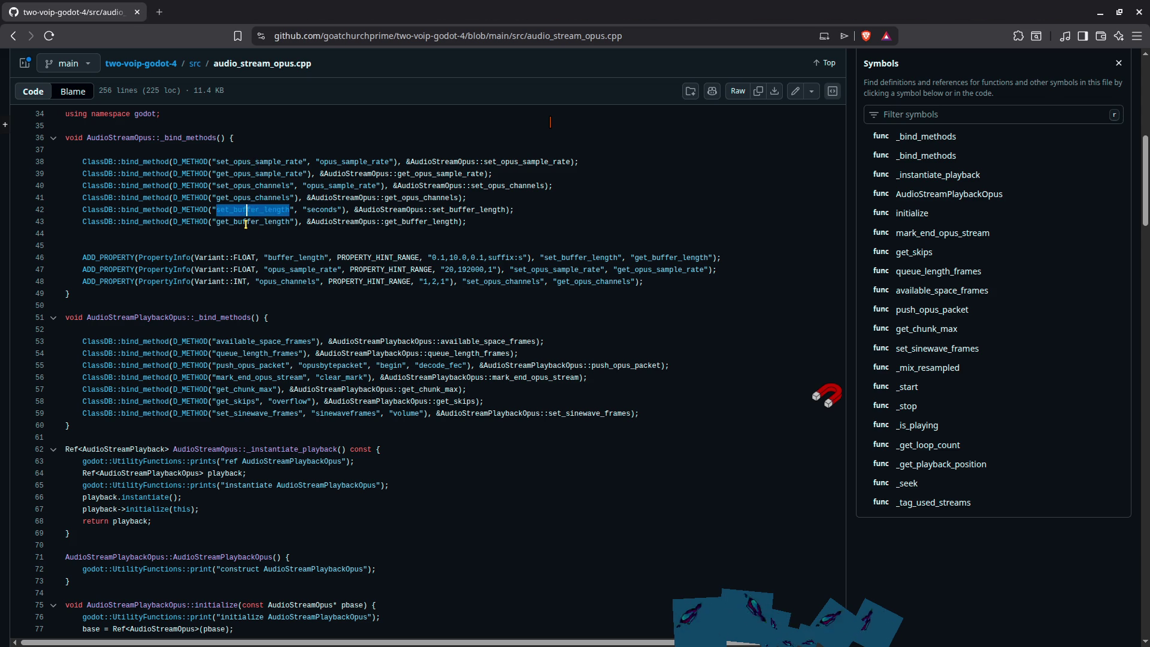
{"action": "double_click", "coordinate": [246, 222]}
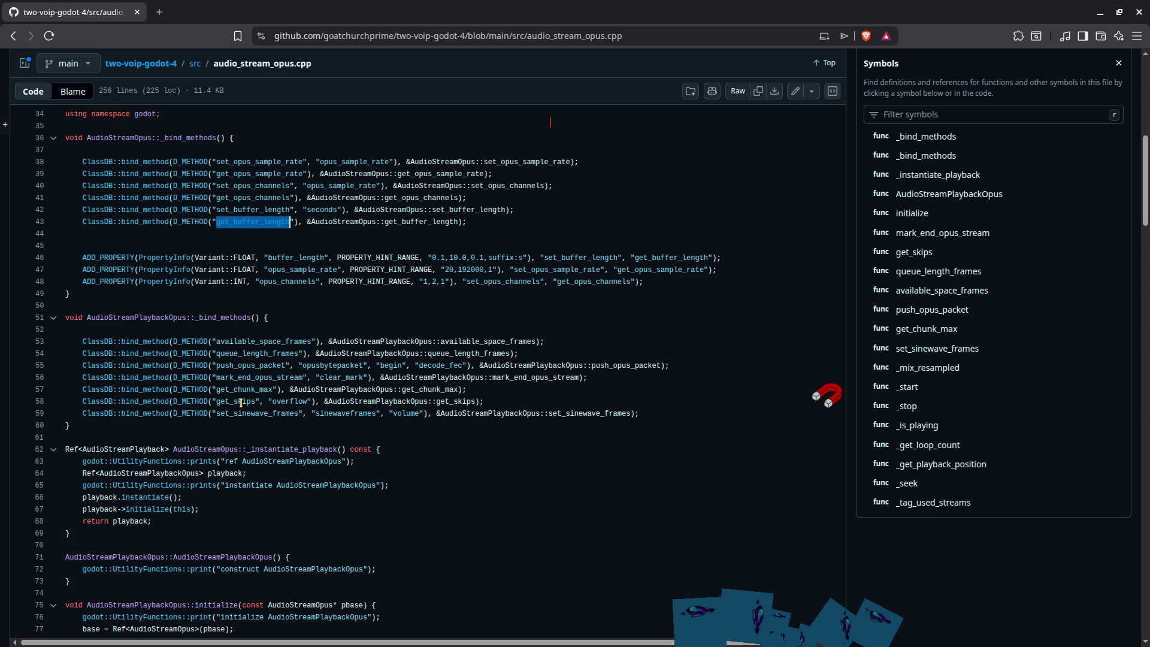
{"action": "scroll", "coordinate": [253, 430], "scroll_direction": "down", "scroll_amount": 4}
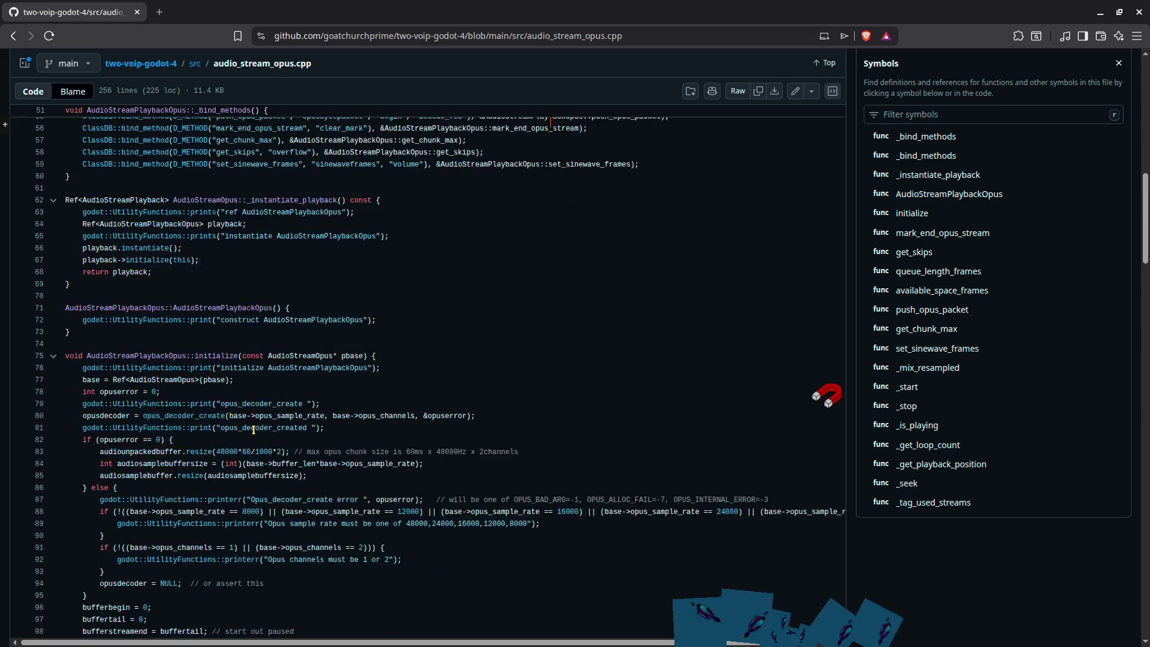
{"action": "scroll", "coordinate": [130, 336], "scroll_direction": "up", "scroll_amount": 2}
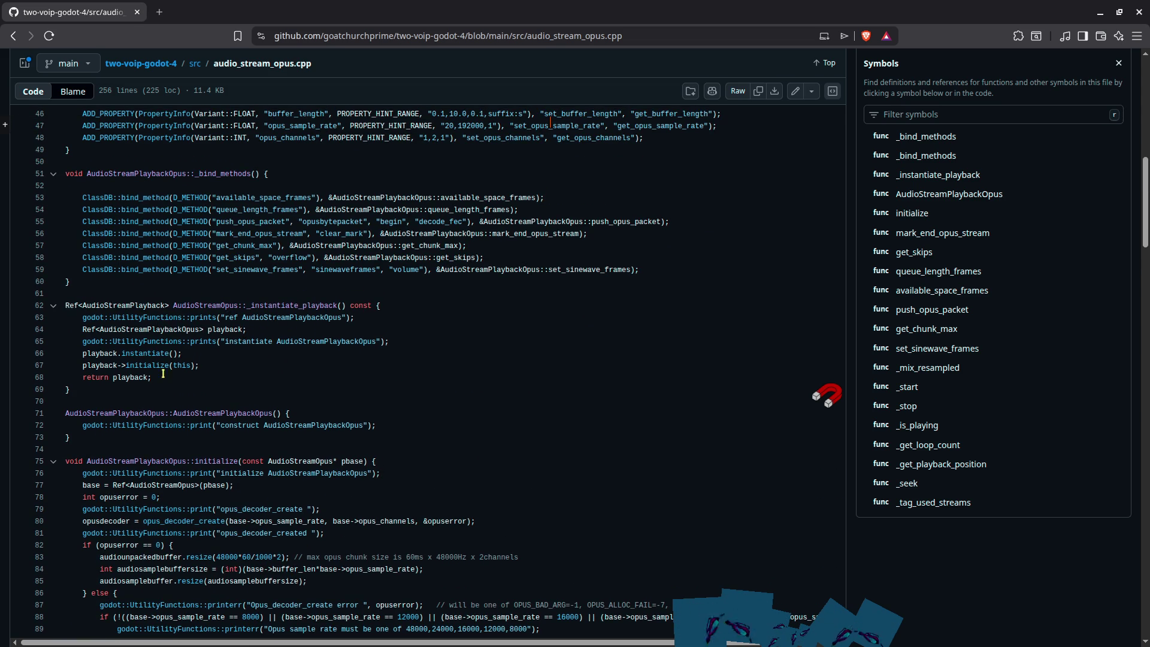
{"action": "left_click", "coordinate": [152, 317]}
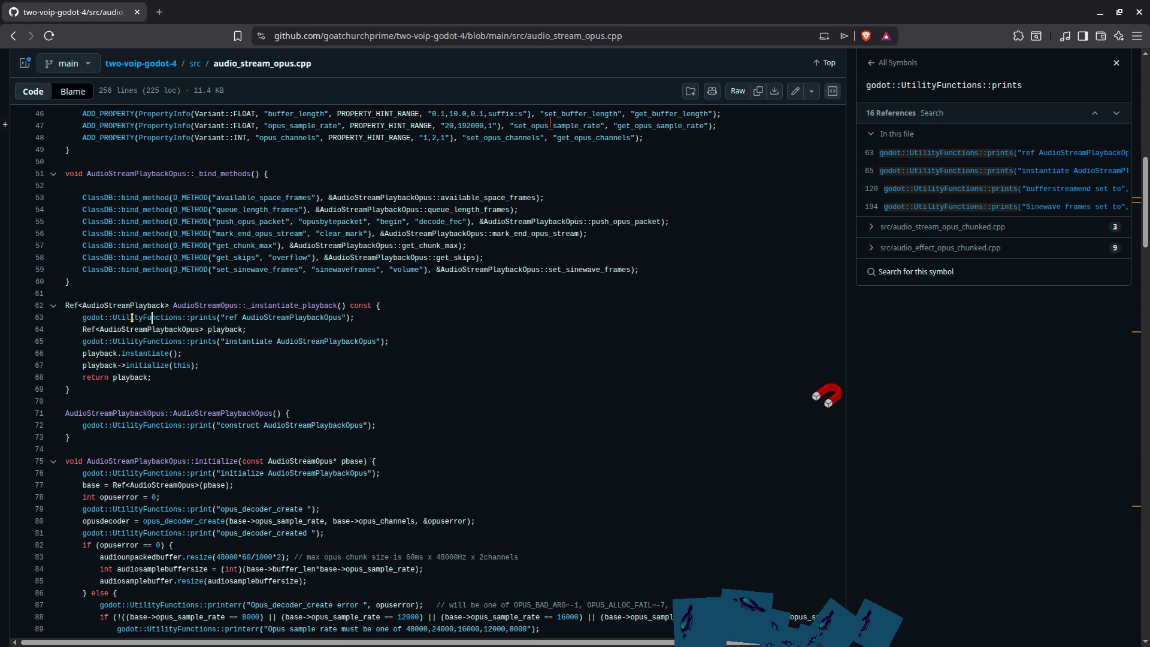
Step: Show the 16 UtilityFunctions::prints references from line 63 and read down through push_opus_packet
{"action": "double_click", "coordinate": [132, 317]}
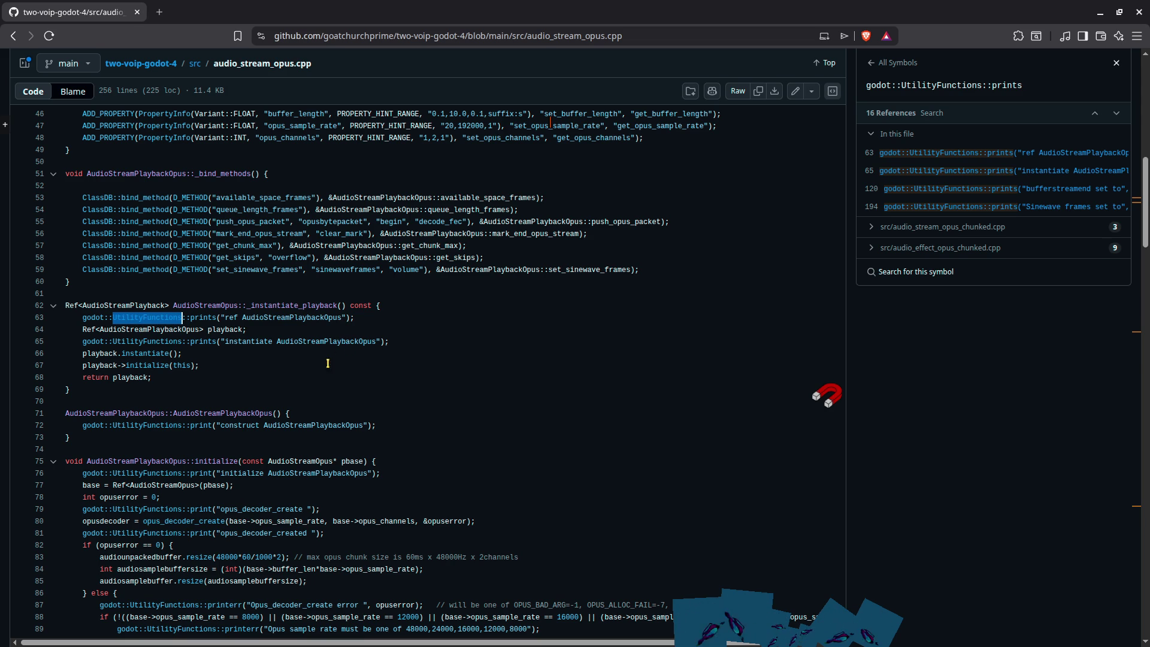
{"action": "scroll", "coordinate": [424, 404], "scroll_direction": "down", "scroll_amount": 5}
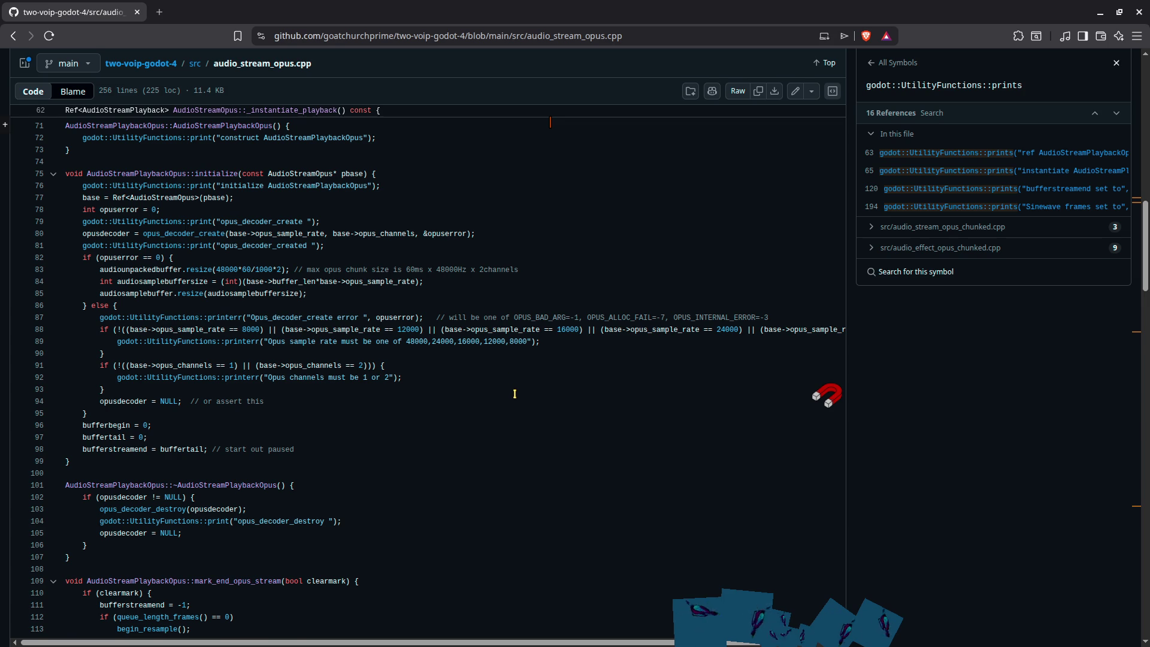
{"action": "scroll", "coordinate": [514, 393], "scroll_direction": "down", "scroll_amount": 5}
{"action": "scroll", "coordinate": [517, 393], "scroll_direction": "up", "scroll_amount": 5}
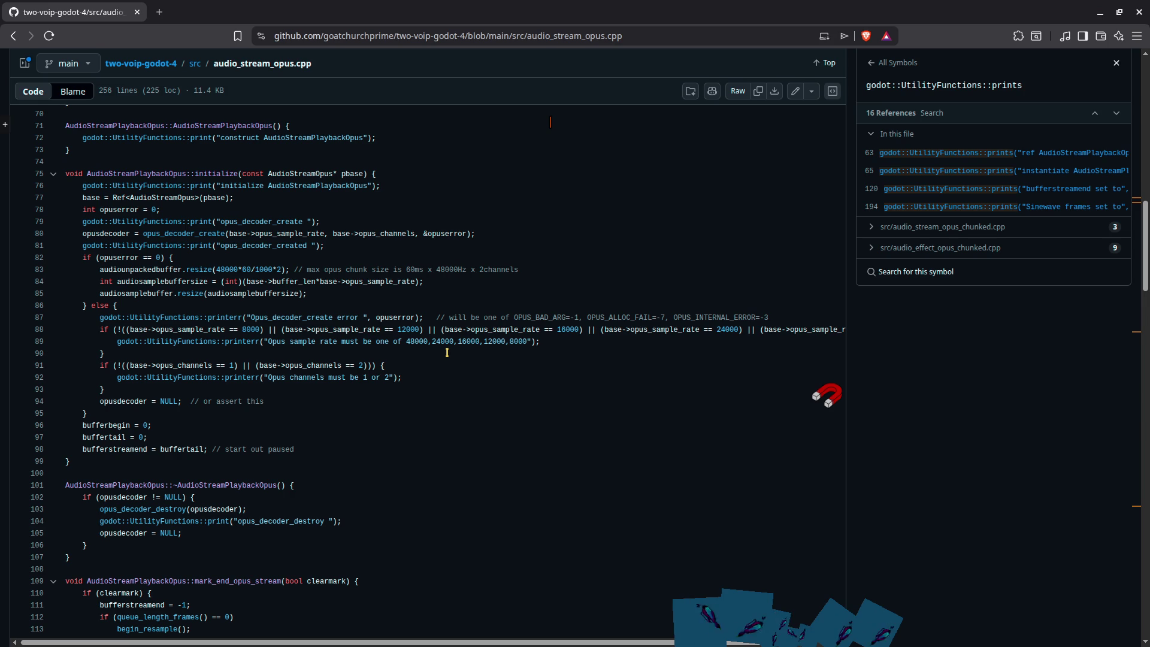
{"action": "scroll", "coordinate": [548, 405], "scroll_direction": "down", "scroll_amount": 6}
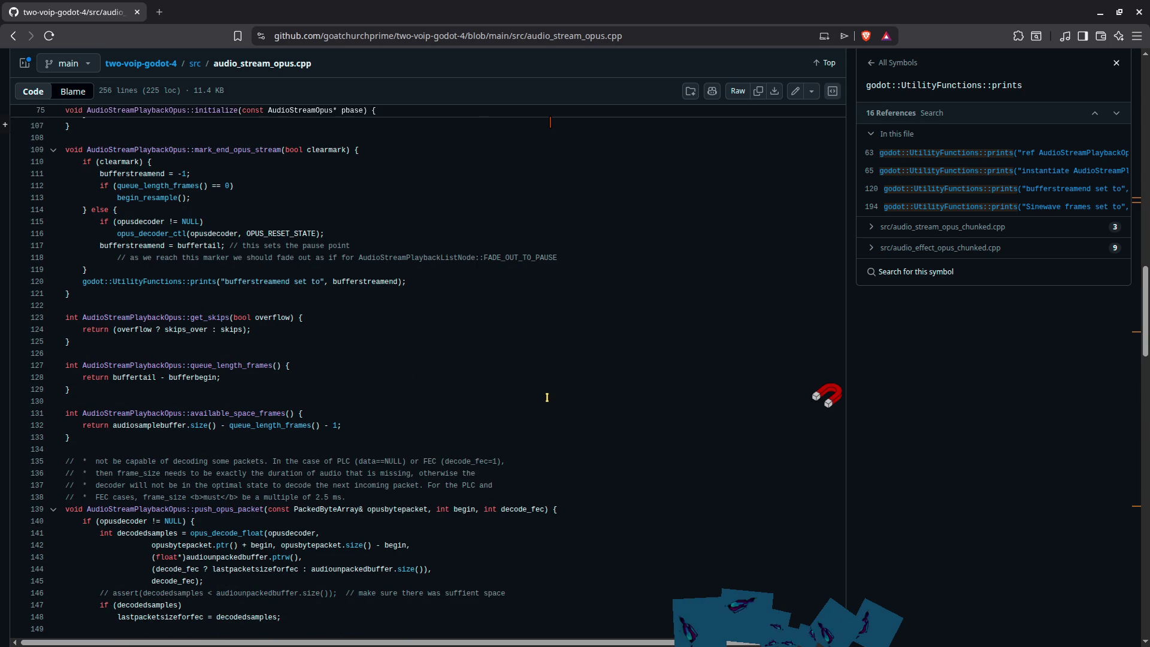
{"action": "scroll", "coordinate": [546, 395], "scroll_direction": "down", "scroll_amount": 3}
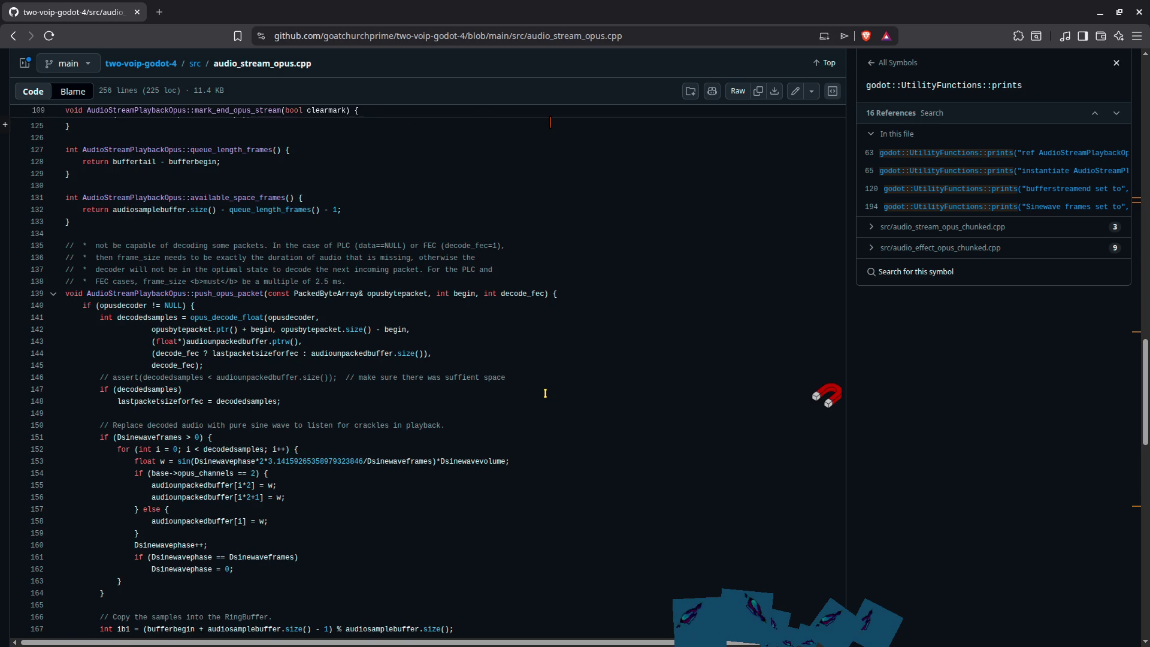
{"action": "scroll", "coordinate": [545, 392], "scroll_direction": "down", "scroll_amount": 6}
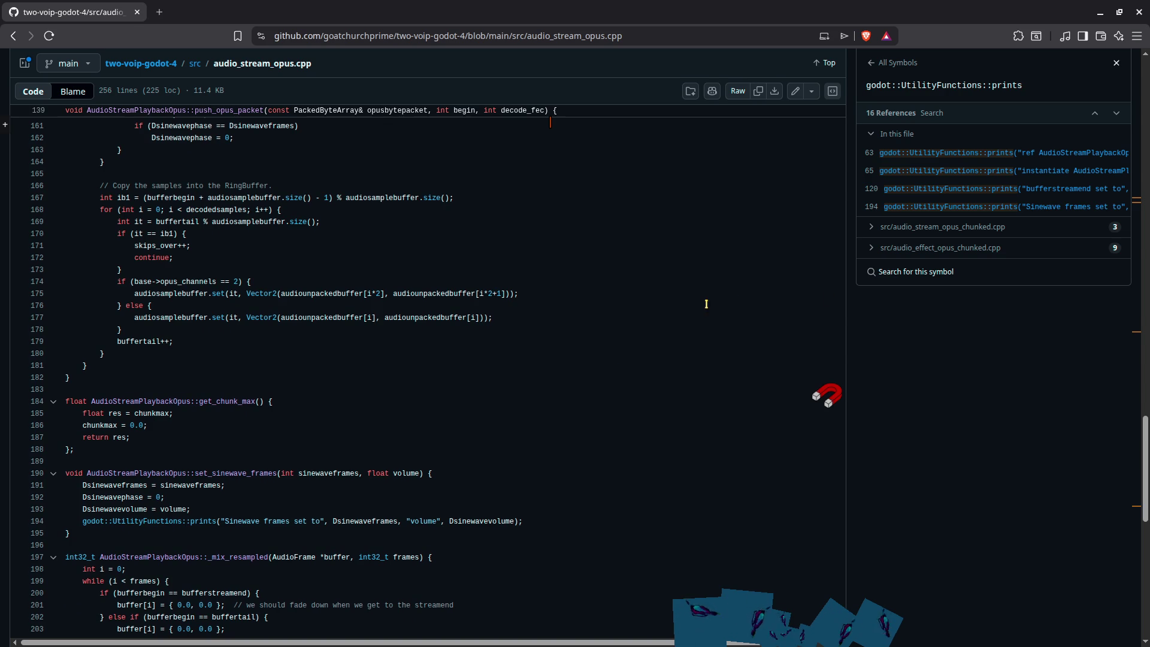
{"action": "key", "text": "ctrl+f"}
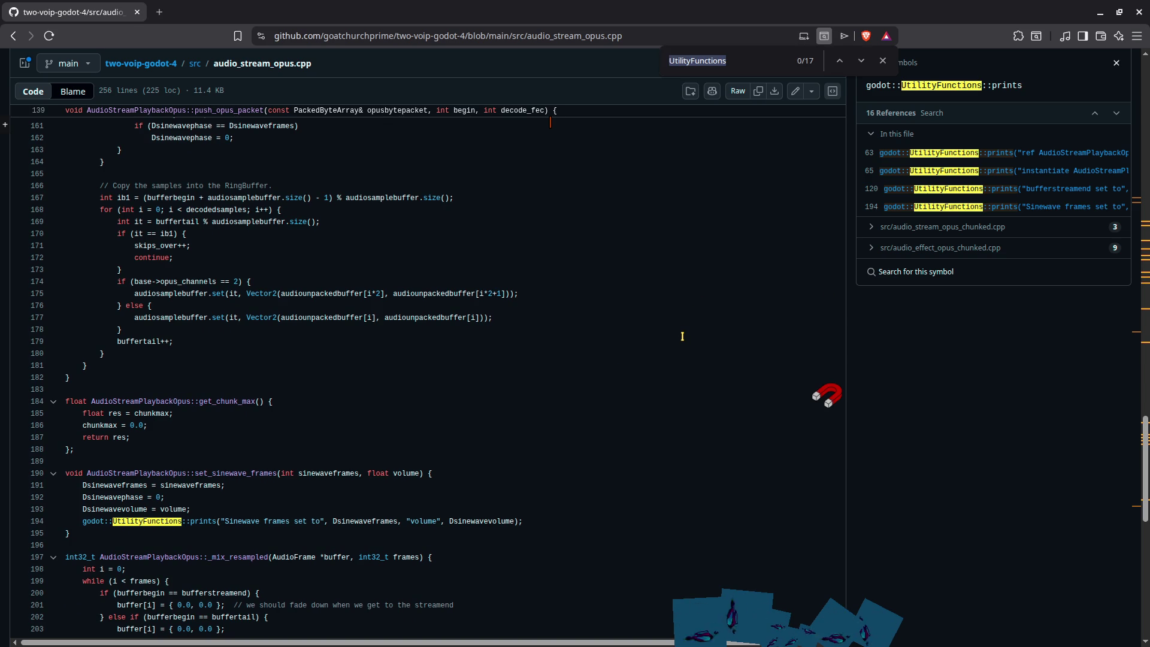
Step: Search audio_stream_opus.cpp for 'discar', find no Discarding match, then clear and close the search
{"action": "type", "text": "discar"}
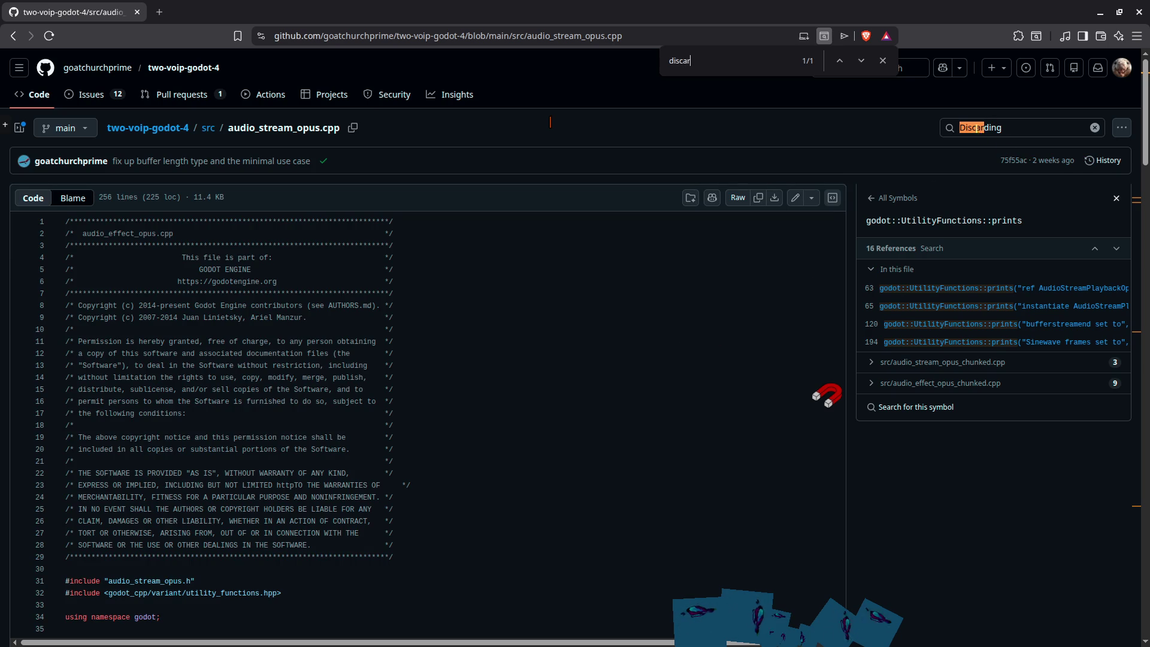
{"action": "left_click_drag", "start_coordinate": [959, 128], "coordinate": [979, 128]}
{"action": "double_click", "coordinate": [980, 127]}
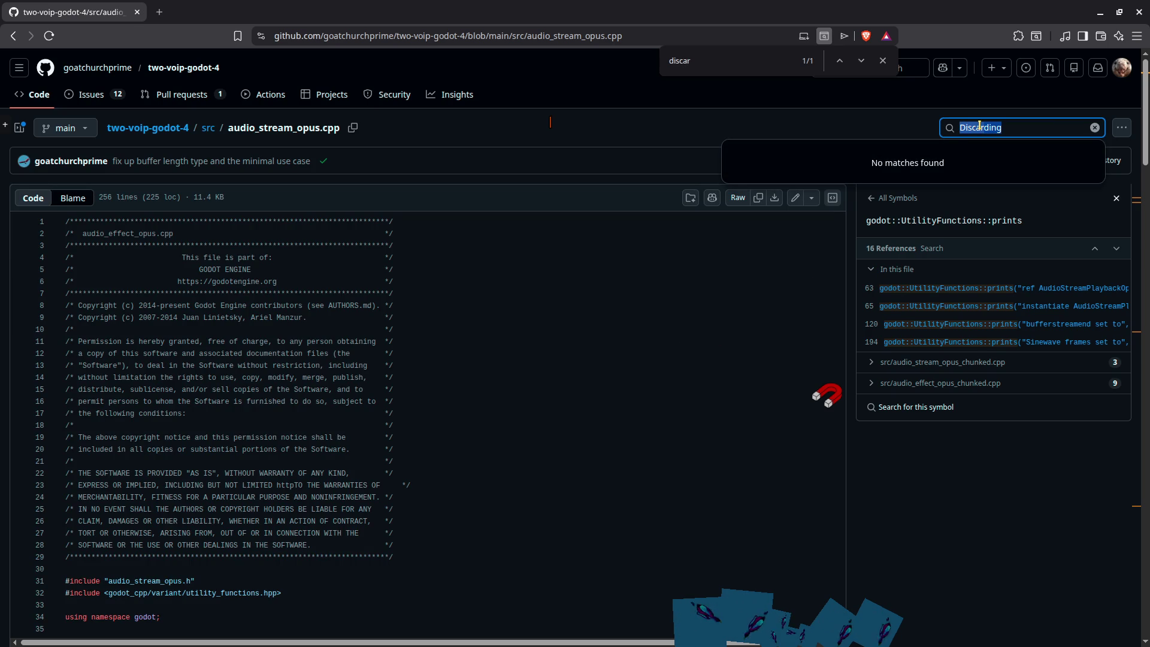
{"action": "left_click", "coordinate": [1095, 128]}
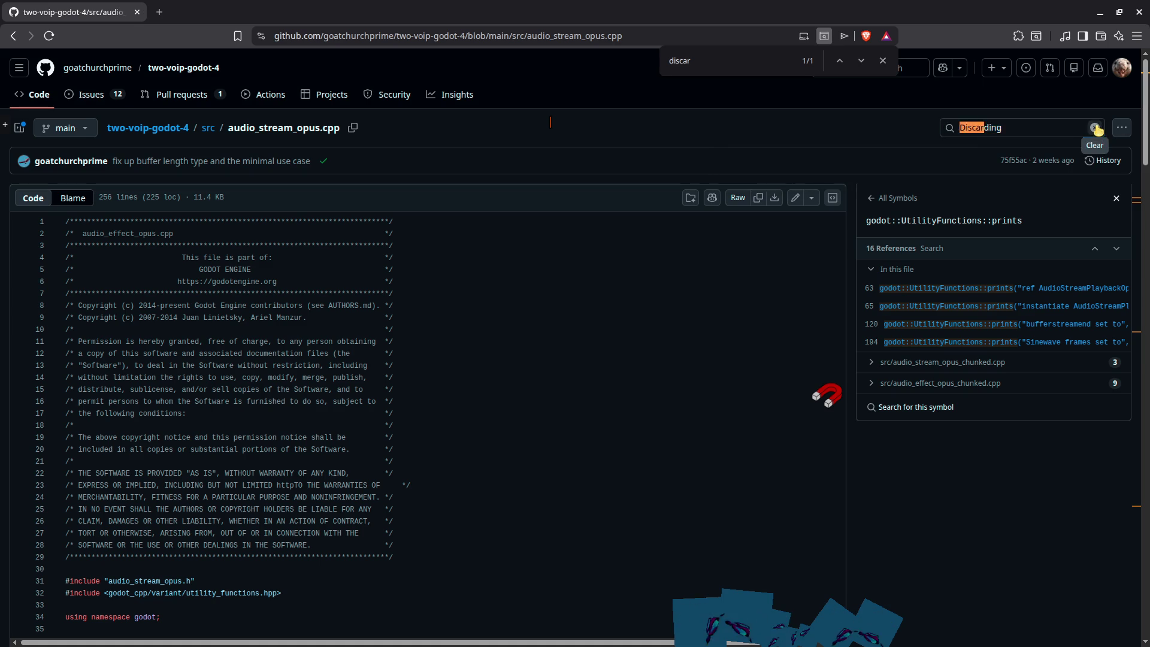
{"action": "left_click", "coordinate": [883, 61]}
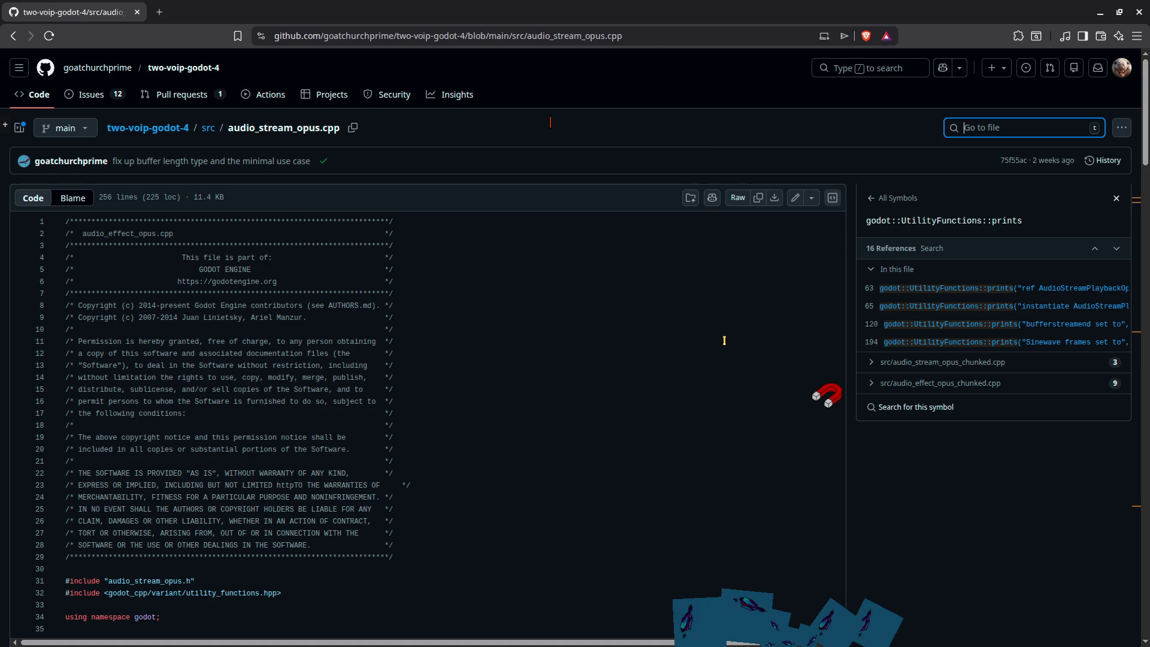
Step: Open and dismiss the file's '...' actions menu, then search the repository for UtilityFunctions::prints
{"action": "left_click", "coordinate": [1122, 128]}
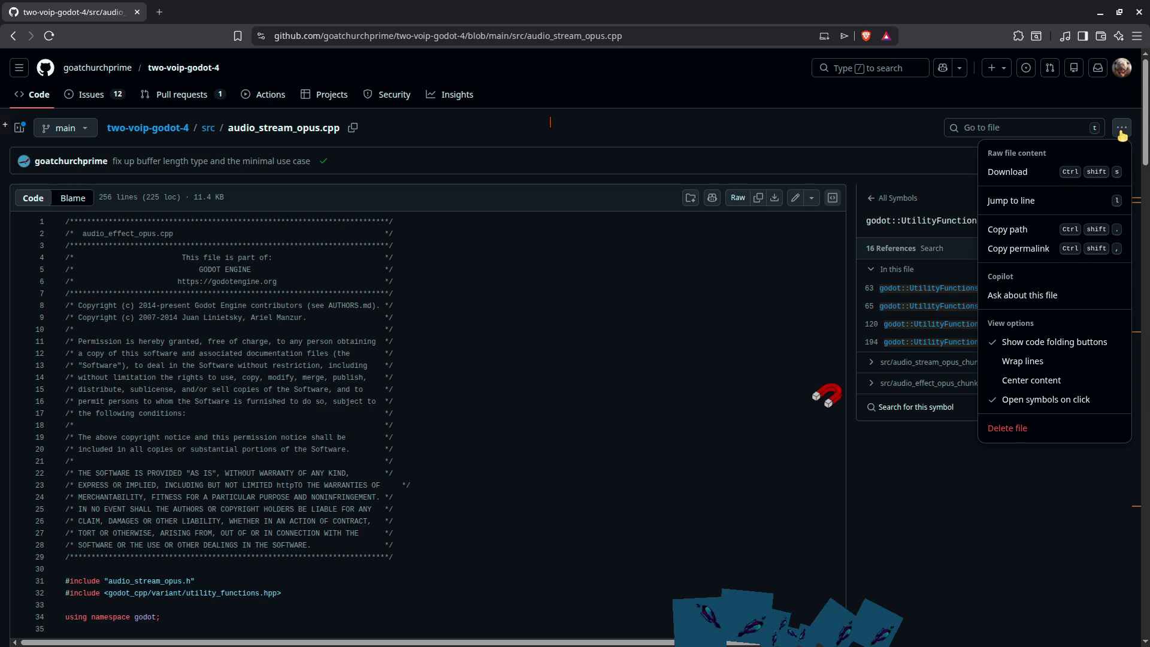
{"action": "left_click", "coordinate": [1027, 130]}
{"action": "left_click", "coordinate": [1027, 129]}
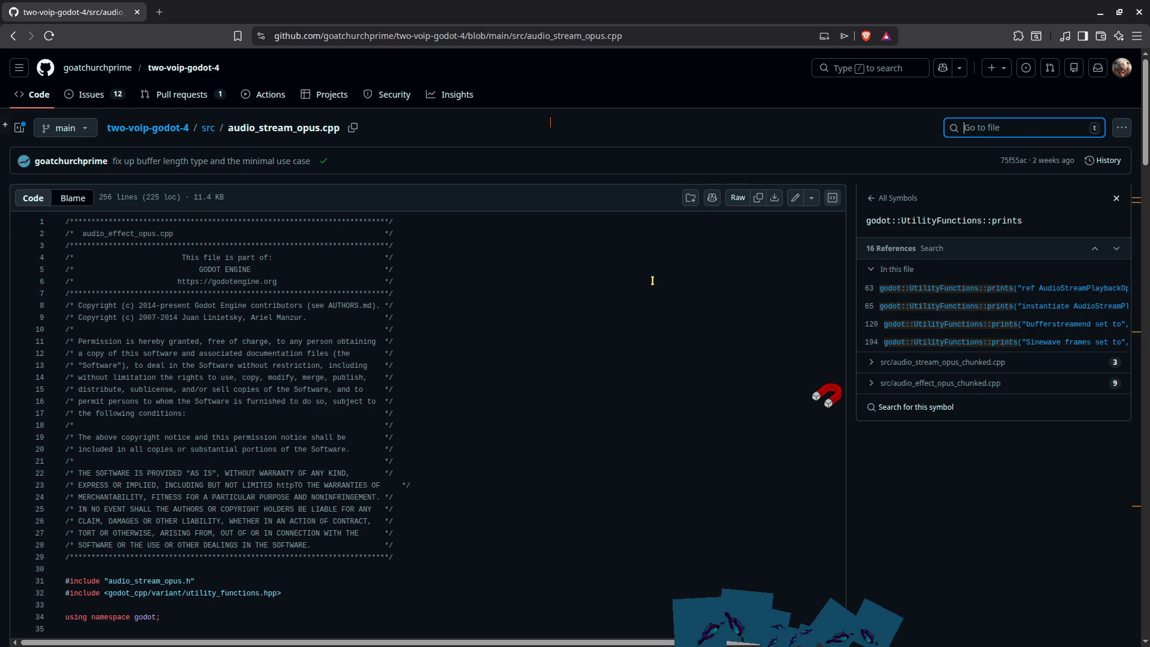
{"action": "left_click", "coordinate": [974, 530]}
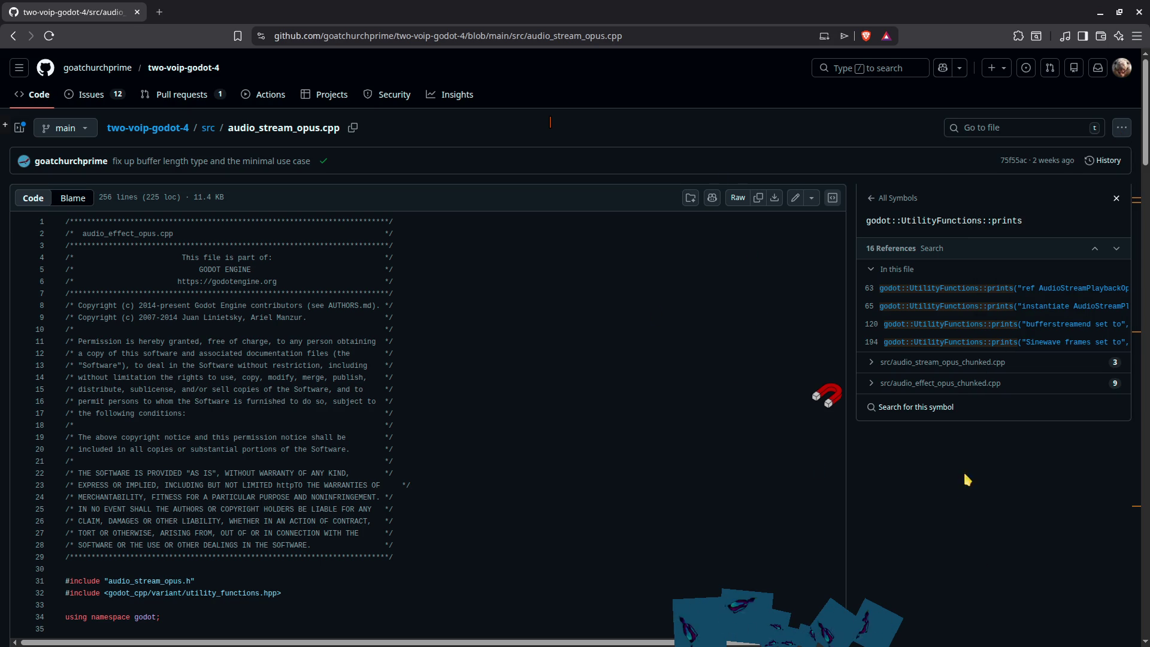
{"action": "left_click", "coordinate": [932, 408]}
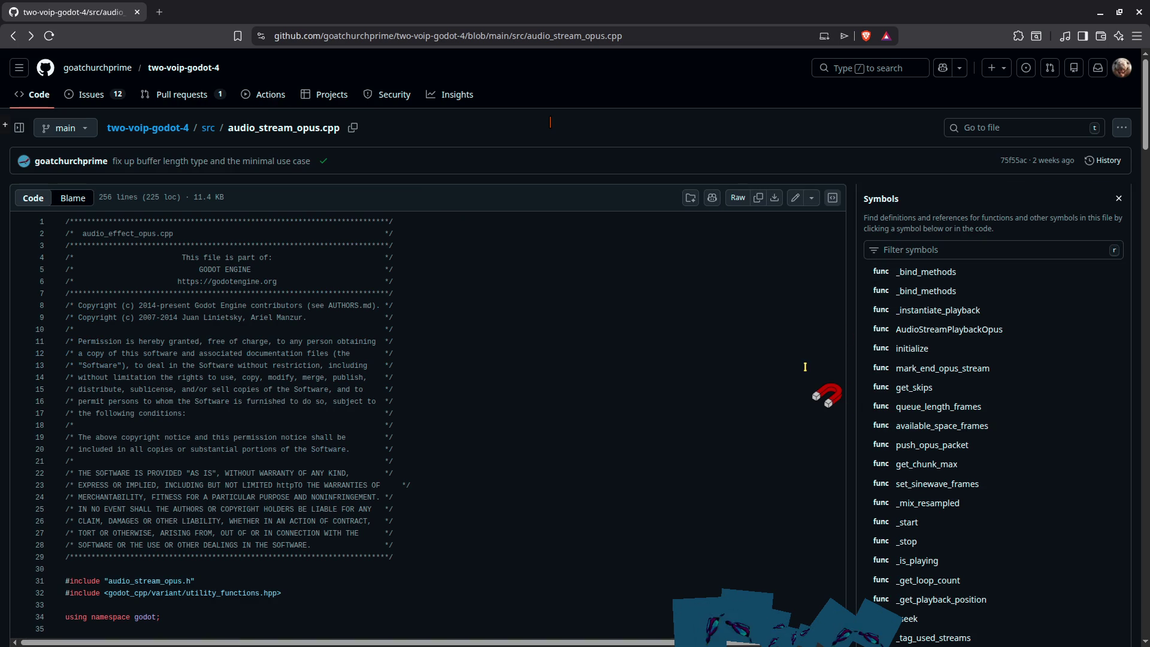
Step: Run a repository-wide search for usages of godot::UtilityFunctions::prints
{"action": "scroll", "coordinate": [766, 318], "scroll_direction": "down", "scroll_amount": 6}
{"action": "left_click", "coordinate": [545, 558]}
{"action": "double_click", "coordinate": [153, 424]}
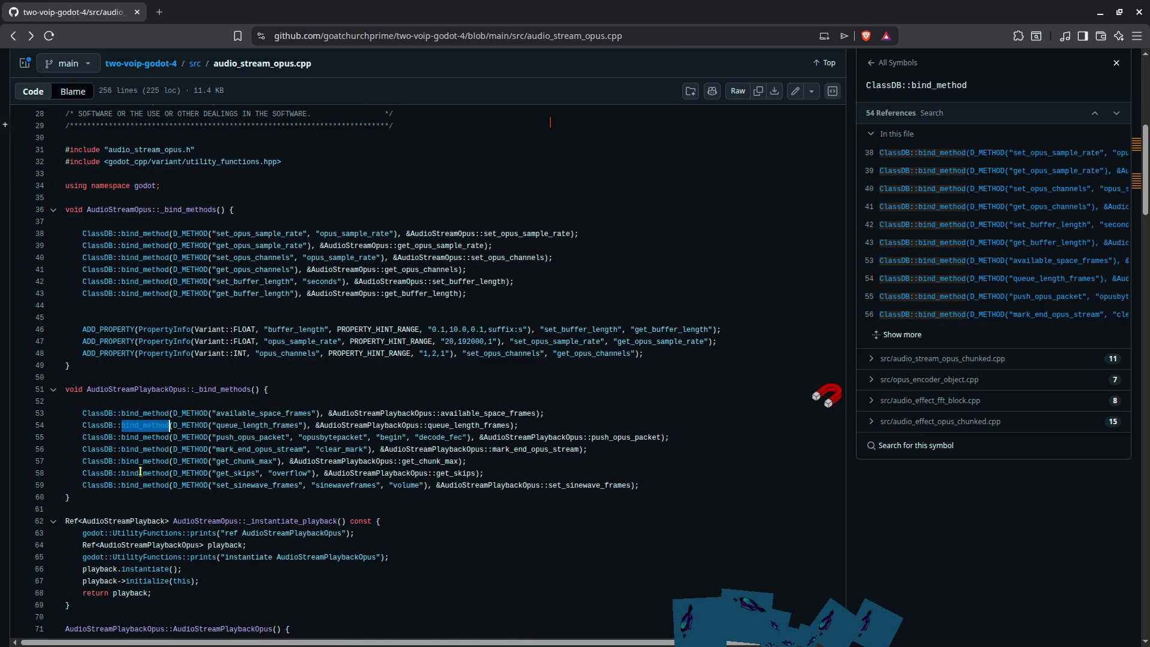
{"action": "double_click", "coordinate": [143, 557]}
{"action": "left_click", "coordinate": [929, 275]}
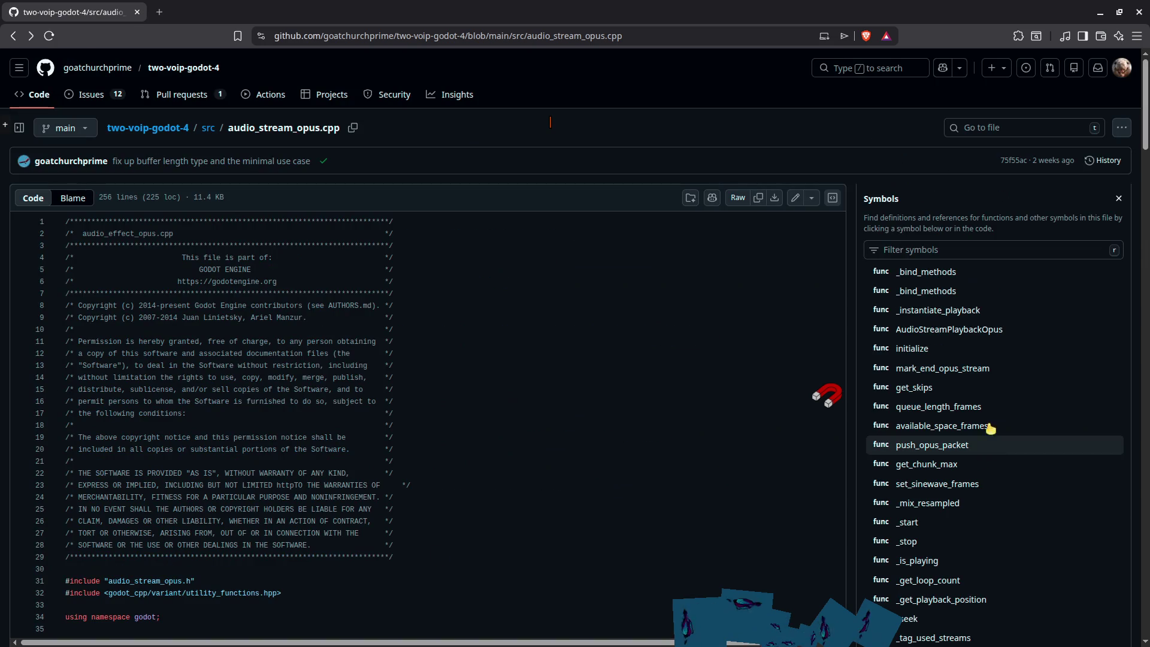
Step: Back in audio_stream_opus.cpp, look up references to print on line 81
{"action": "scroll", "coordinate": [1024, 353], "scroll_direction": "down", "scroll_amount": 3}
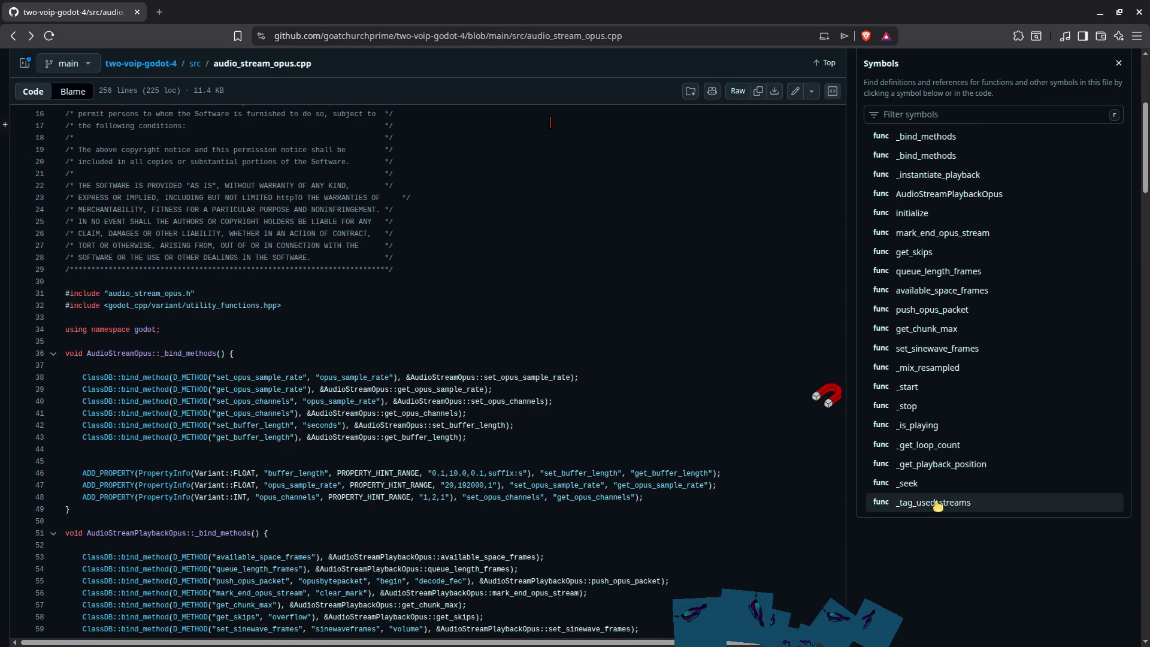
{"action": "scroll", "coordinate": [946, 448], "scroll_direction": "up", "scroll_amount": 5}
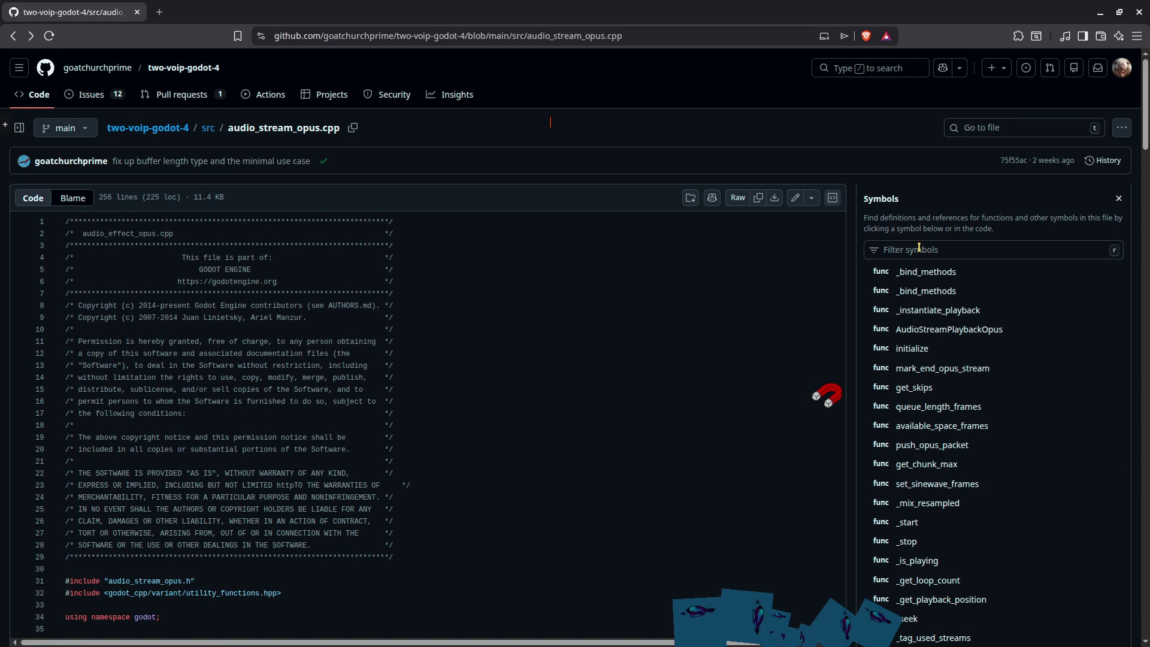
{"action": "scroll", "coordinate": [507, 400], "scroll_direction": "down", "scroll_amount": 7}
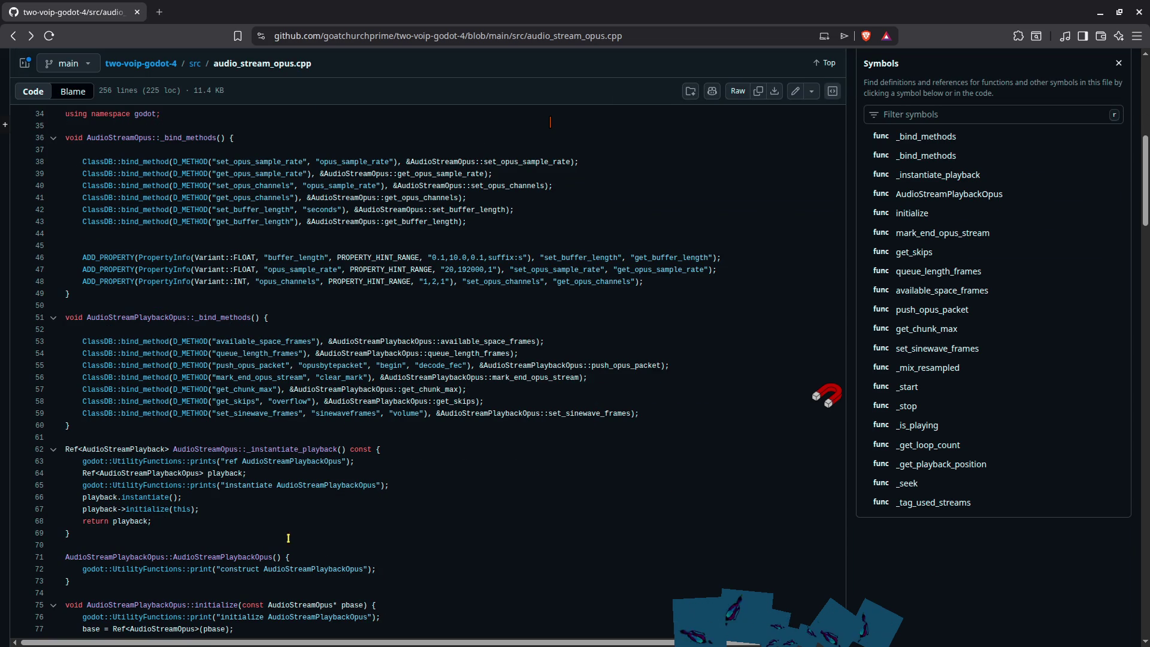
{"action": "scroll", "coordinate": [236, 242], "scroll_direction": "down", "scroll_amount": 5}
{"action": "left_click", "coordinate": [199, 318]}
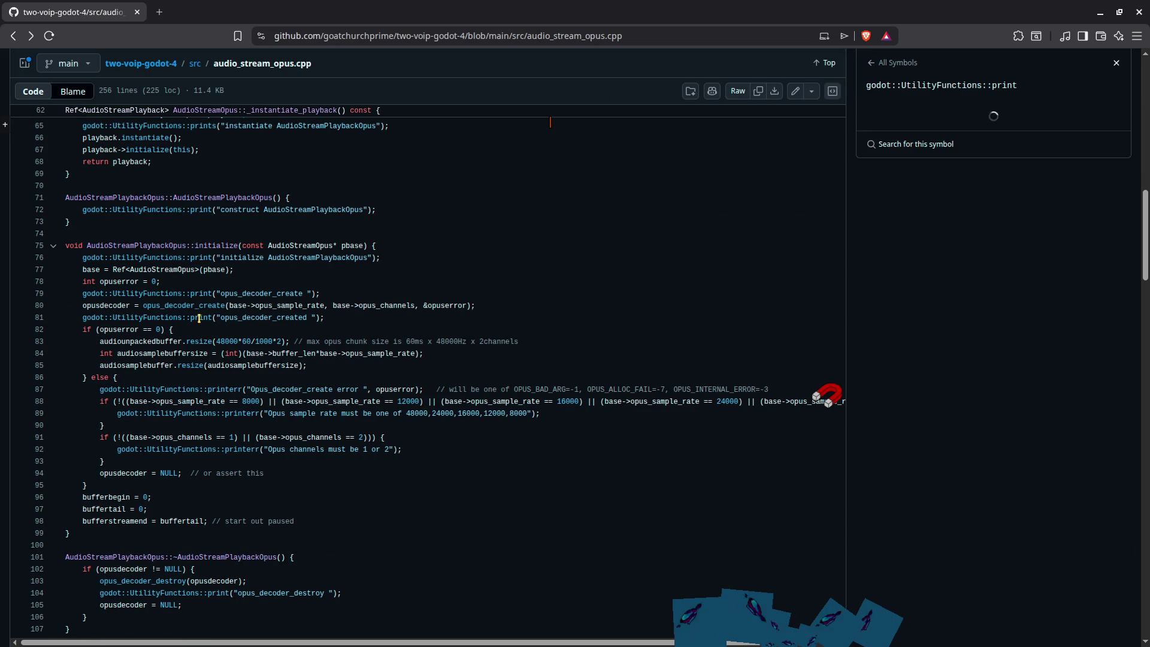
Step: Expand print calls in audio_effect_opus_chunked.cpp, audio_stream_opus_chunked.cpp and opus_encoder_object.cpp, then minimize Brave
{"action": "double_click", "coordinate": [199, 318]}
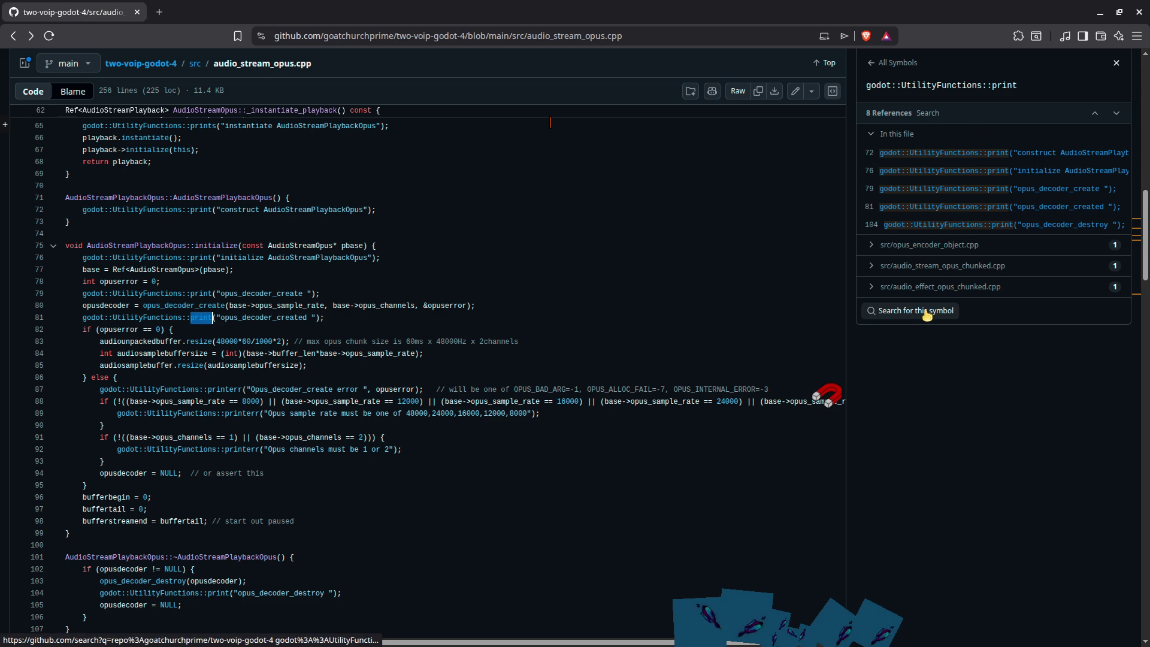
{"action": "left_click", "coordinate": [872, 290]}
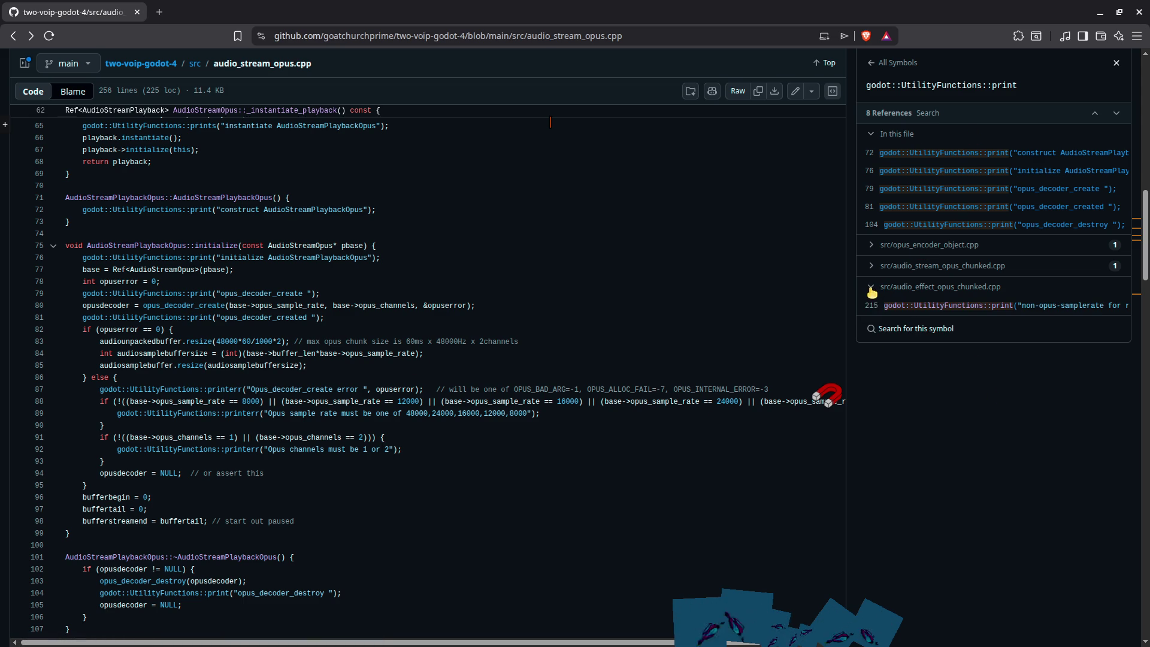
{"action": "left_click", "coordinate": [872, 266]}
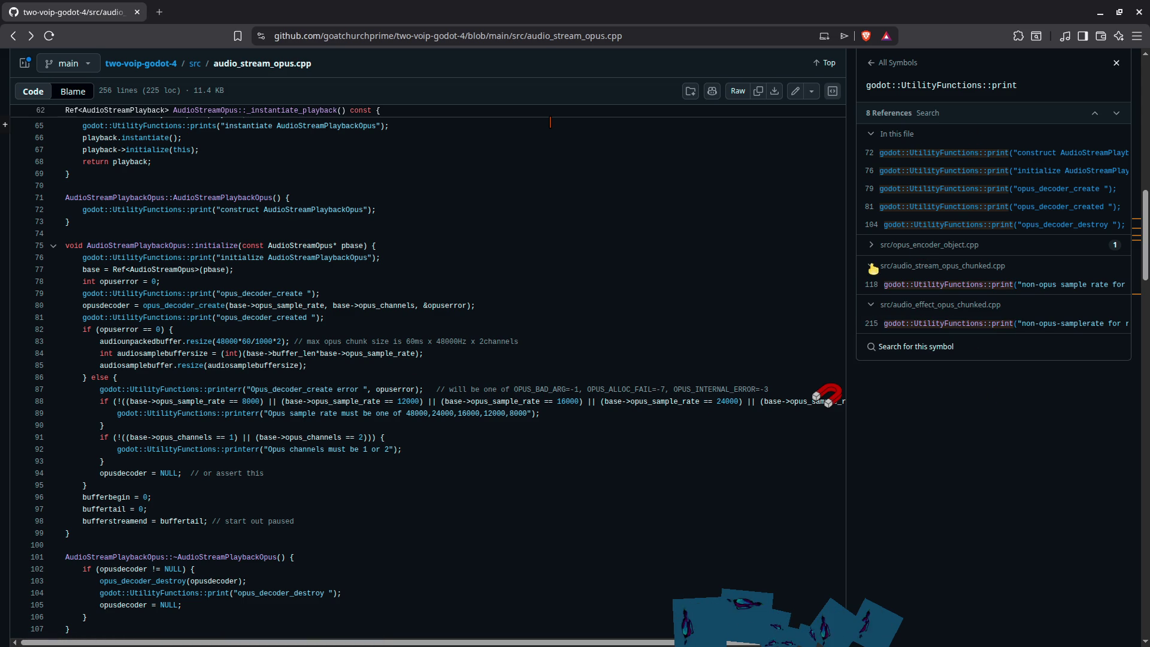
{"action": "left_click", "coordinate": [872, 247]}
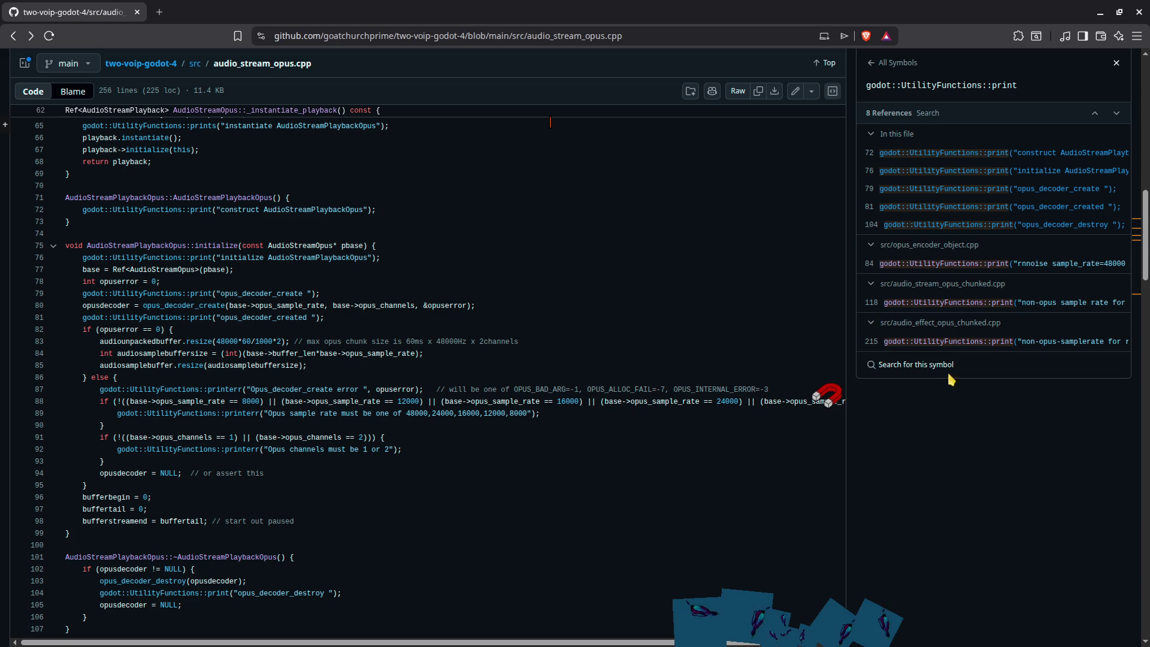
{"action": "scroll", "coordinate": [943, 282], "scroll_direction": "up", "scroll_amount": 3}
{"action": "scroll", "coordinate": [937, 234], "scroll_direction": "down", "scroll_amount": 2}
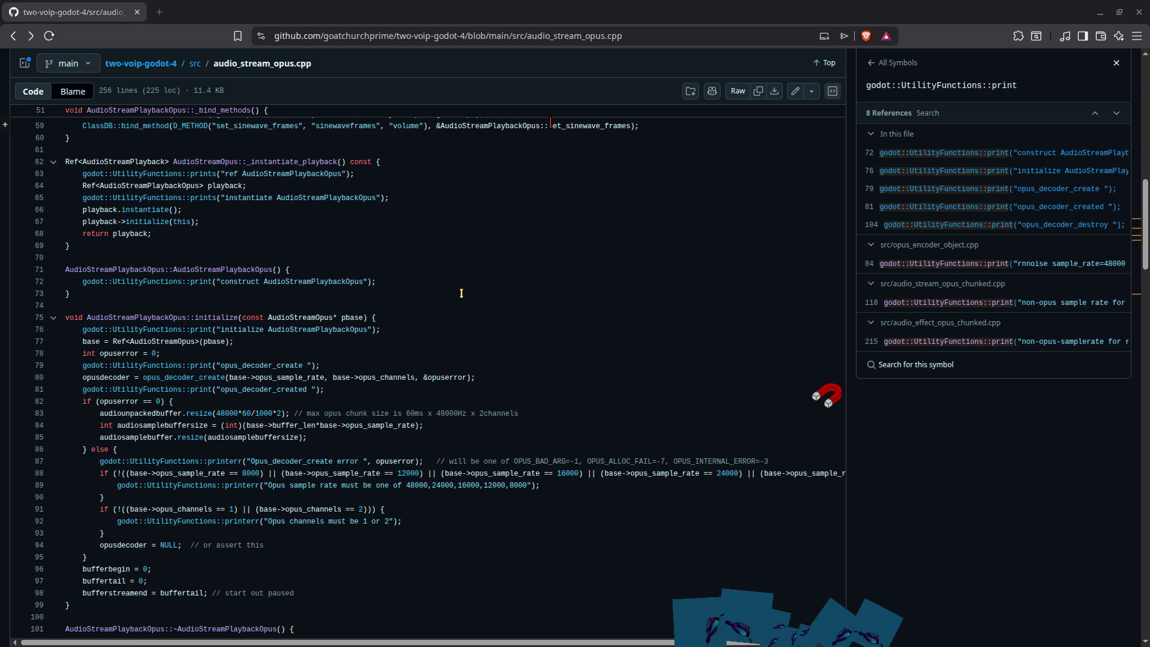
{"action": "left_click", "coordinate": [1099, 13]}
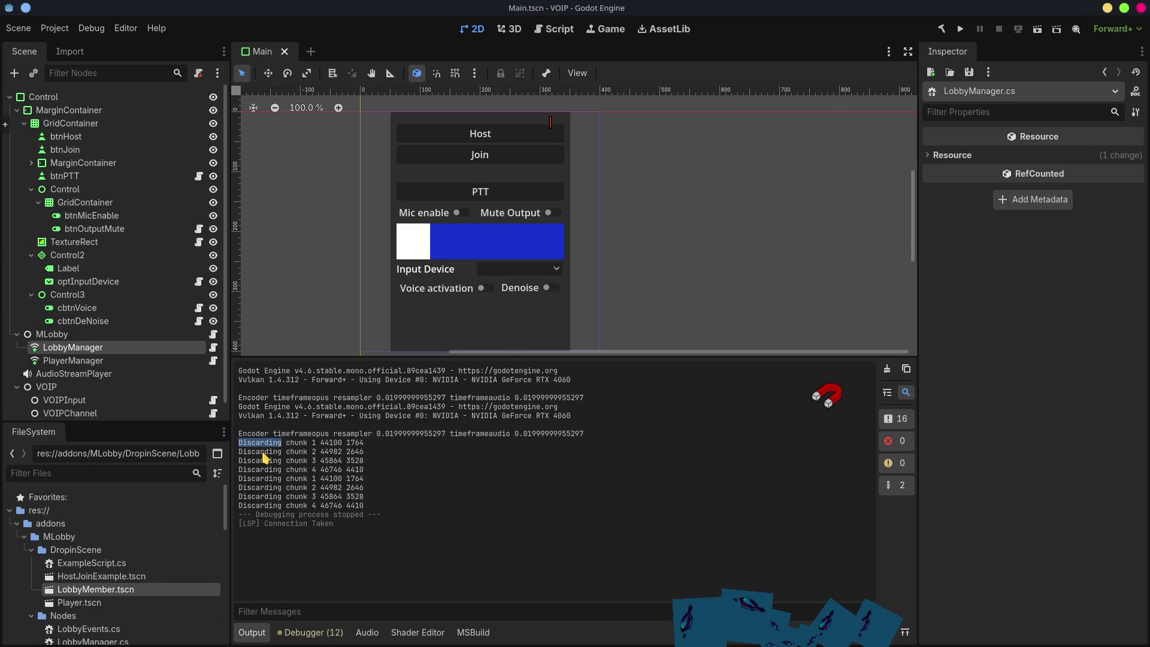
Step: Select 'Discarding' in the Godot output log and open VOIPOutput.gd from the Scene tree
{"action": "double_click", "coordinate": [263, 452]}
{"action": "key", "text": "ctrl+c"}
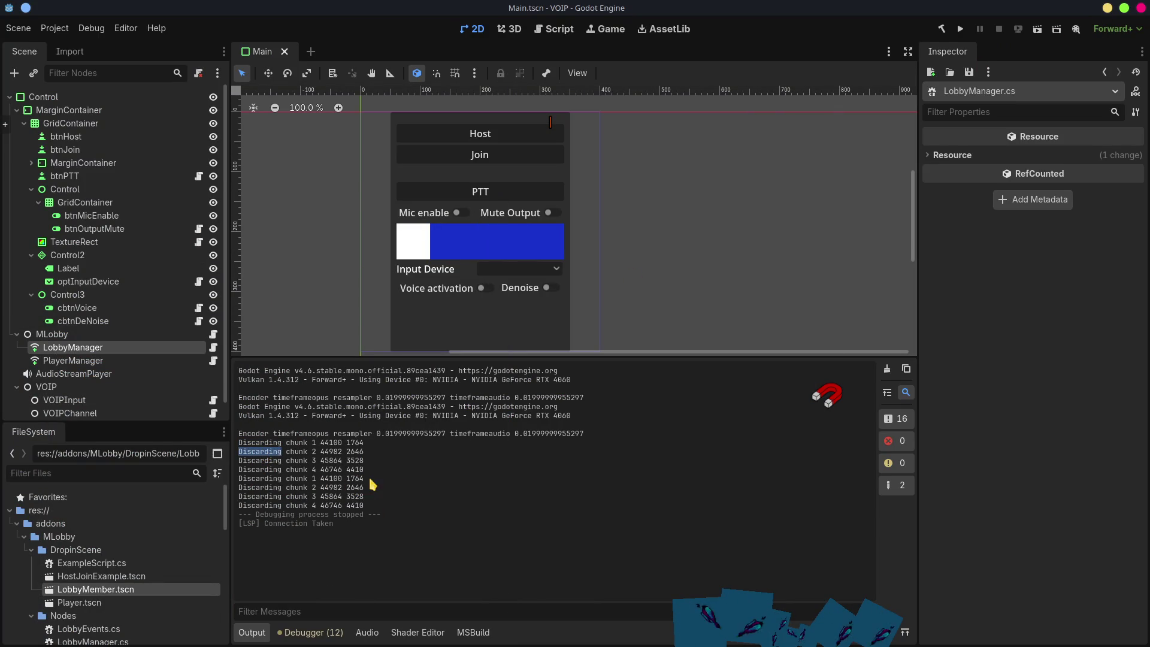
{"action": "scroll", "coordinate": [146, 413], "scroll_direction": "down", "scroll_amount": 1}
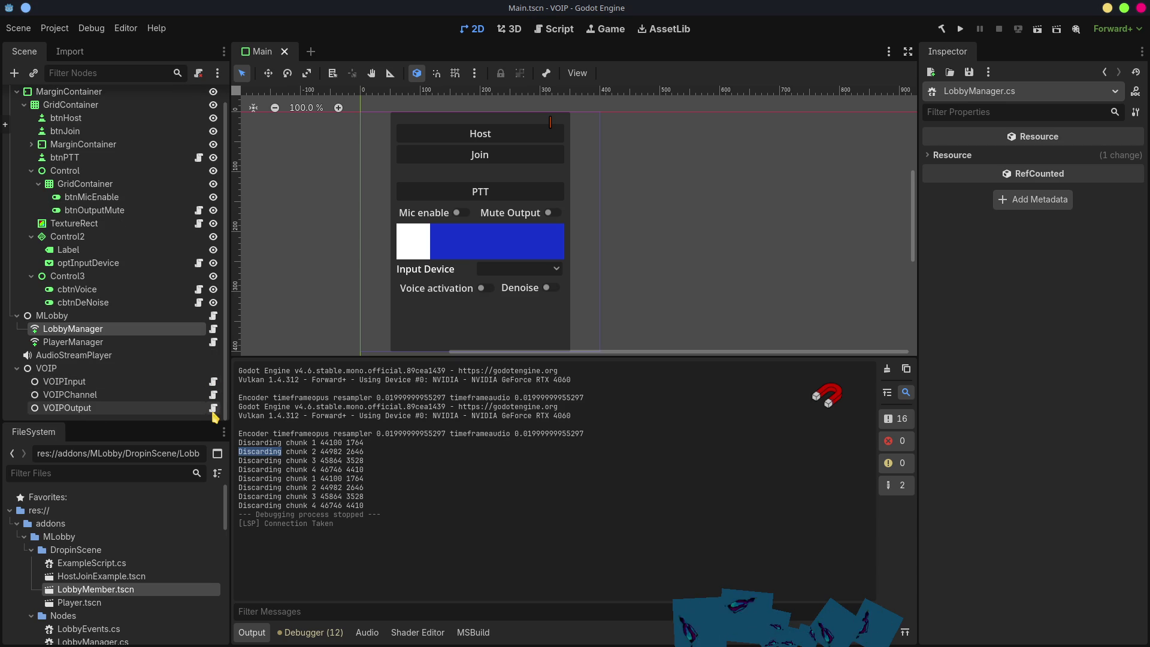
{"action": "left_click", "coordinate": [214, 410]}
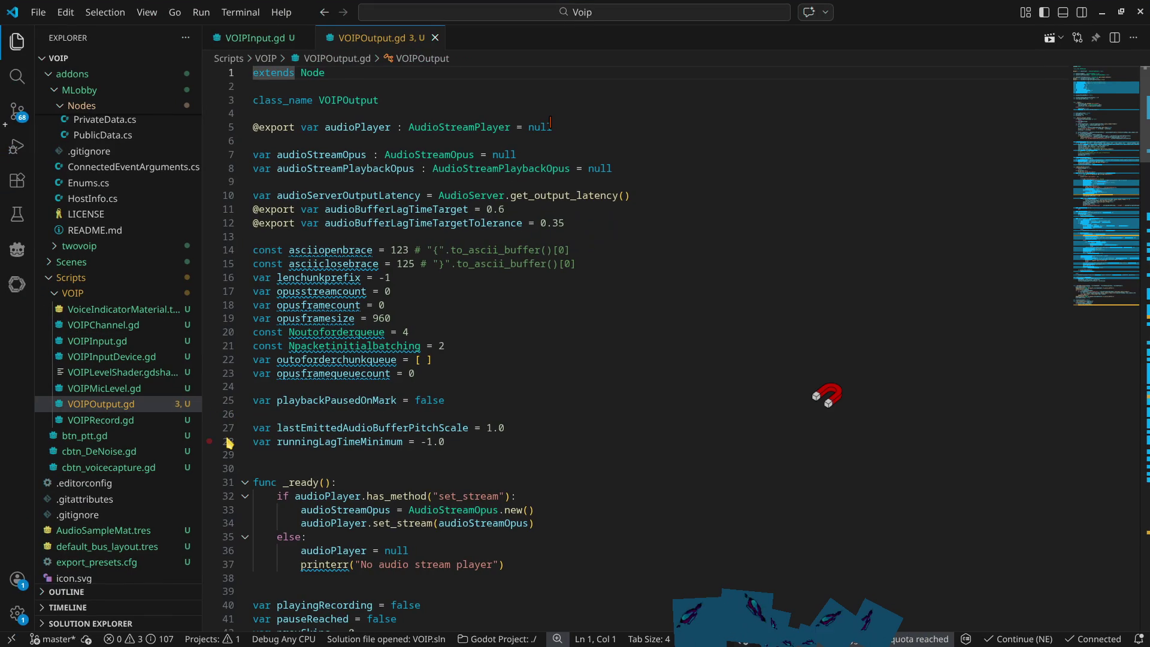
Step: Search VOIPOutput.gd and VOIPInput.gd for 'Discarding' with the in-file find bar
{"action": "key", "text": "ctrl+f"}
{"action": "key", "text": "ctrl+v"}
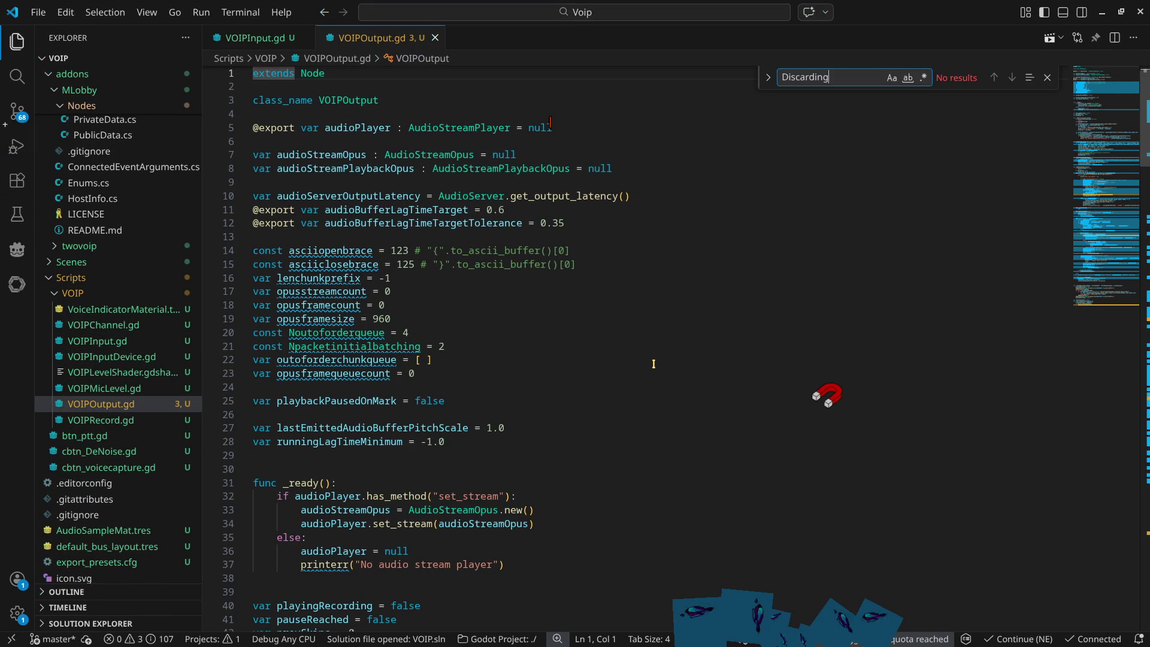
{"action": "left_click", "coordinate": [994, 77]}
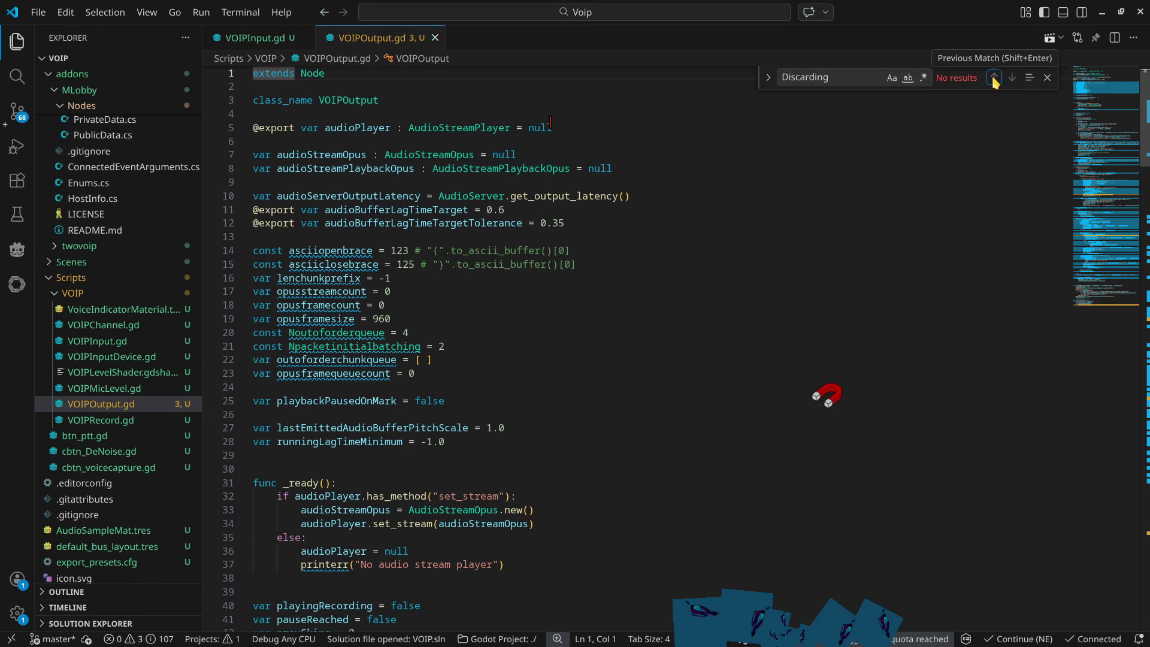
{"action": "left_click", "coordinate": [252, 38]}
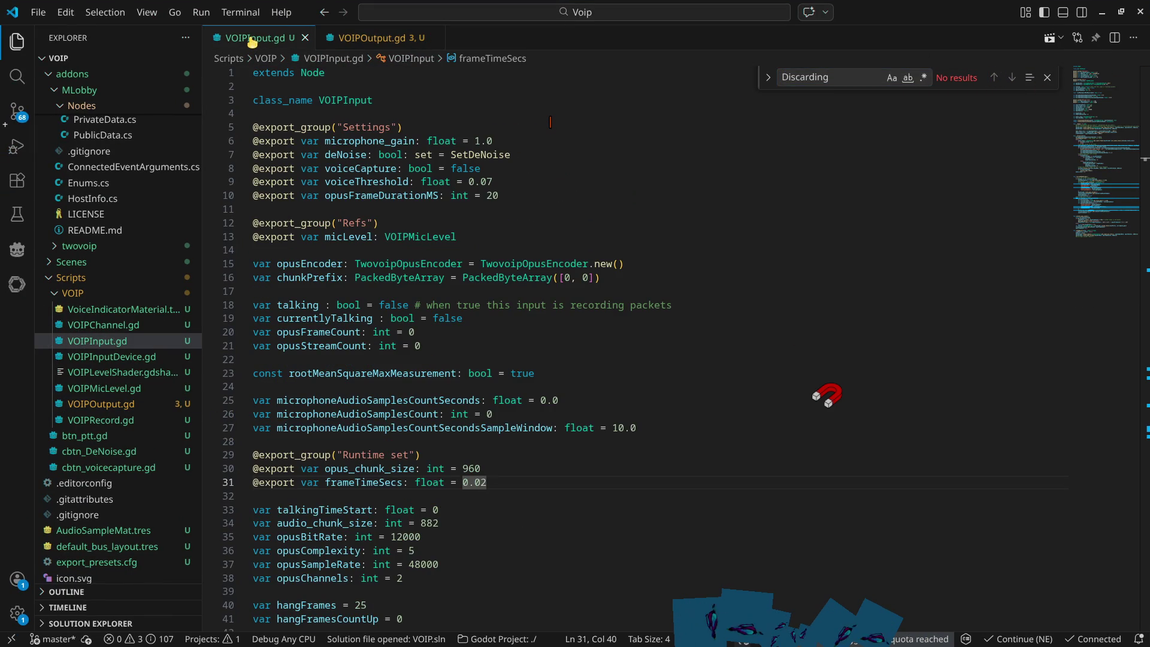
{"action": "left_click", "coordinate": [995, 81]}
{"action": "left_click", "coordinate": [1030, 77]}
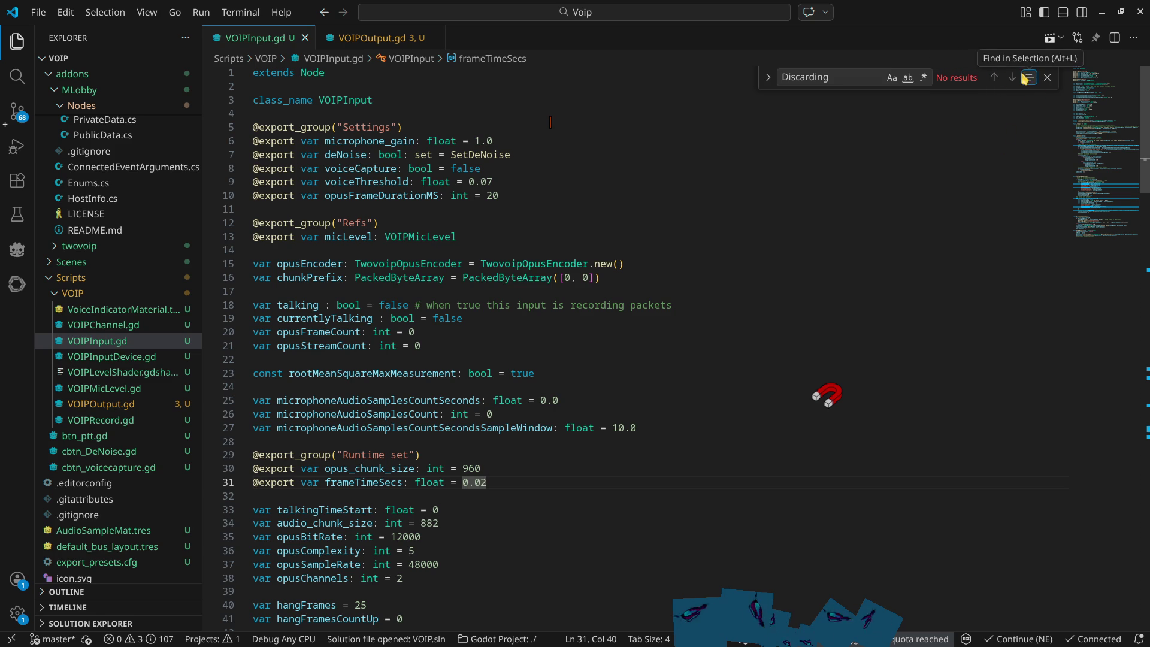
{"action": "left_click", "coordinate": [768, 79]}
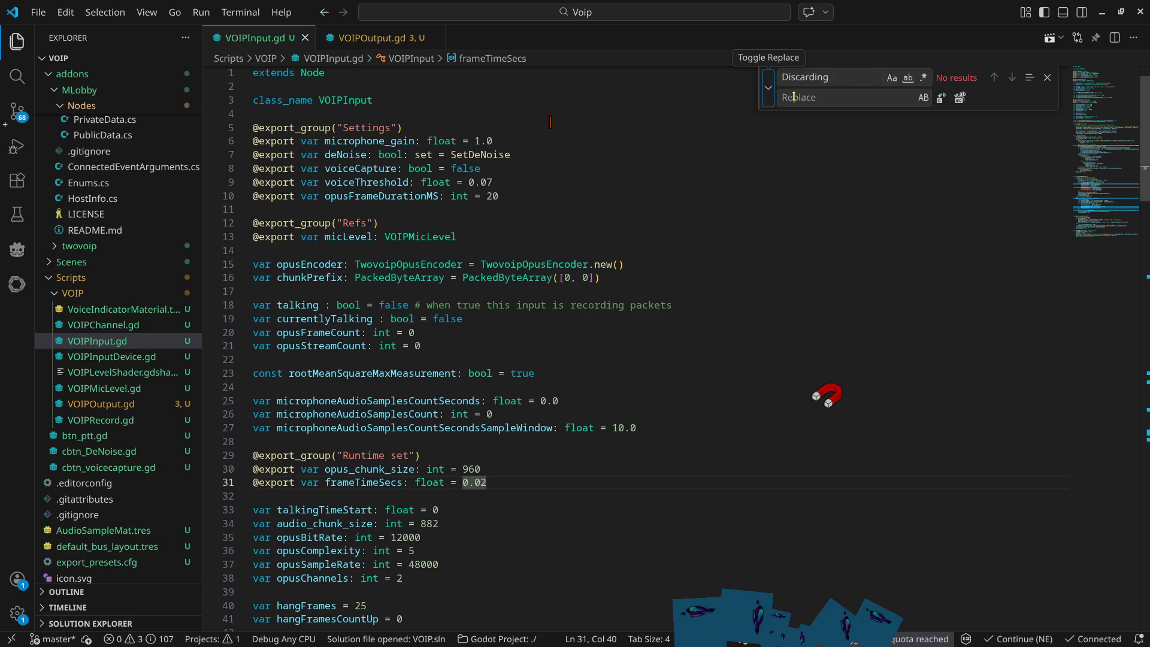
Step: Search the whole project for 'Discarding', trying case matching and dropping 'Chunk' from the query
{"action": "left_click", "coordinate": [17, 76]}
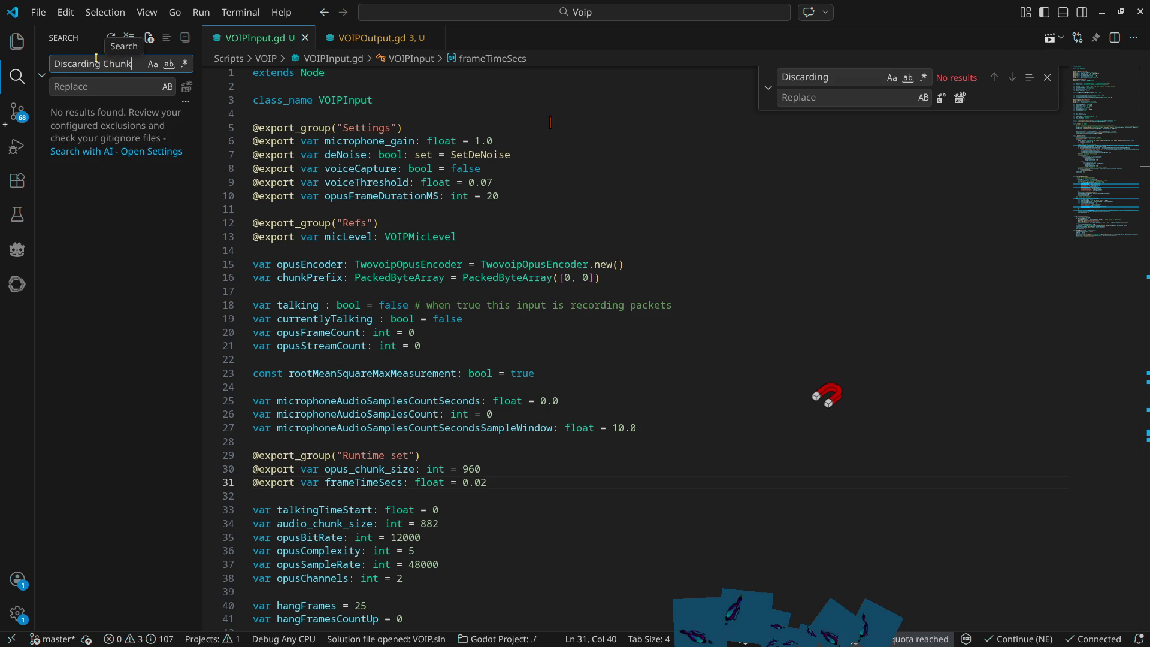
{"action": "left_click", "coordinate": [151, 238]}
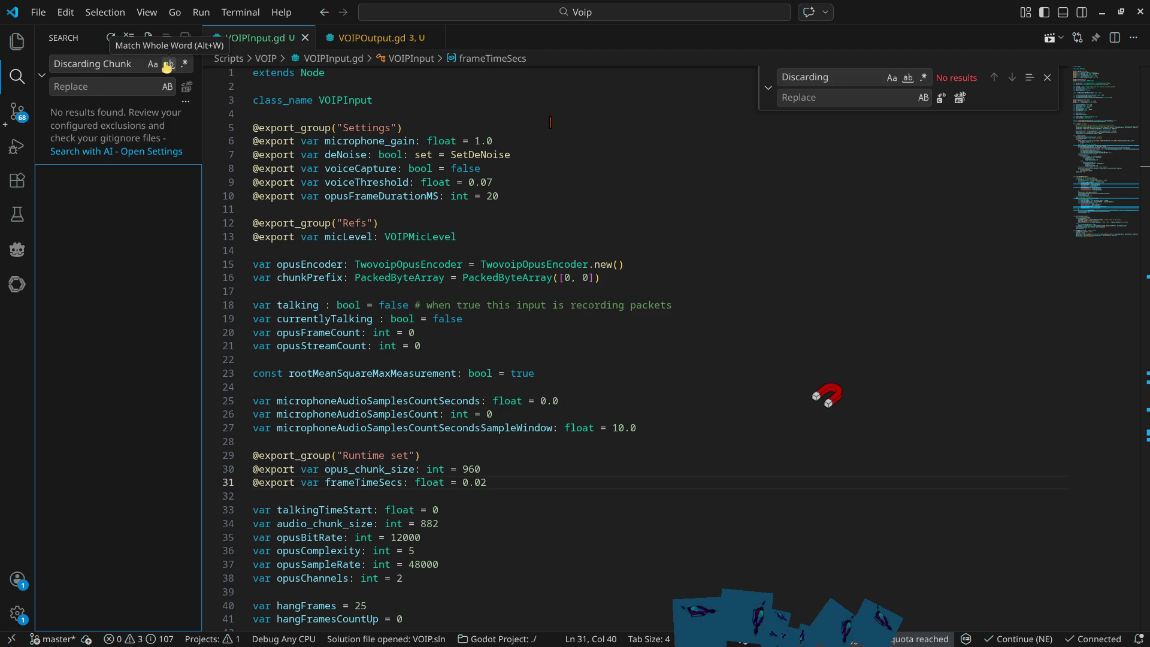
{"action": "left_click", "coordinate": [154, 67]}
{"action": "left_click", "coordinate": [154, 67]}
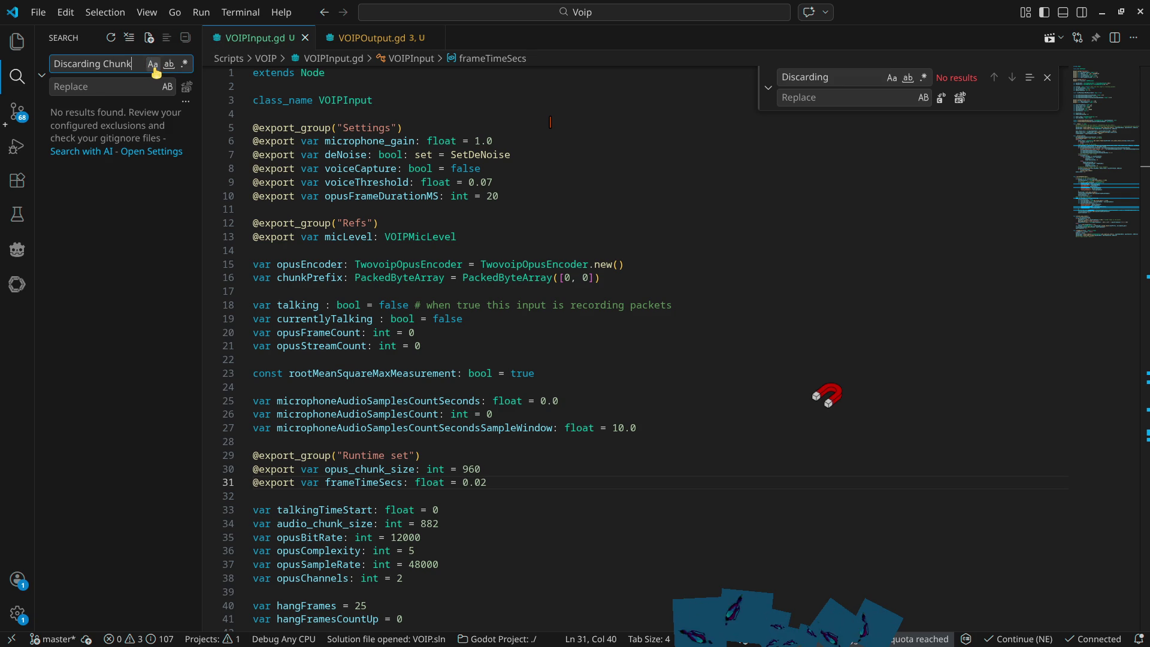
{"action": "double_click", "coordinate": [117, 63]}
{"action": "key", "text": "BackSpace"}
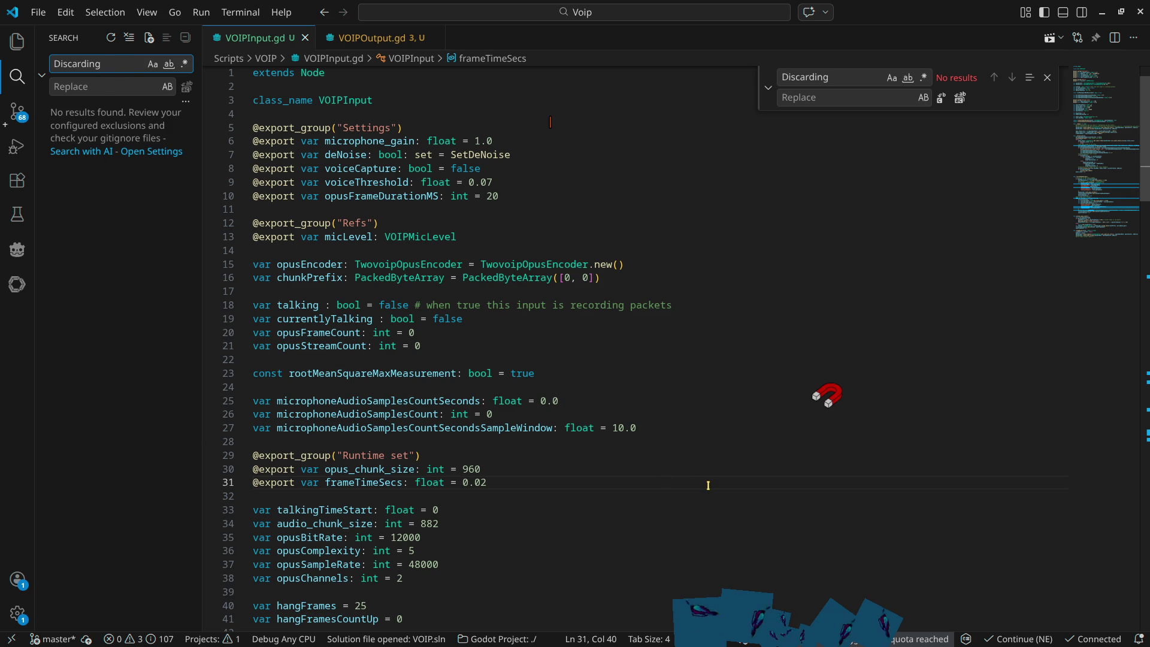
Step: Switch to Brave's GitHub page for audio_stream_opus.cpp
{"action": "key", "text": "alt+Tab"}
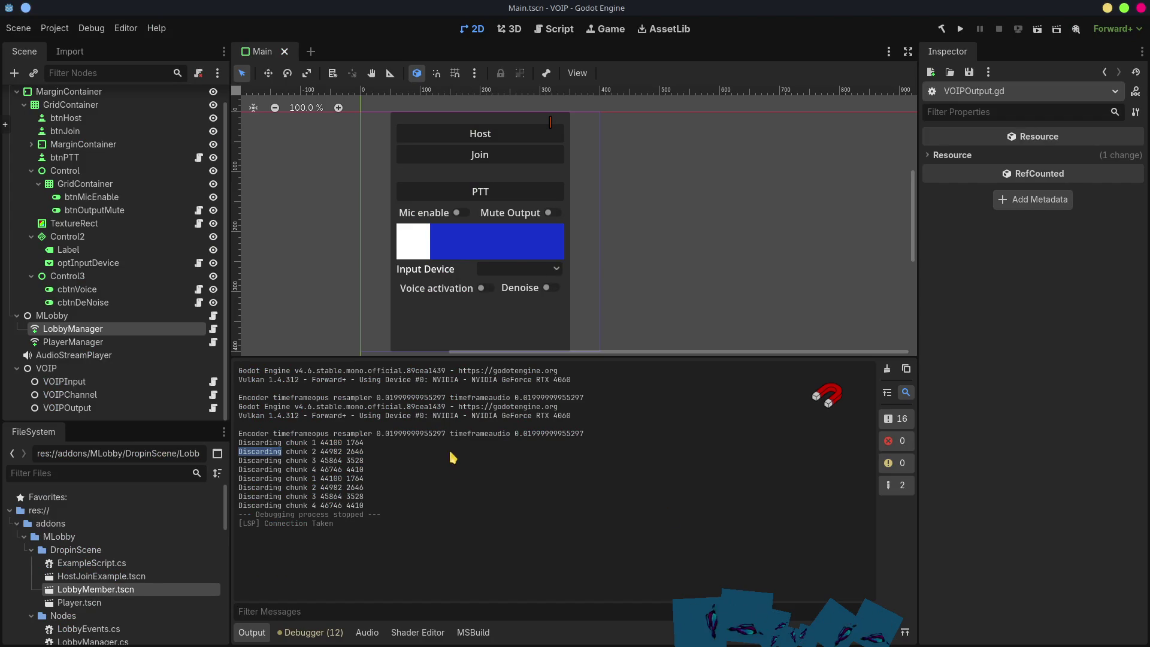
{"action": "key", "text": "alt+Tab"}
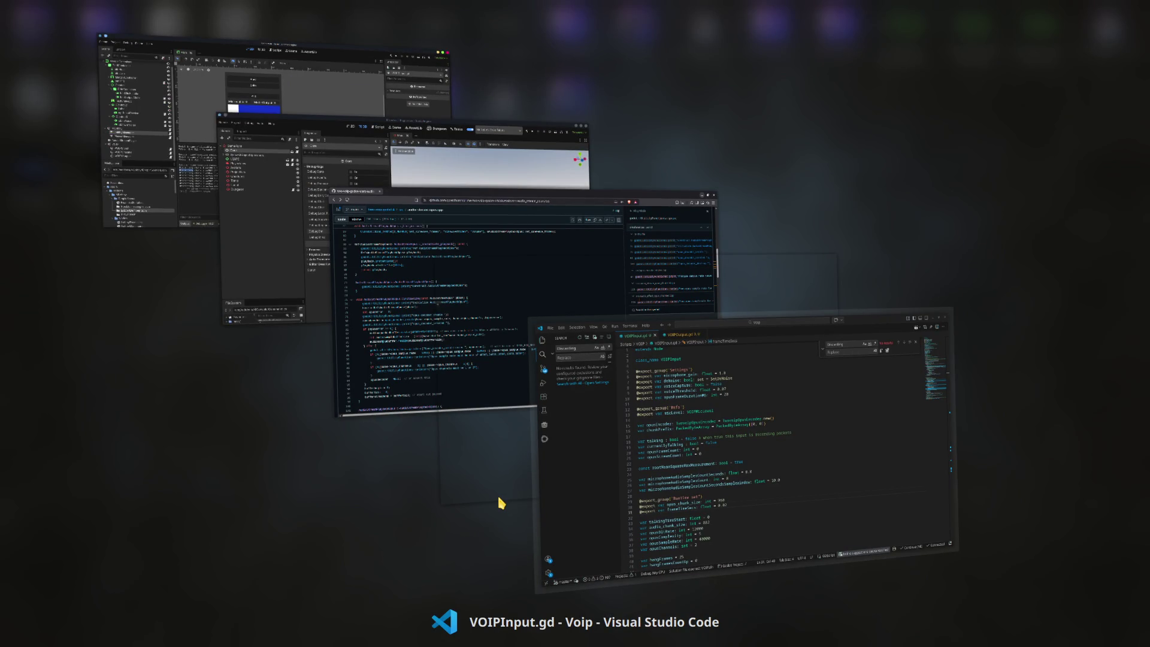
{"action": "key", "text": "alt+Tab"}
{"action": "key", "text": "alt+Tab"}
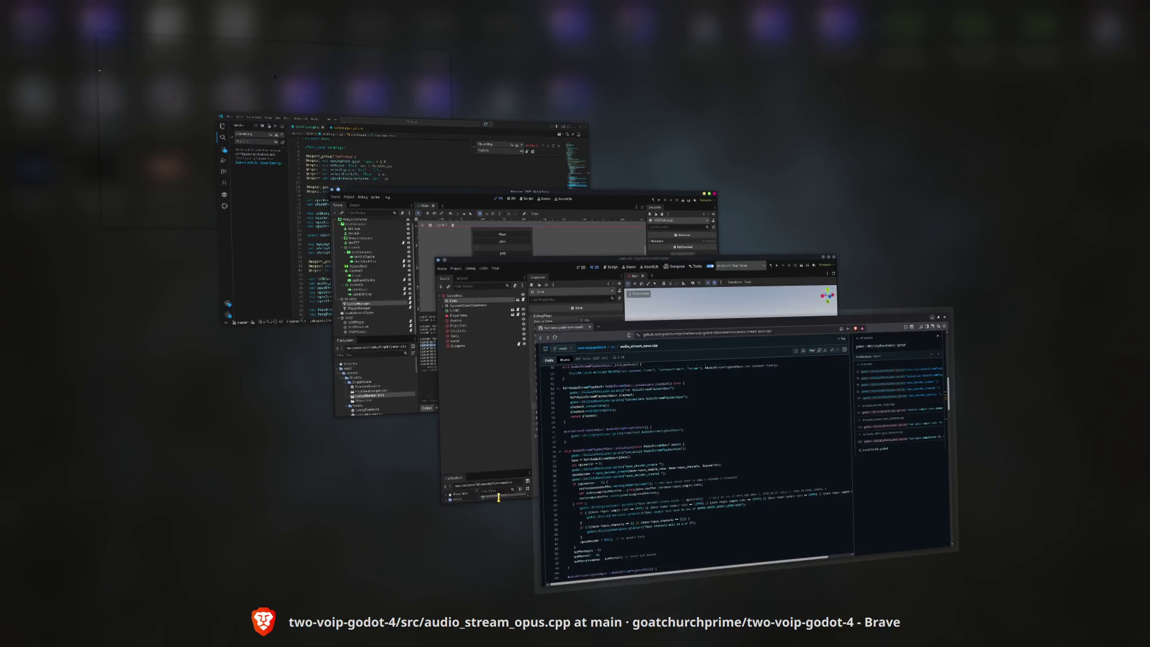
{"action": "scroll", "coordinate": [408, 345], "scroll_direction": "up", "scroll_amount": 10}
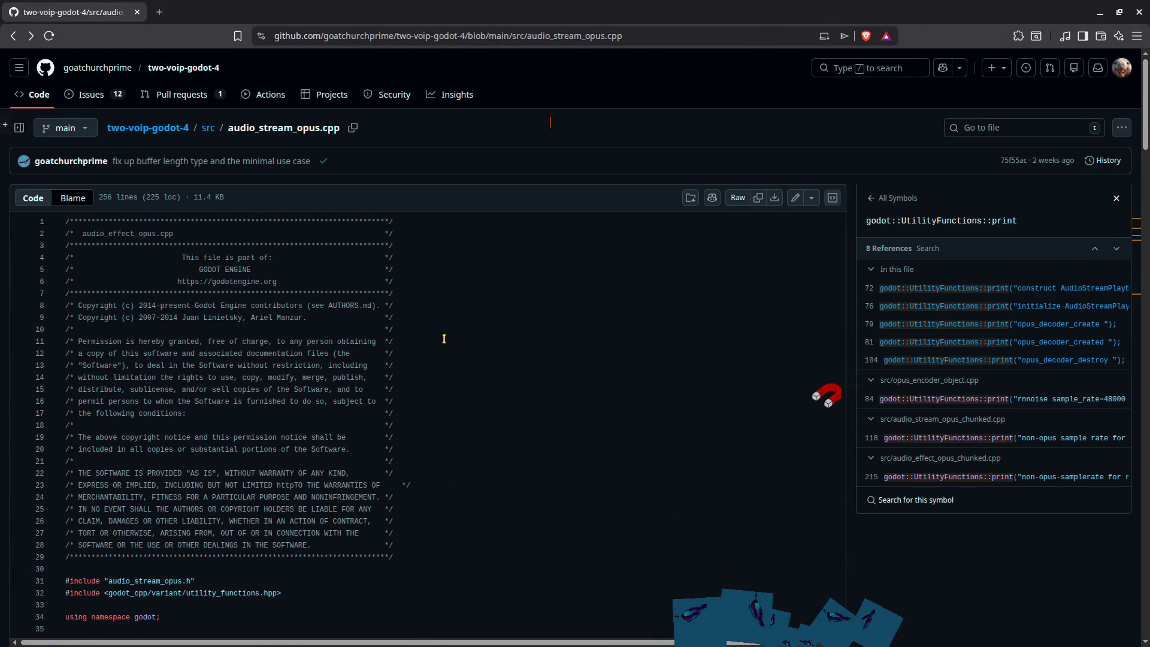
Step: Open utils.cpp from the src folder and search it for 'Discarding', finding no match
{"action": "left_click", "coordinate": [209, 129]}
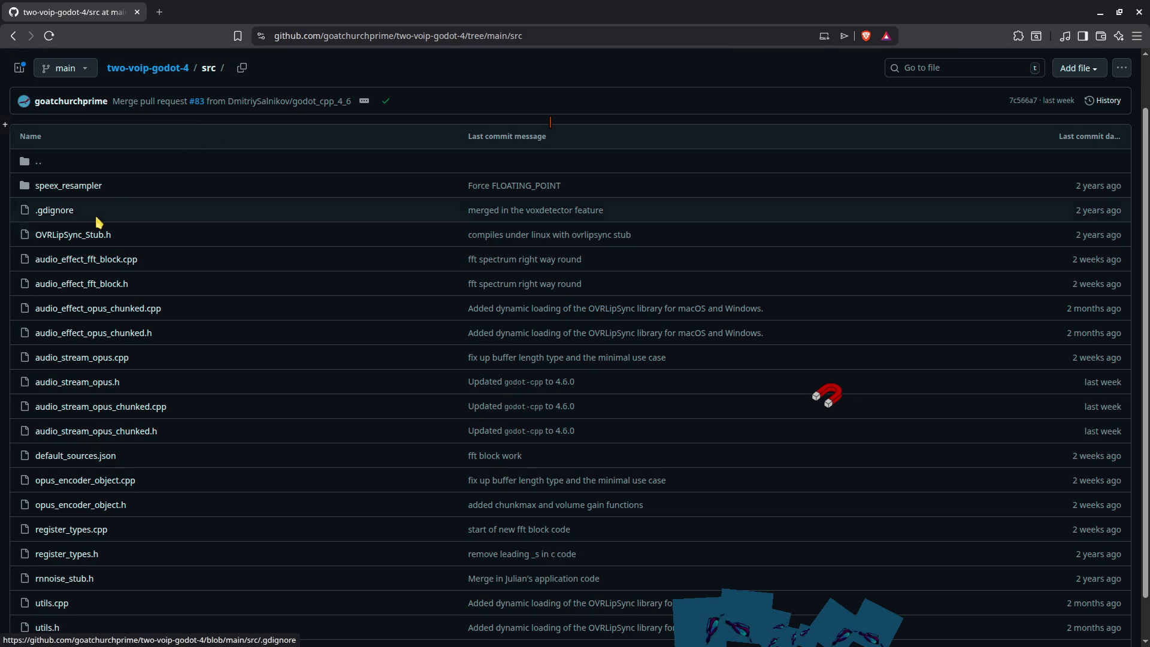
{"action": "scroll", "coordinate": [236, 491], "scroll_direction": "down", "scroll_amount": 2}
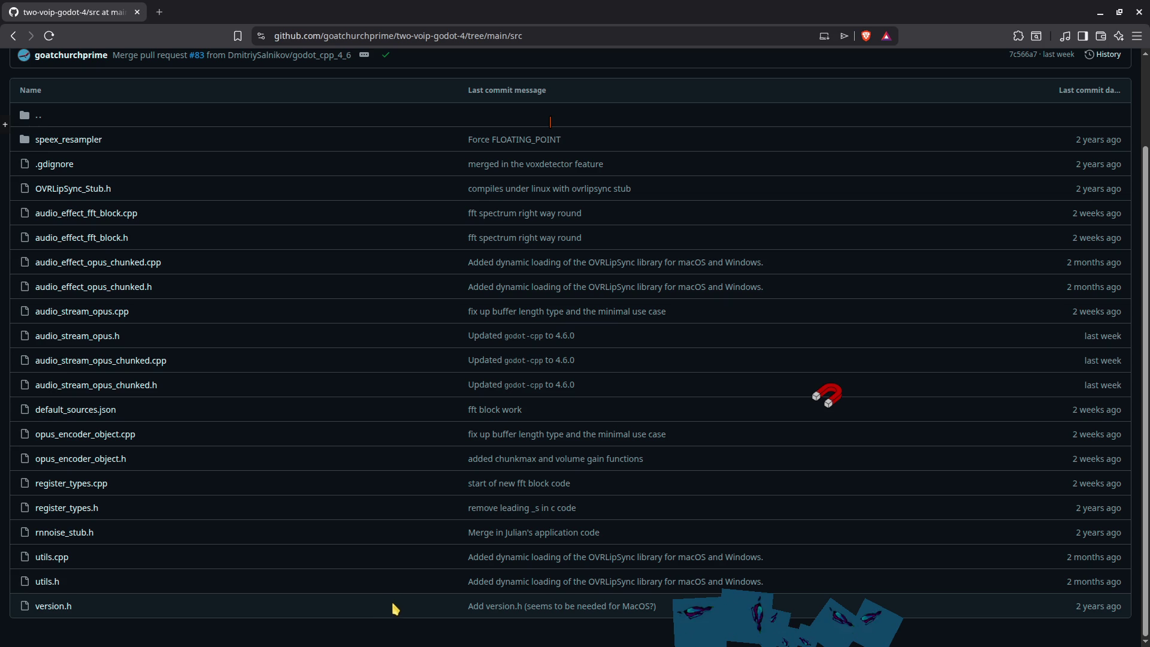
{"action": "left_click", "coordinate": [55, 559]}
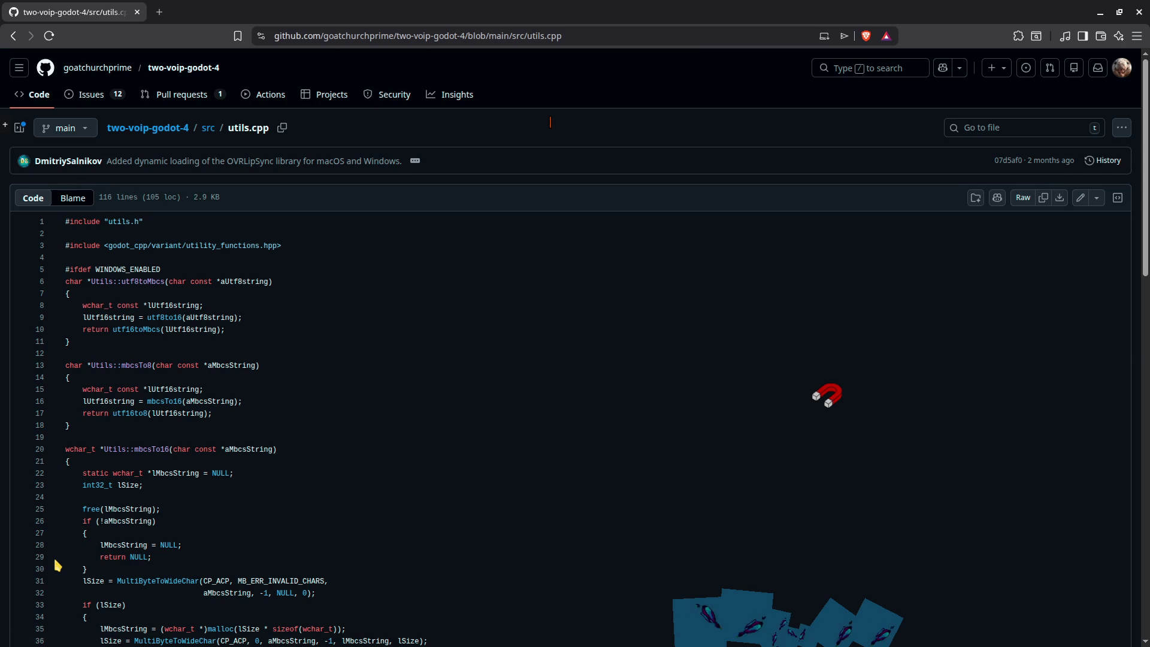
{"action": "scroll", "coordinate": [430, 386], "scroll_direction": "down", "scroll_amount": 8}
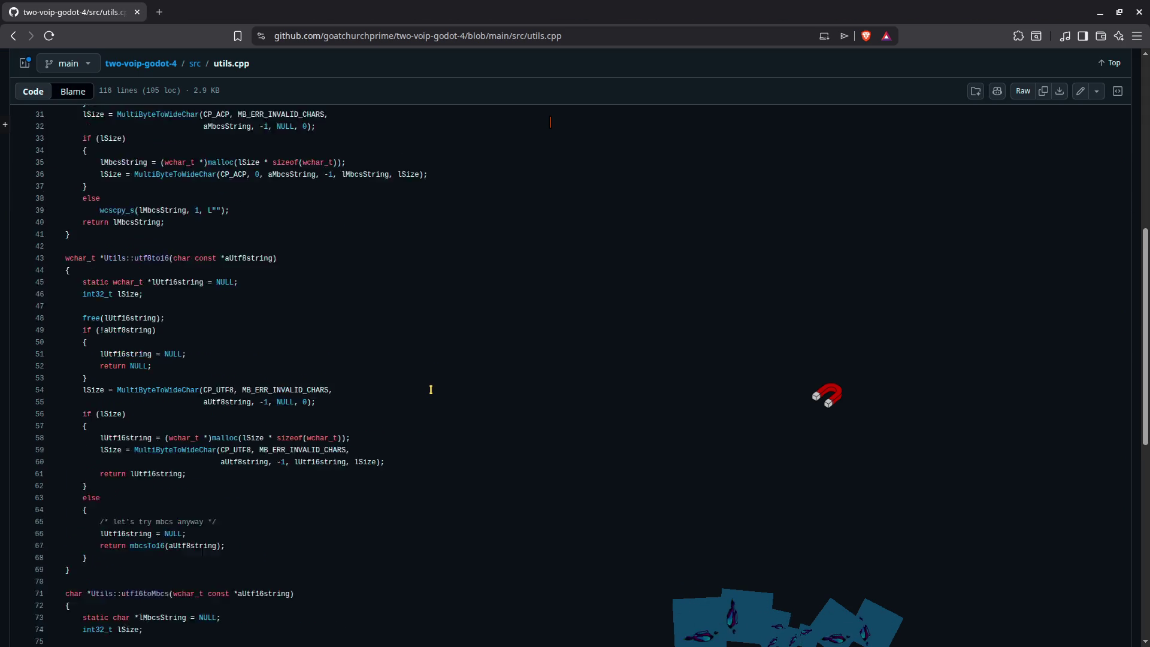
{"action": "key", "text": "ctrl+f"}
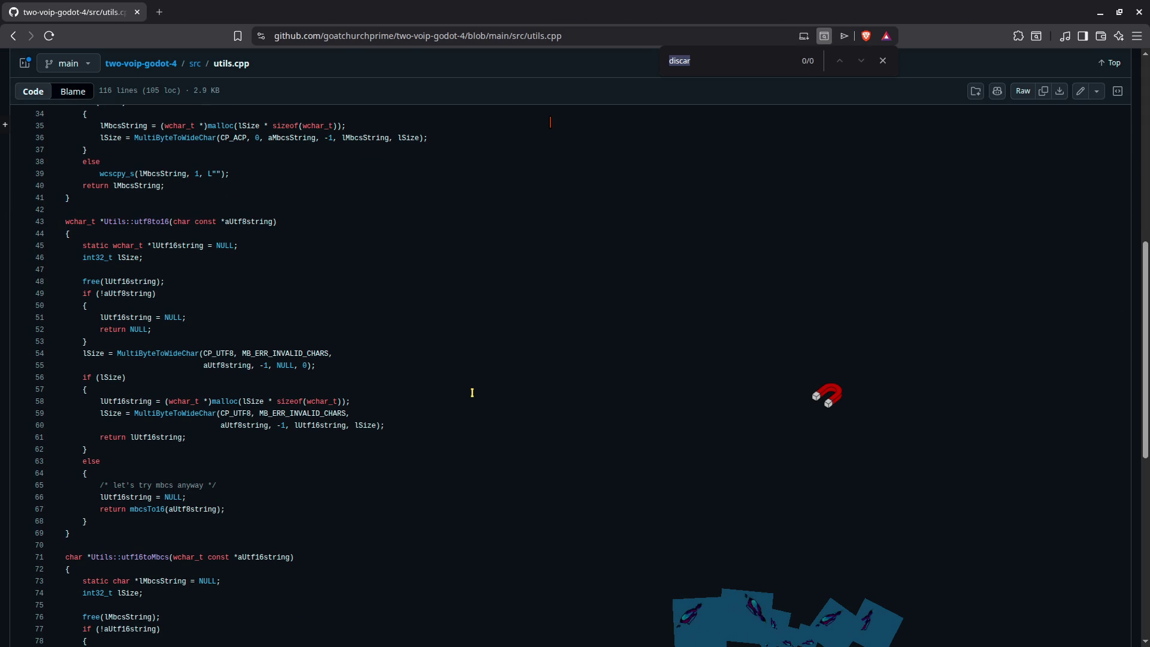
{"action": "key", "text": "alt+Tab"}
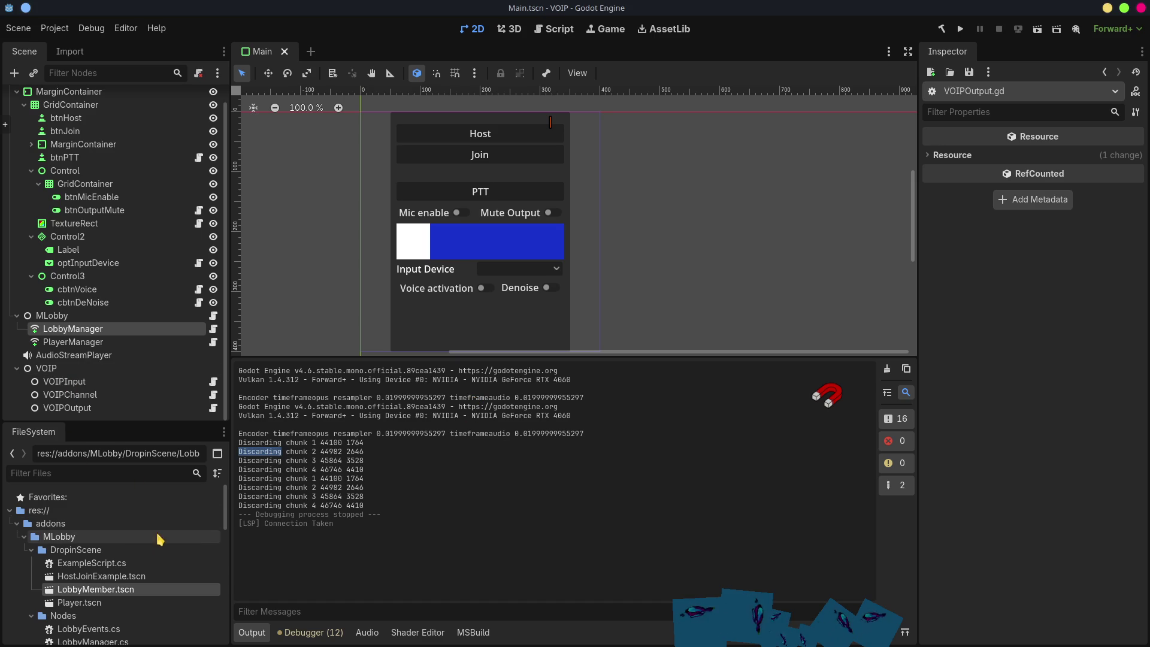
Step: Minimize Godot to bring back the browser's two-voip-godot-4 src folder listing
{"action": "left_click", "coordinate": [1107, 8]}
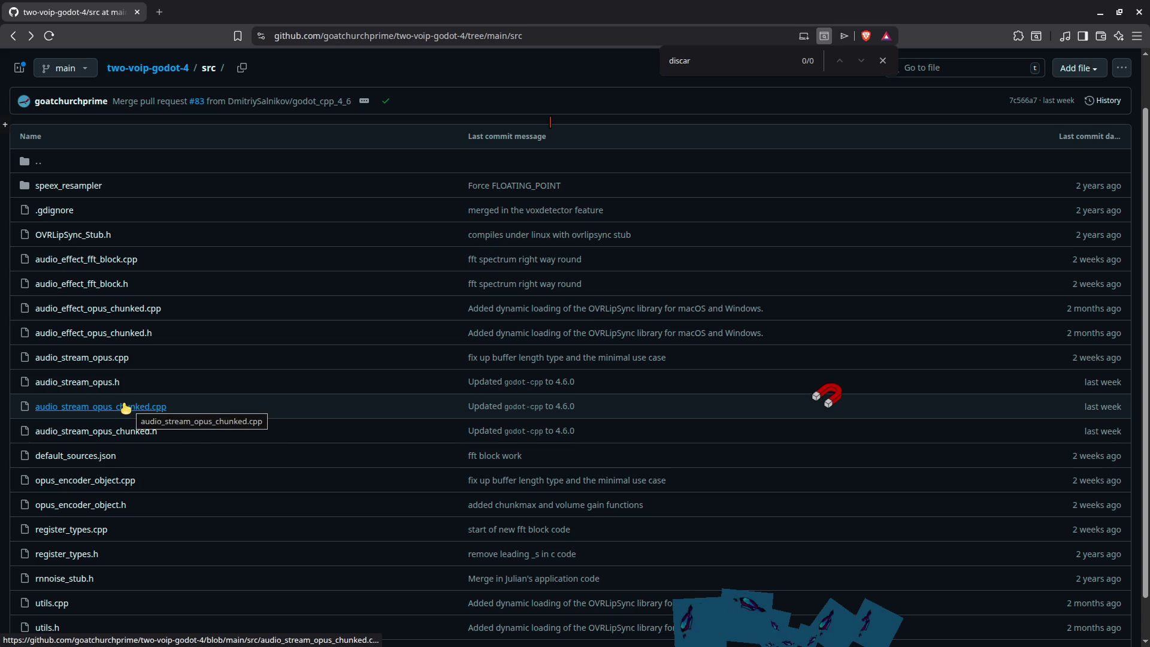
Step: Read audio_stream_opus.cpp's bind methods and playback initialize code, then switch to Godot
{"action": "left_click", "coordinate": [90, 358]}
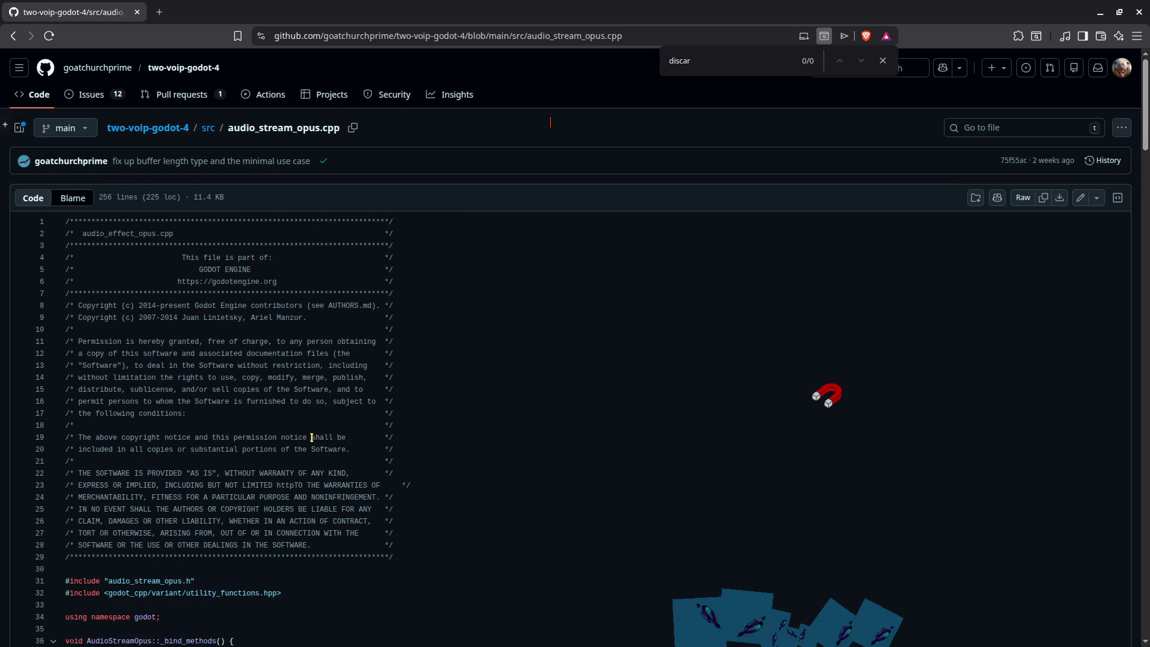
{"action": "scroll", "coordinate": [445, 497], "scroll_direction": "down", "scroll_amount": 5}
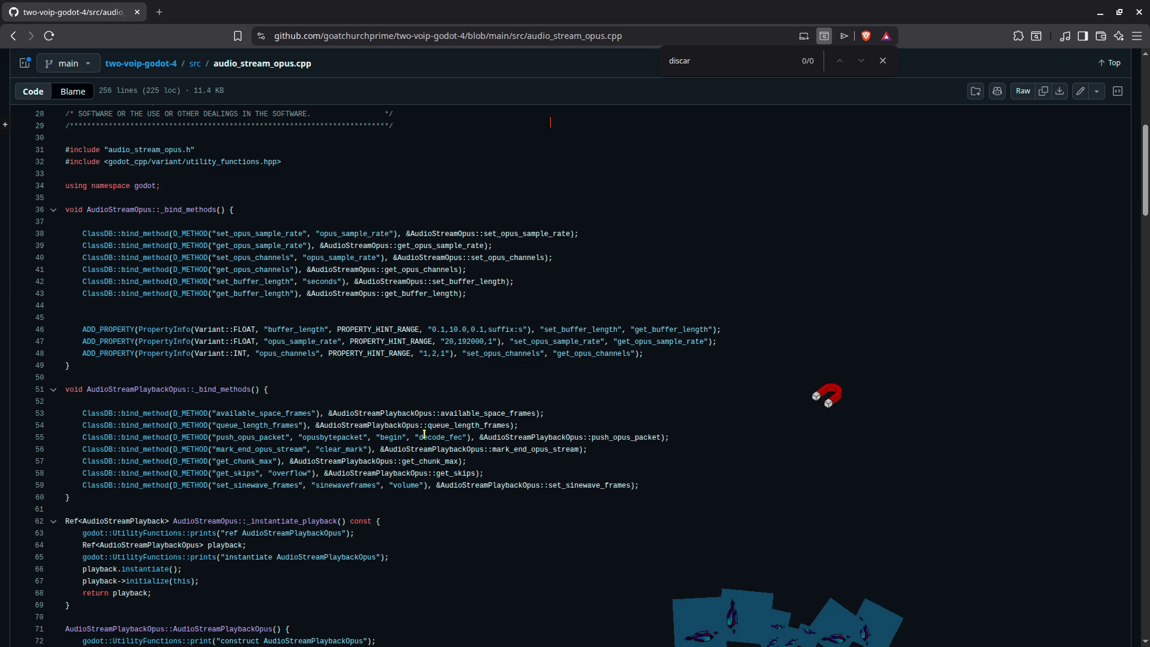
{"action": "scroll", "coordinate": [400, 396], "scroll_direction": "down", "scroll_amount": 4}
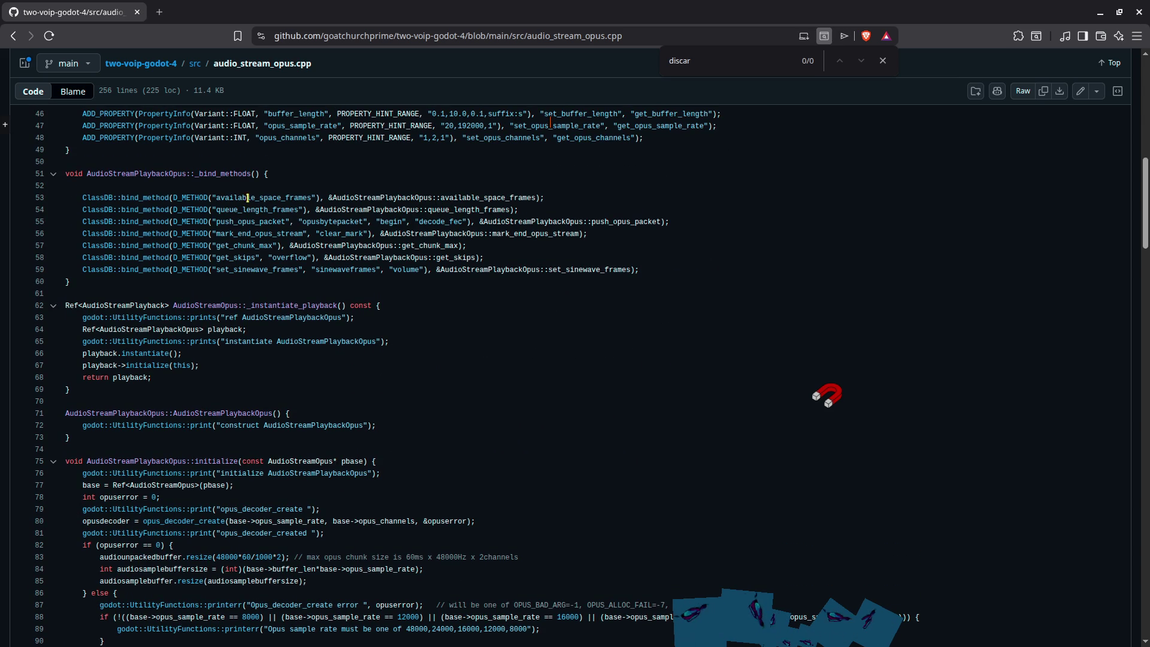
{"action": "scroll", "coordinate": [405, 381], "scroll_direction": "up", "scroll_amount": 3}
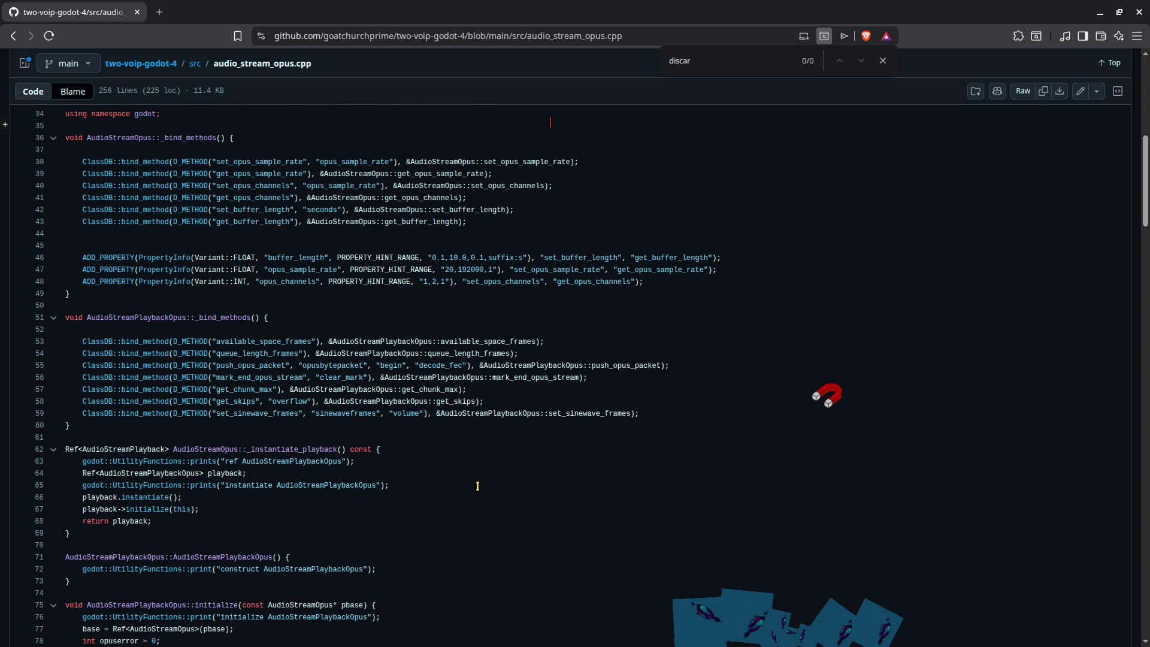
{"action": "scroll", "coordinate": [455, 463], "scroll_direction": "down", "scroll_amount": 7}
{"action": "scroll", "coordinate": [285, 174], "scroll_direction": "up", "scroll_amount": 2}
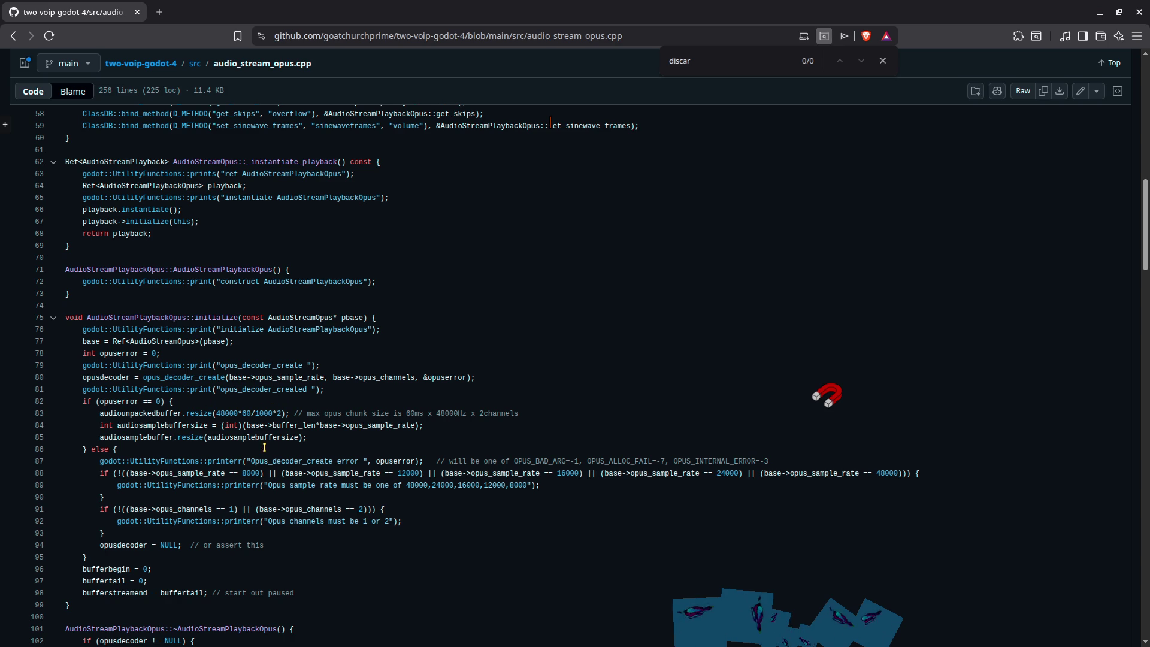
{"action": "scroll", "coordinate": [528, 525], "scroll_direction": "down", "scroll_amount": 3}
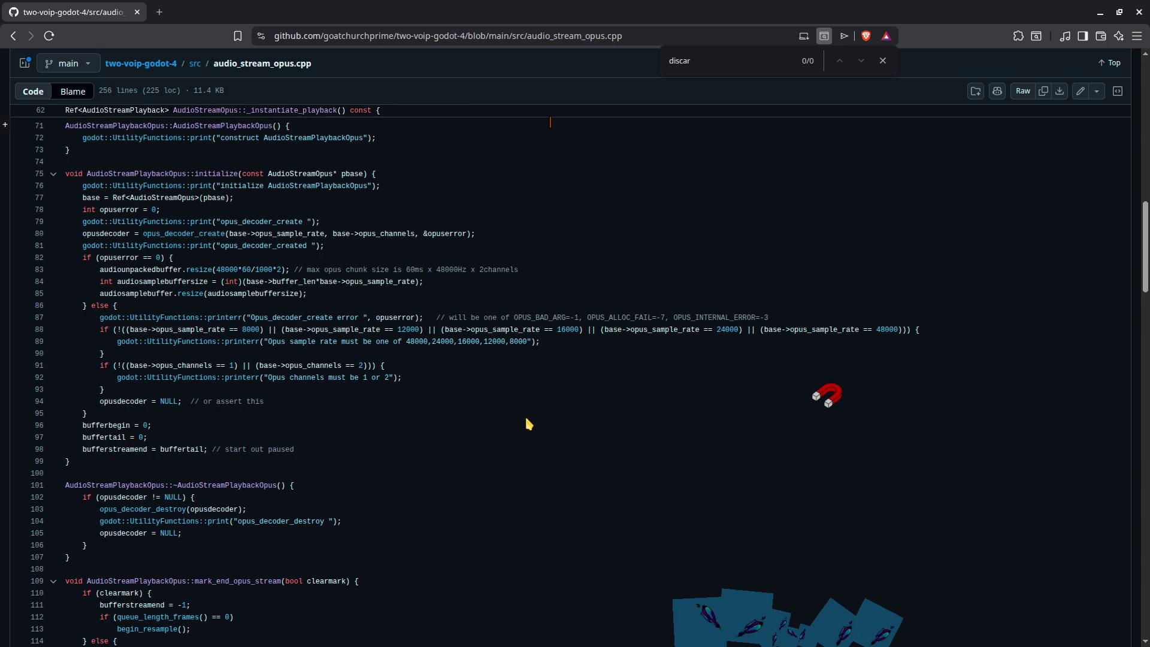
{"action": "key", "text": "alt+Tab"}
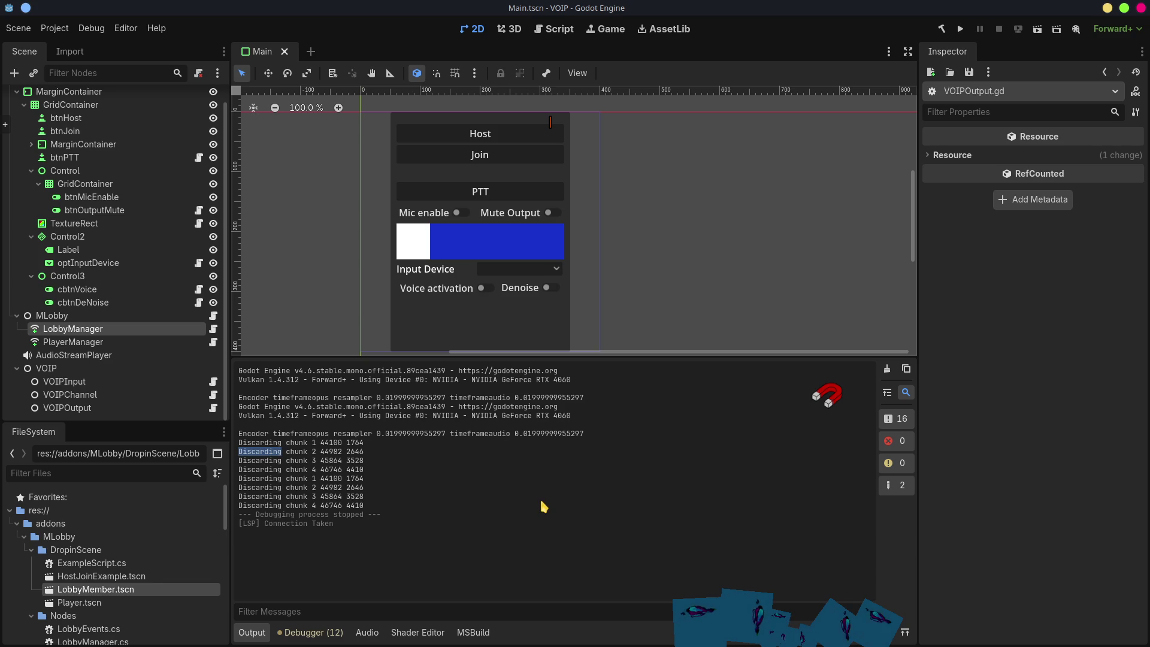
Step: Return to the browser's audio_stream_opus.cpp page and scroll back up its code
{"action": "key", "text": "alt+Tab"}
{"action": "scroll", "coordinate": [424, 402], "scroll_direction": "up", "scroll_amount": 5}
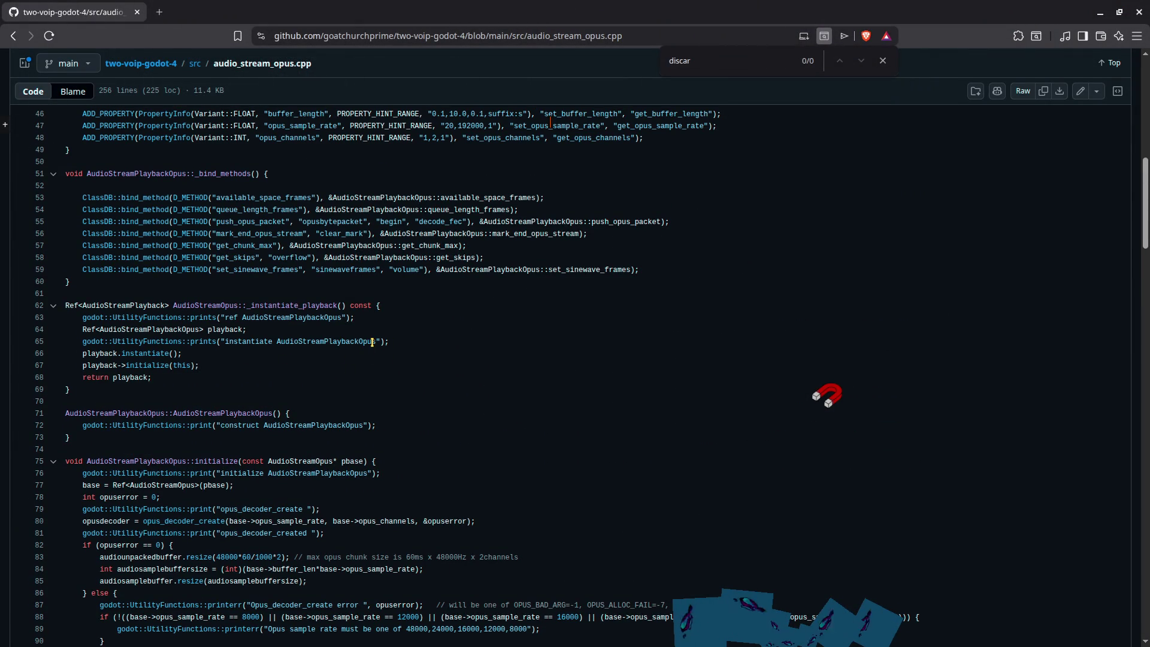
Step: Peek back at the src listing, then return to the audio_stream_opus.cpp code
{"action": "scroll", "coordinate": [614, 419], "scroll_direction": "up", "scroll_amount": 7}
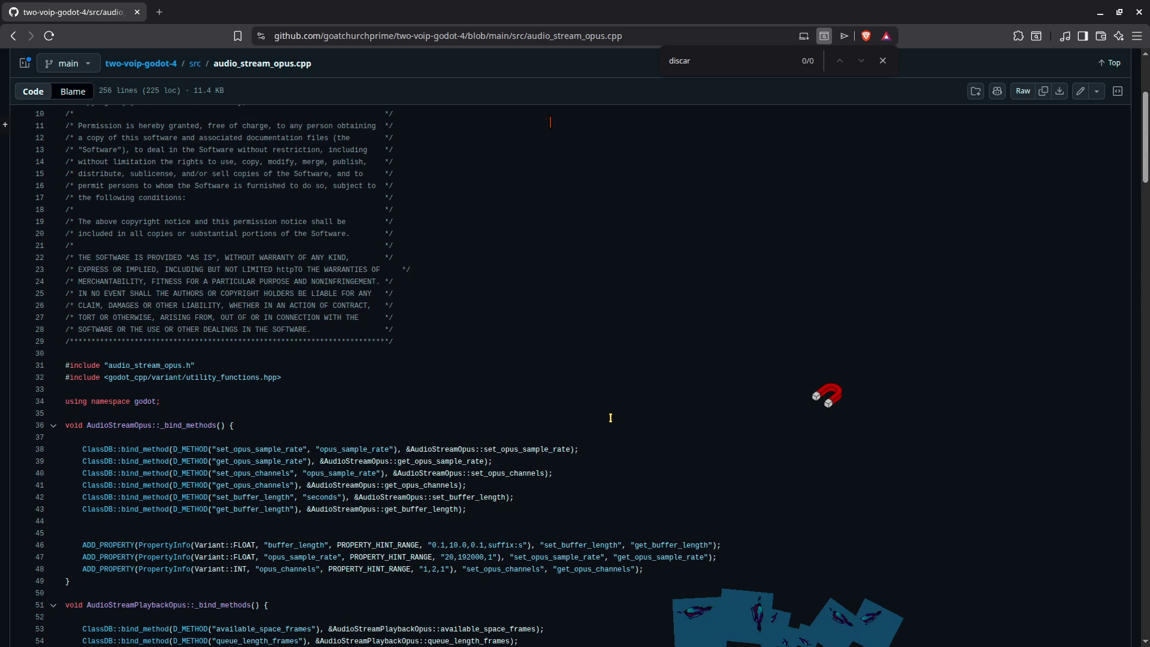
{"action": "key", "text": "alt+Left"}
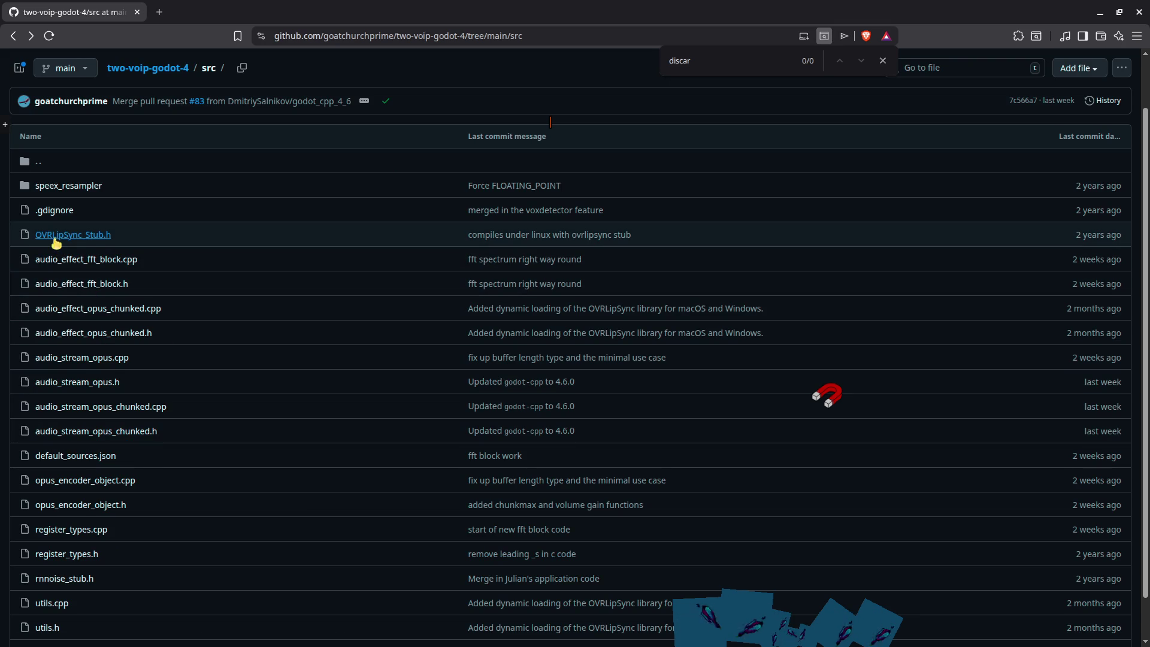
{"action": "key", "text": "alt+Right"}
{"action": "scroll", "coordinate": [305, 465], "scroll_direction": "down", "scroll_amount": 6}
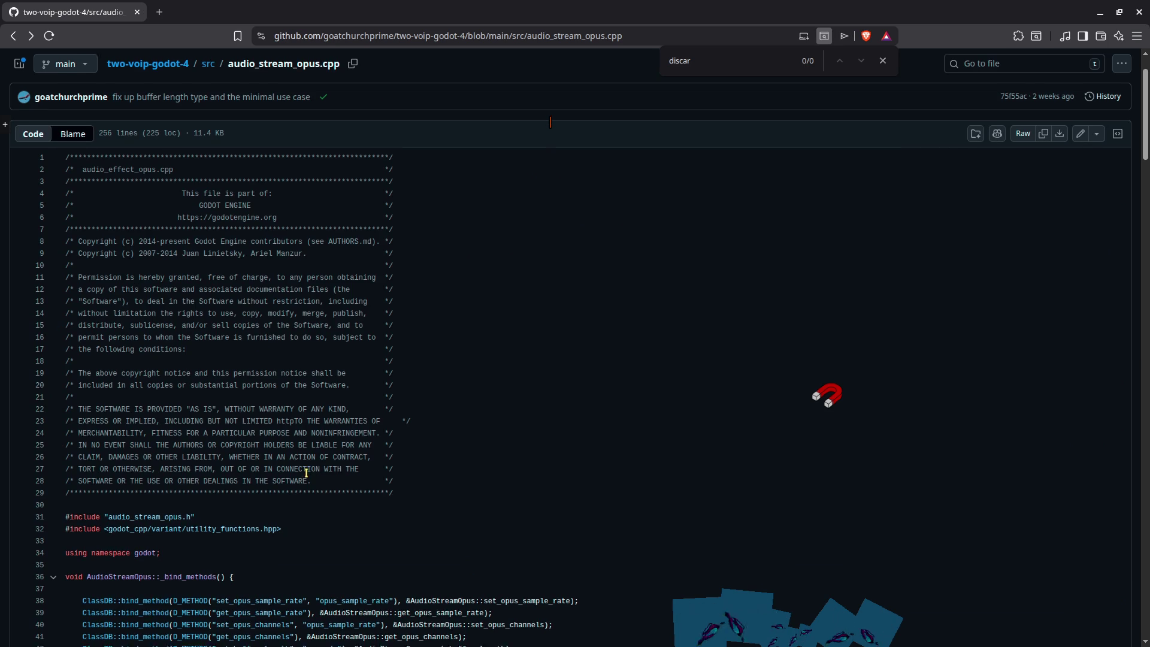
{"action": "scroll", "coordinate": [467, 415], "scroll_direction": "up", "scroll_amount": 6}
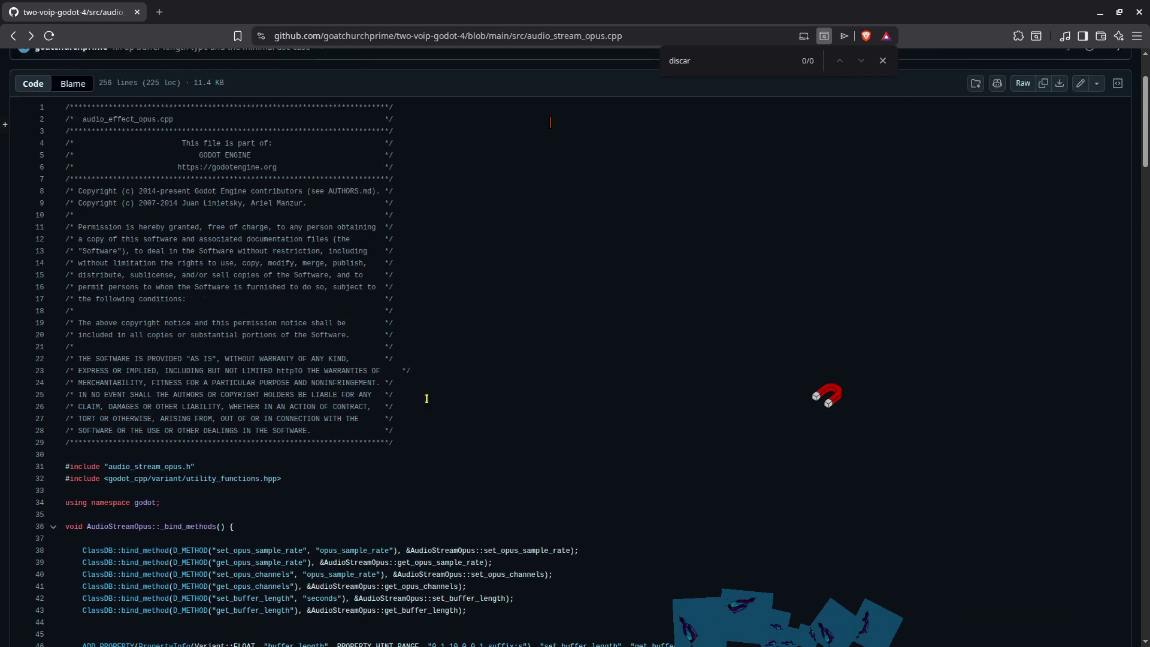
Step: Go up to the two-voip-godot-4 repository root and open the trivialexample folder
{"action": "left_click", "coordinate": [208, 67]}
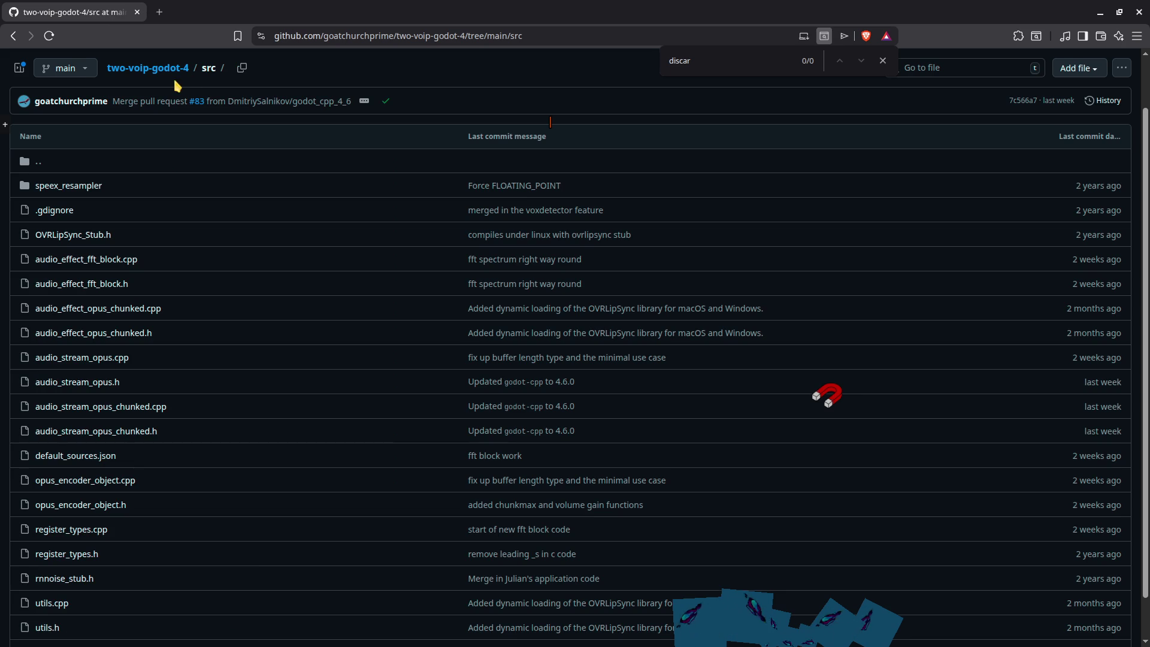
{"action": "left_click", "coordinate": [156, 71]}
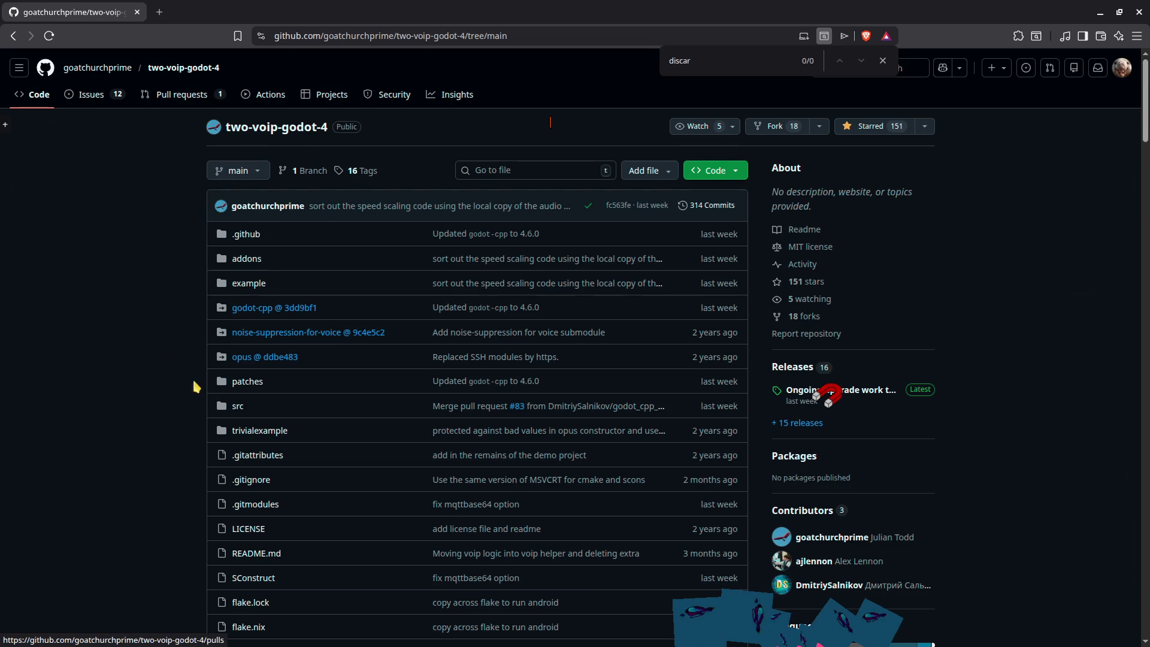
{"action": "scroll", "coordinate": [193, 424], "scroll_direction": "down", "scroll_amount": 3}
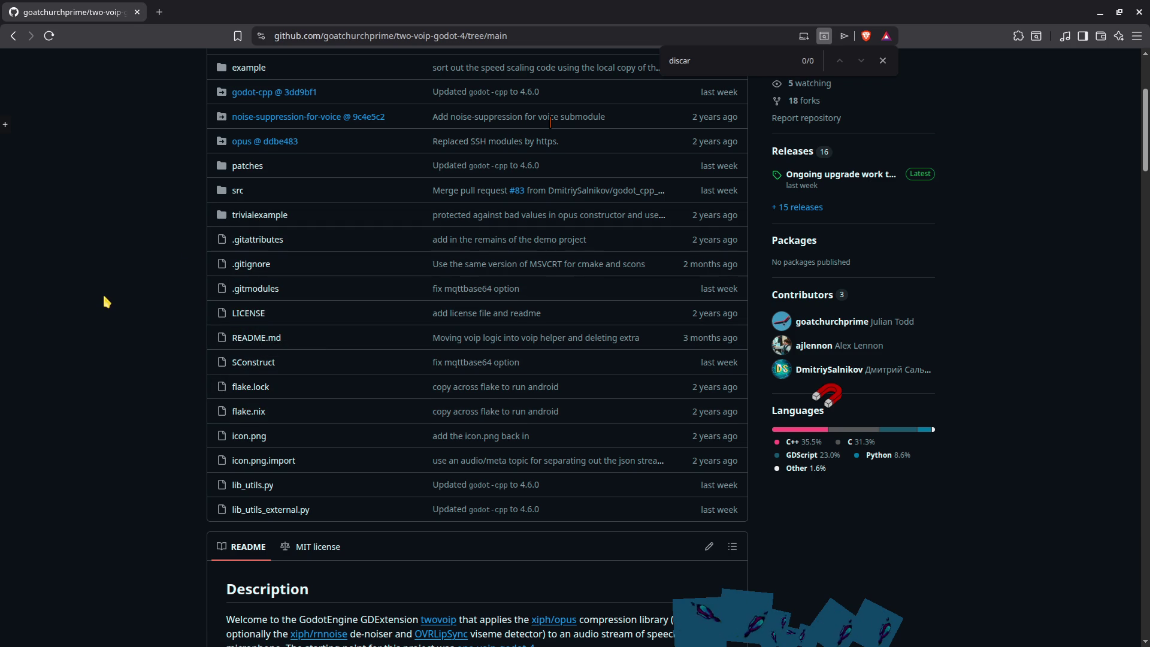
{"action": "scroll", "coordinate": [107, 302], "scroll_direction": "up", "scroll_amount": 3}
{"action": "scroll", "coordinate": [106, 302], "scroll_direction": "down", "scroll_amount": 1}
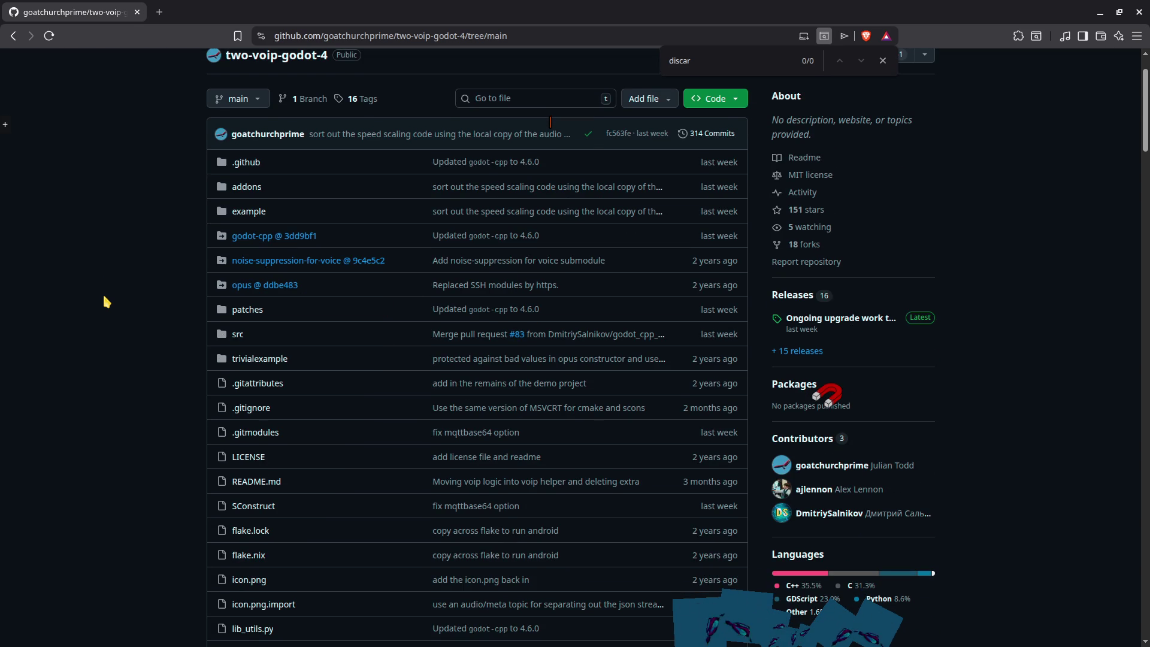
{"action": "left_click", "coordinate": [265, 358]}
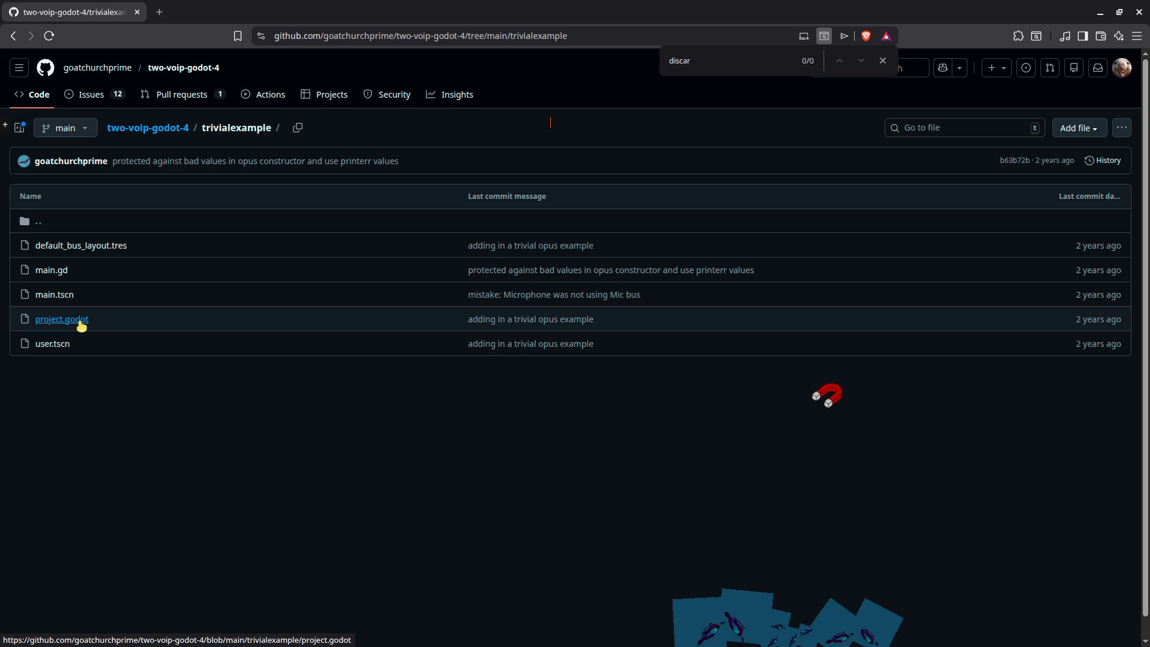
Step: Look through trivialexample's main.tscn scene file
{"action": "left_click", "coordinate": [54, 295]}
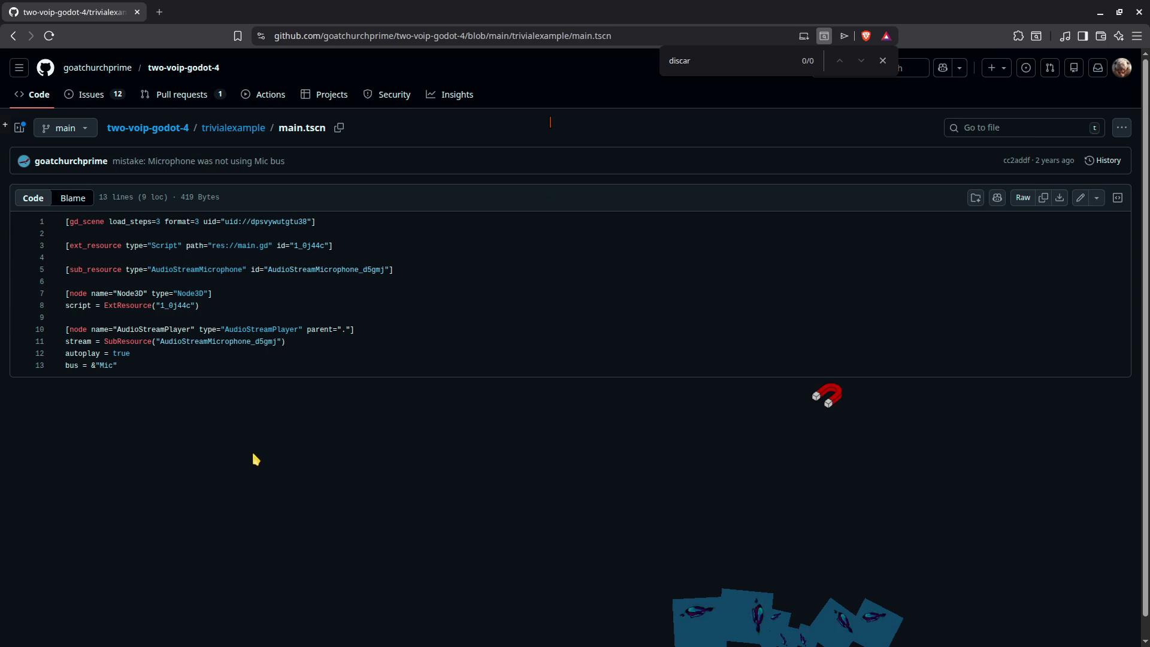
{"action": "key", "text": "alt+Left"}
{"action": "left_click", "coordinate": [57, 294]}
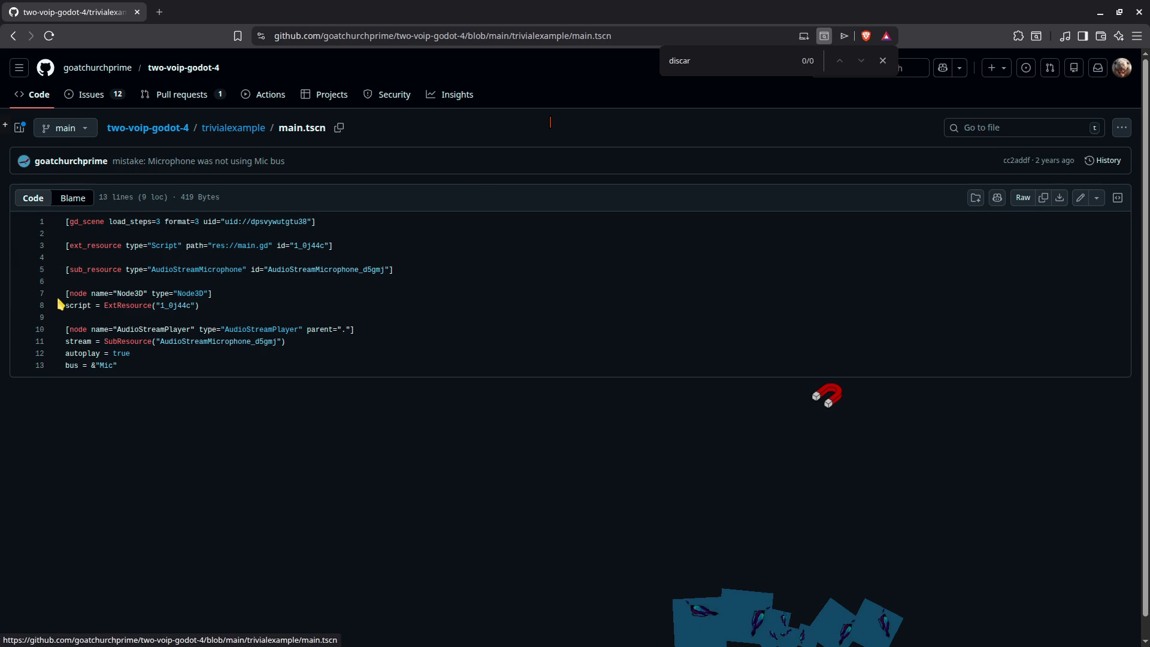
{"action": "key", "text": "alt+Left"}
Step: Read through the main.gd script, ending with main.gd open
{"action": "left_click", "coordinate": [58, 270]}
{"action": "scroll", "coordinate": [468, 358], "scroll_direction": "down", "scroll_amount": 4}
{"action": "scroll", "coordinate": [468, 358], "scroll_direction": "down", "scroll_amount": 4}
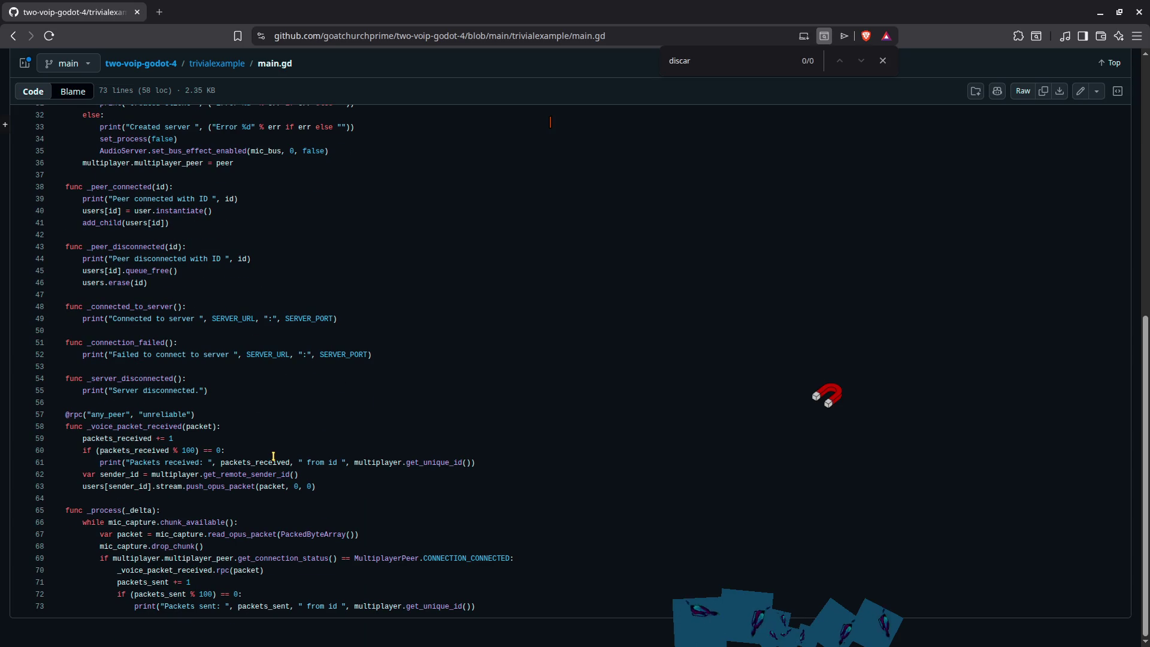
{"action": "scroll", "coordinate": [246, 436], "scroll_direction": "up", "scroll_amount": 7}
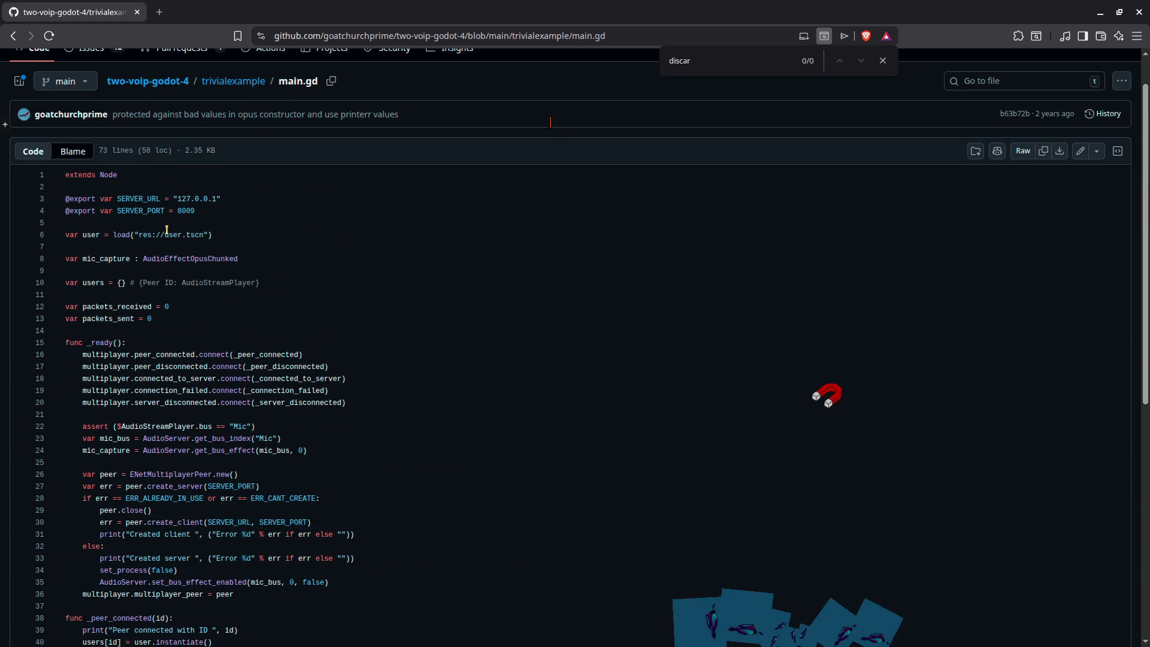
{"action": "key", "text": "alt+Left"}
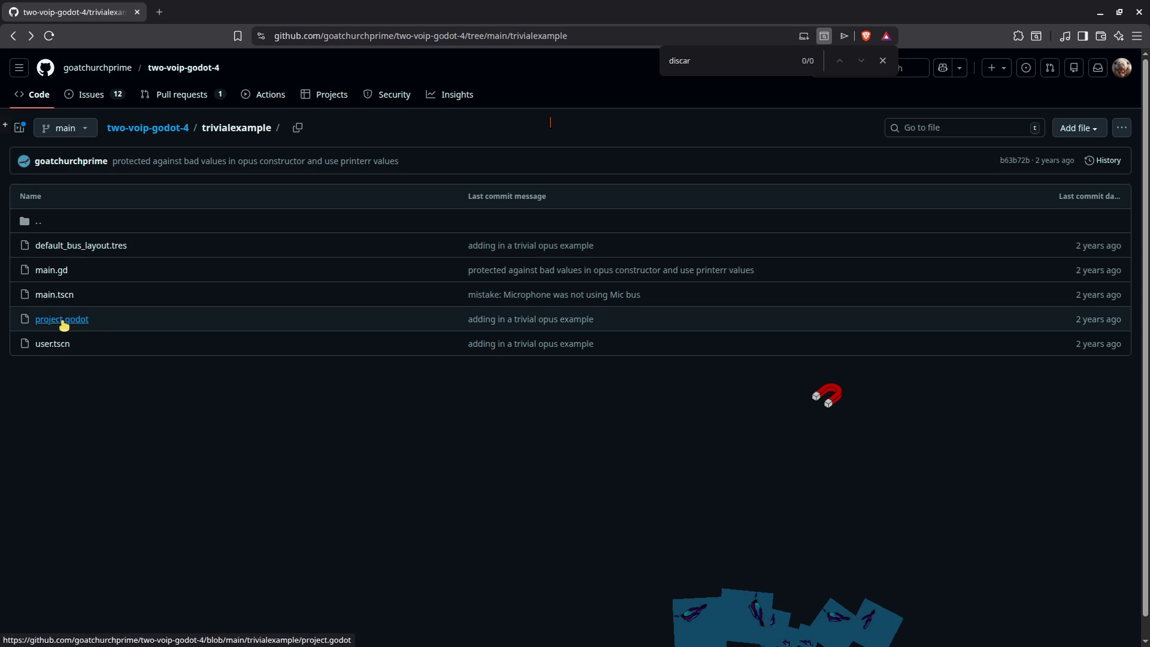
{"action": "left_click", "coordinate": [51, 270]}
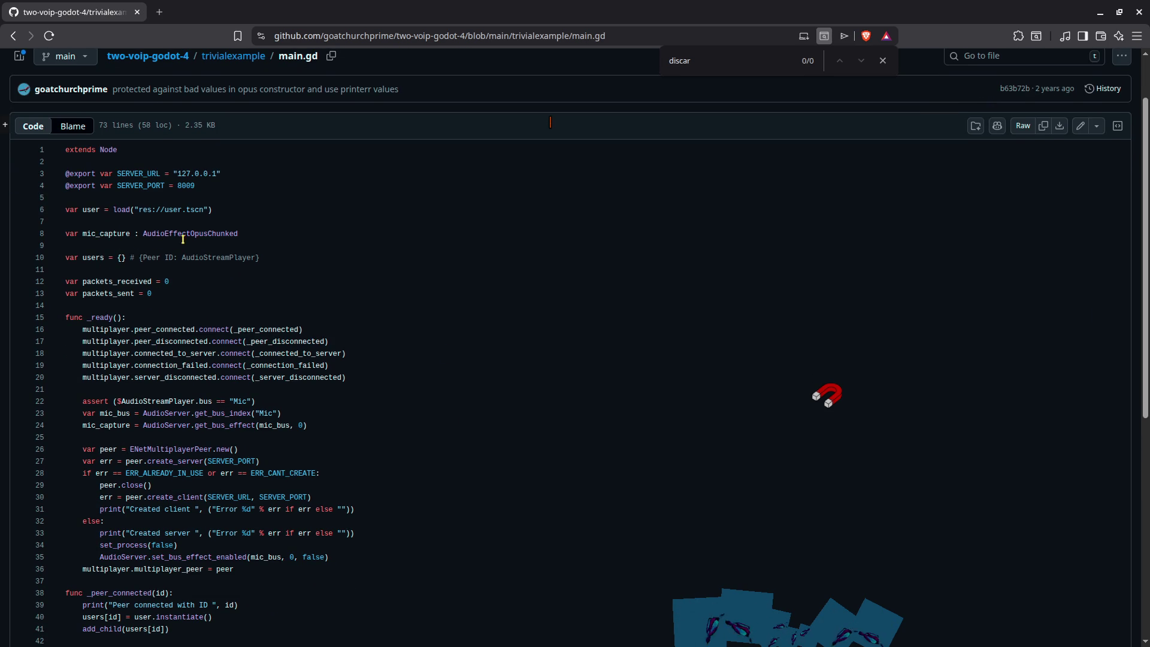
Step: List every reference to mic_capture in main.gd
{"action": "left_click", "coordinate": [216, 232]}
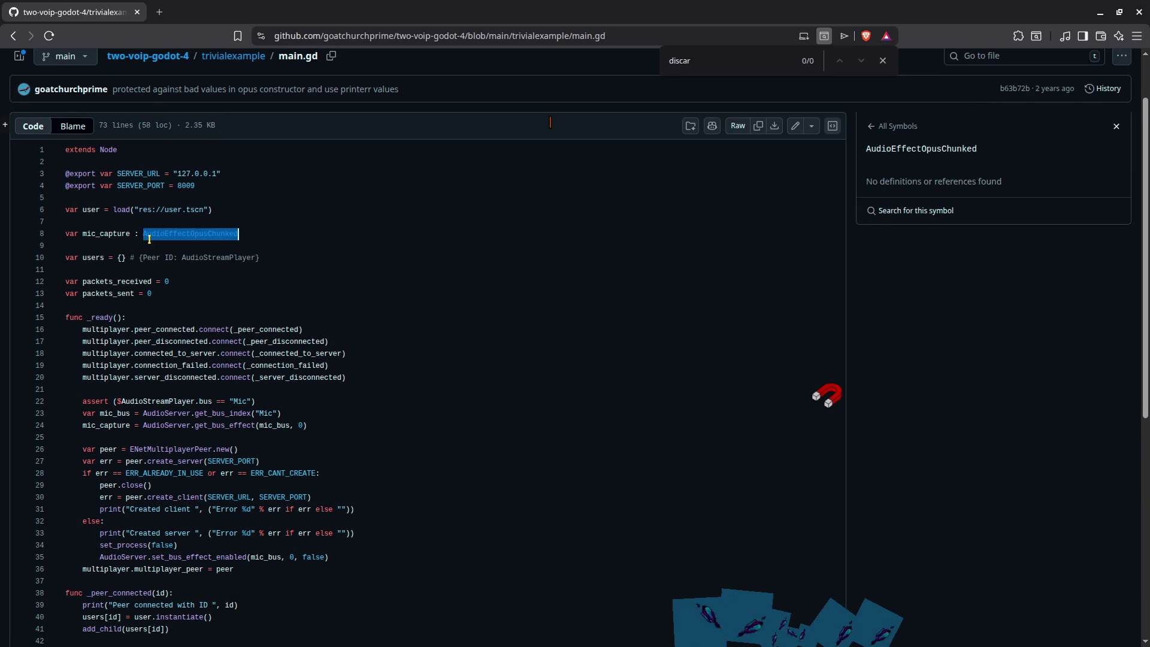
{"action": "left_click", "coordinate": [107, 233]}
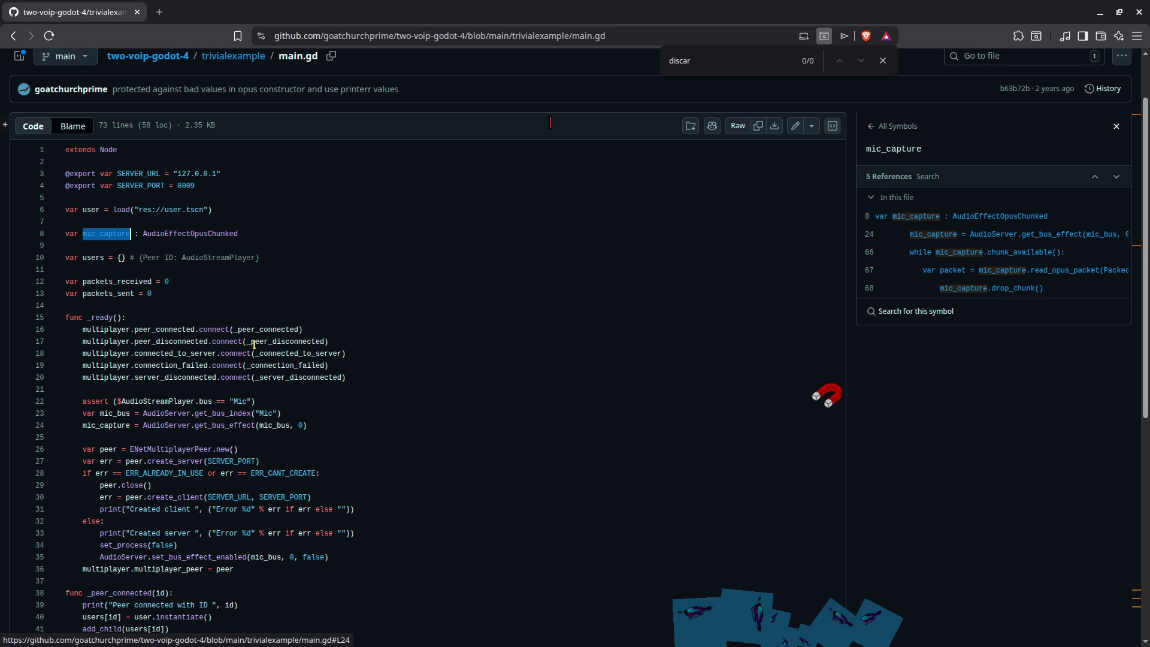
{"action": "scroll", "coordinate": [381, 474], "scroll_direction": "down", "scroll_amount": 4}
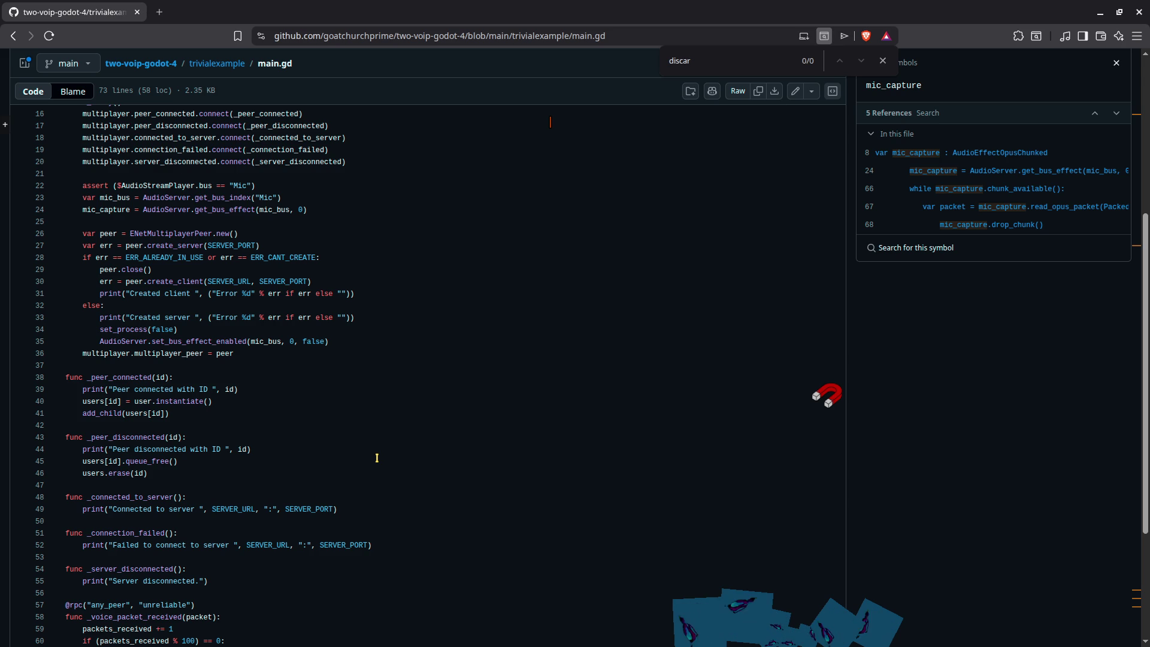
{"action": "scroll", "coordinate": [377, 458], "scroll_direction": "down", "scroll_amount": 3}
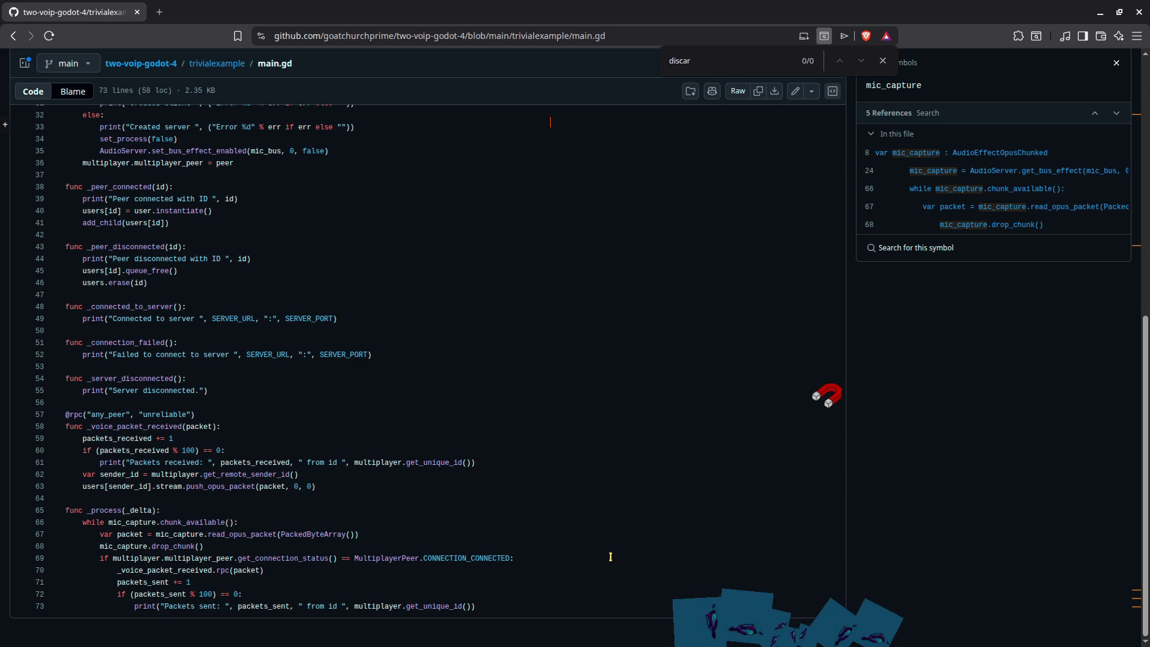
Step: Check mic_capture on lines 66, 67 and 8, jump to its line-24 assignment, then return to Godot
{"action": "double_click", "coordinate": [266, 534]}
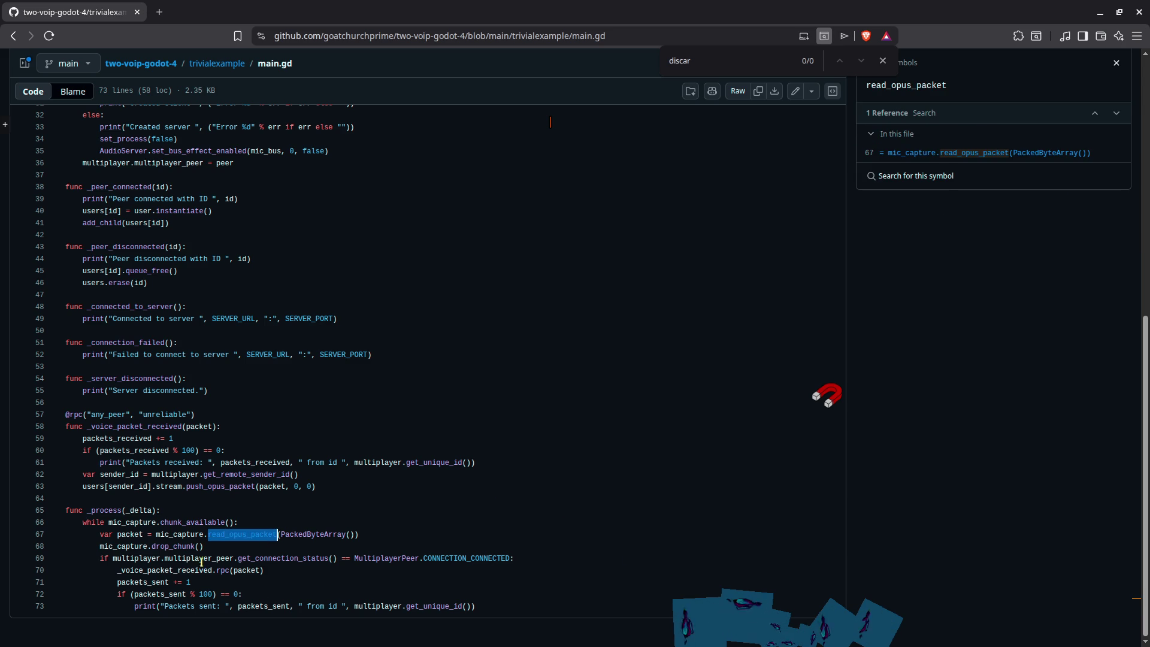
{"action": "double_click", "coordinate": [178, 534]}
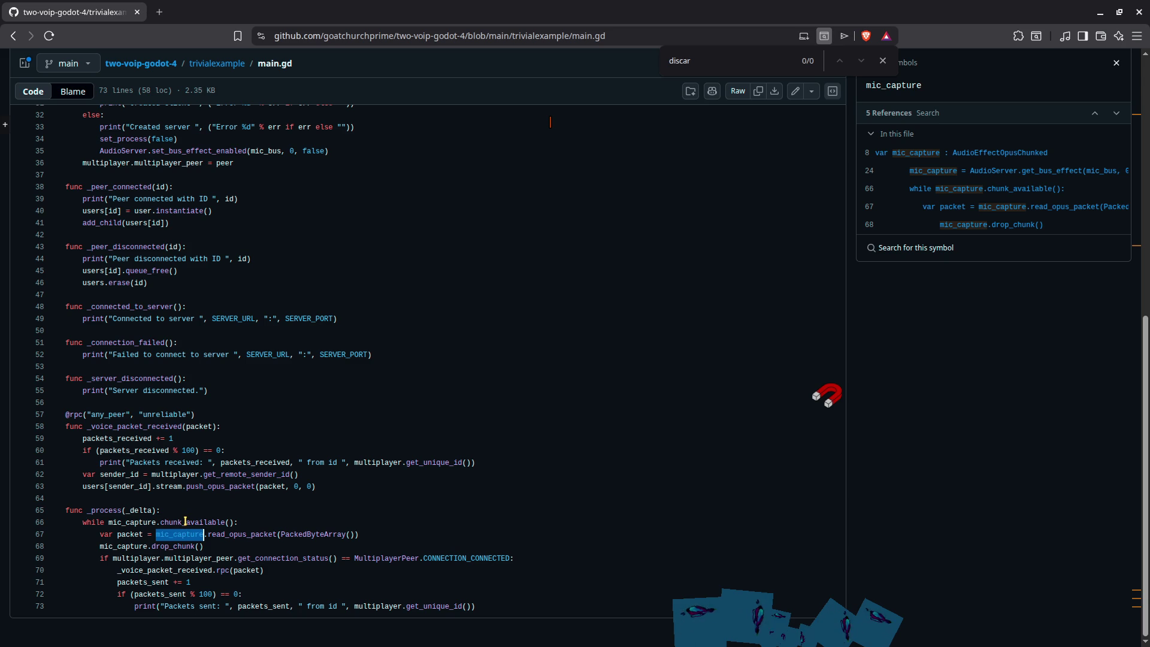
{"action": "double_click", "coordinate": [141, 523]}
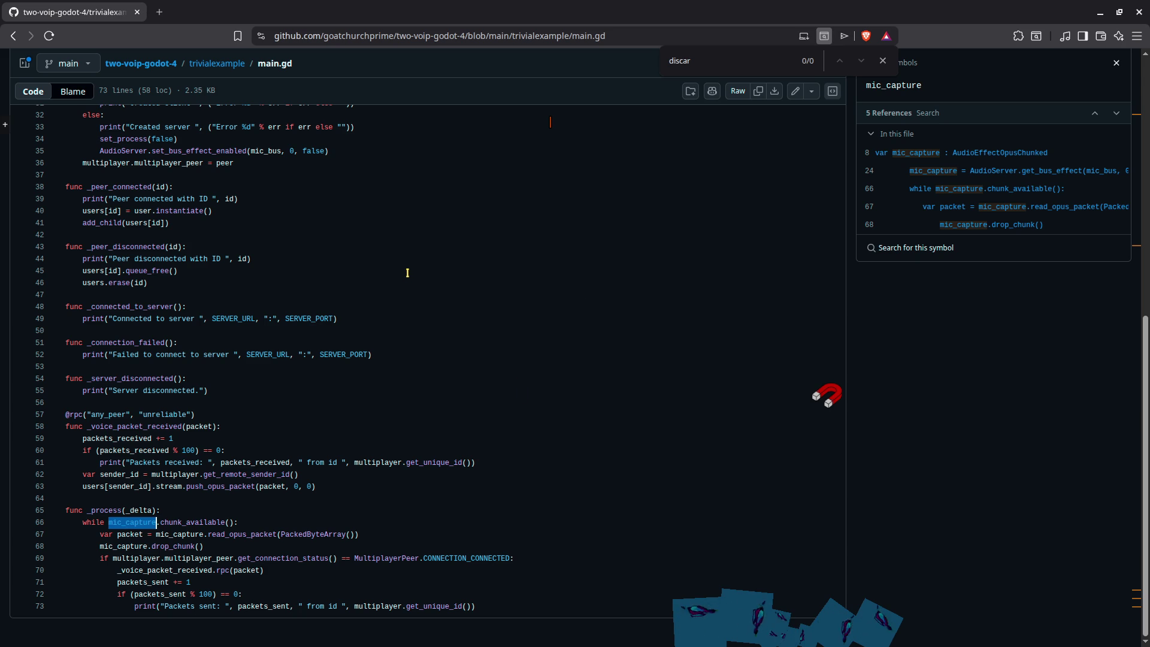
{"action": "scroll", "coordinate": [408, 275], "scroll_direction": "up", "scroll_amount": 8}
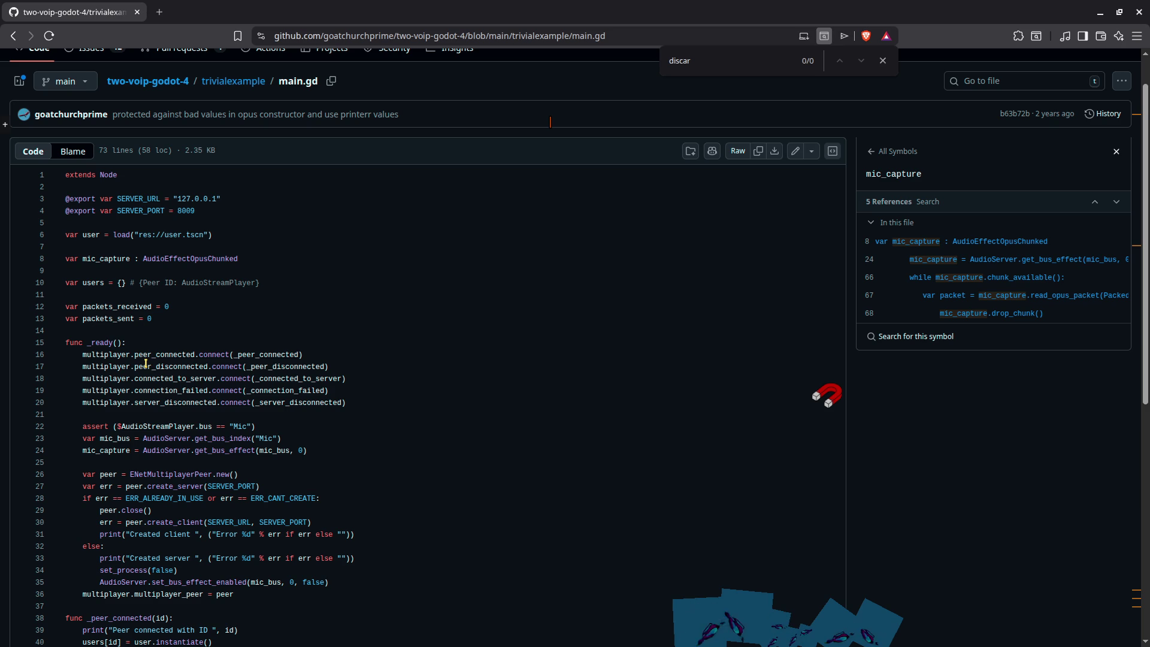
{"action": "double_click", "coordinate": [115, 260]}
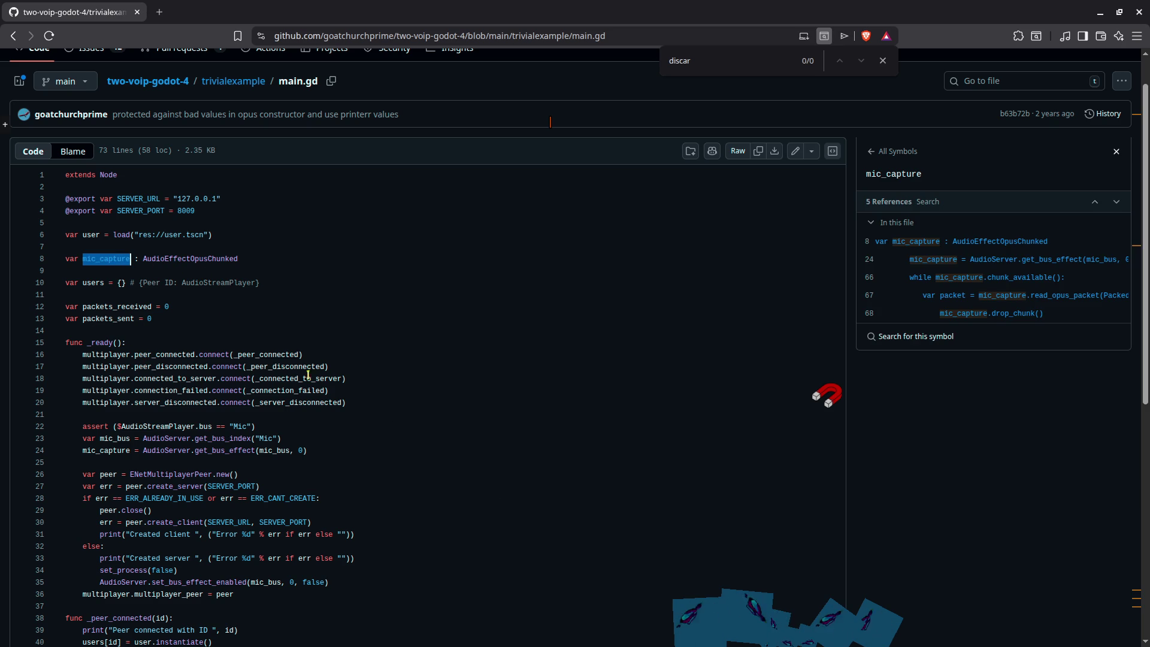
{"action": "left_click", "coordinate": [997, 264]}
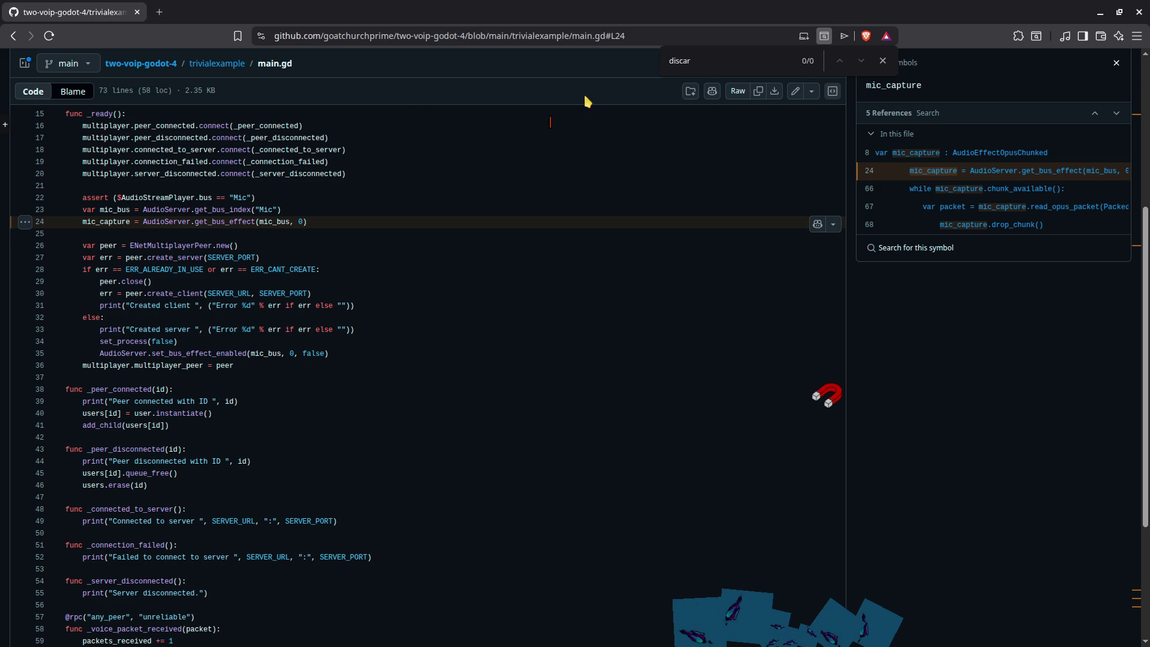
{"action": "left_click", "coordinate": [883, 62]}
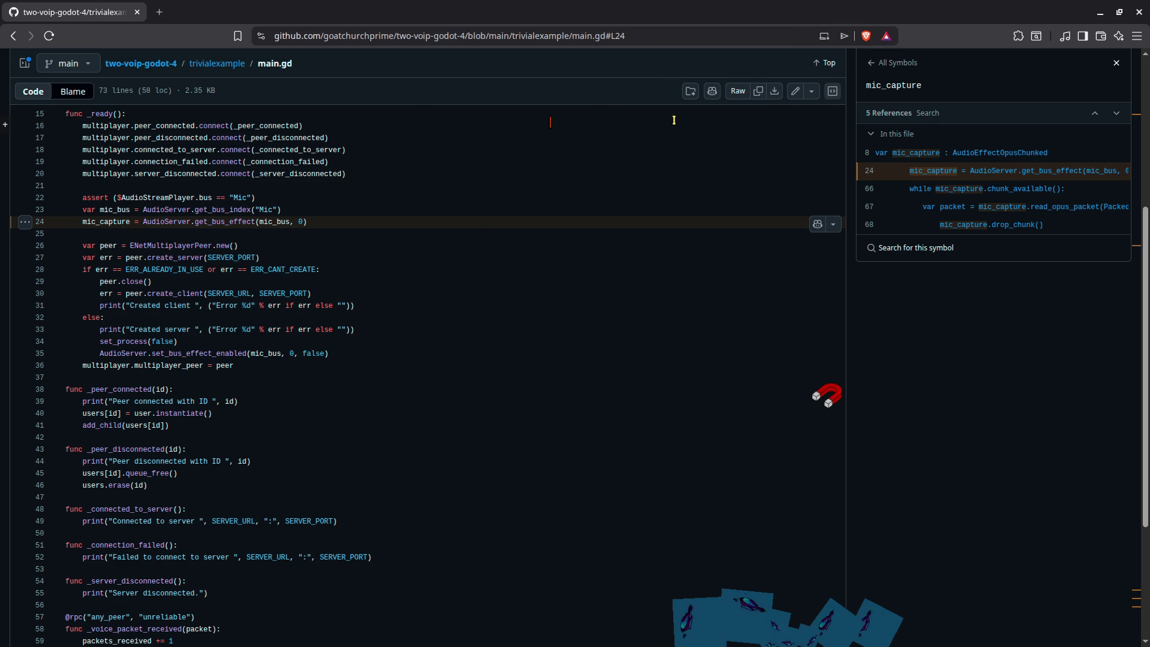
{"action": "key", "text": "alt+Tab"}
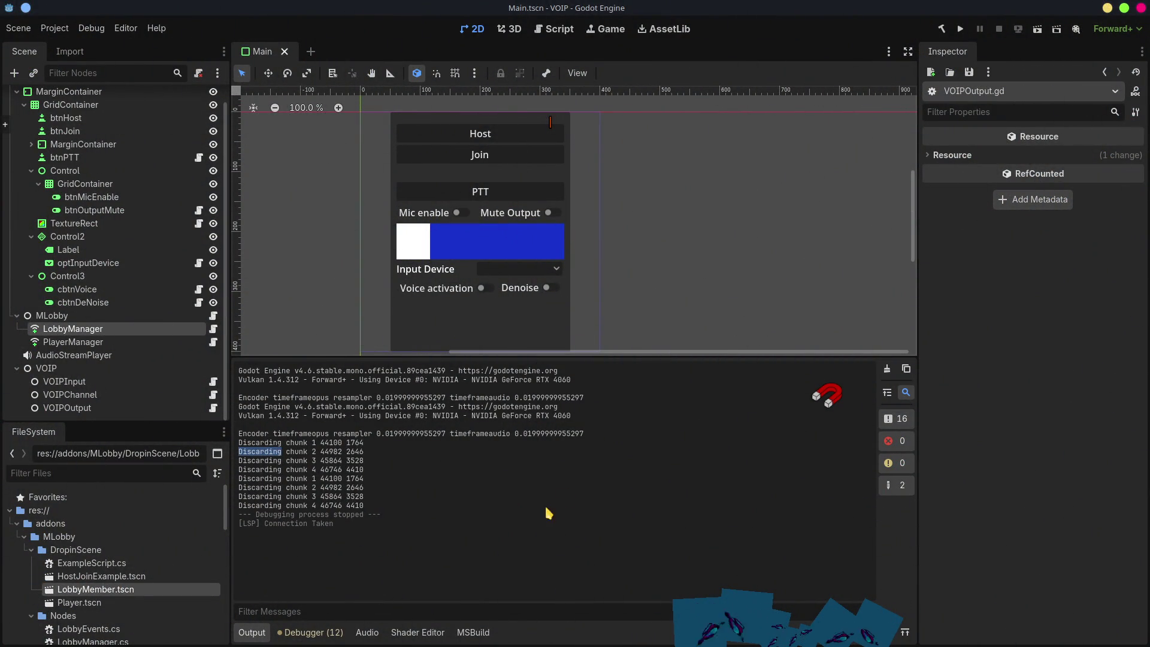
{"action": "left_click", "coordinate": [336, 530]}
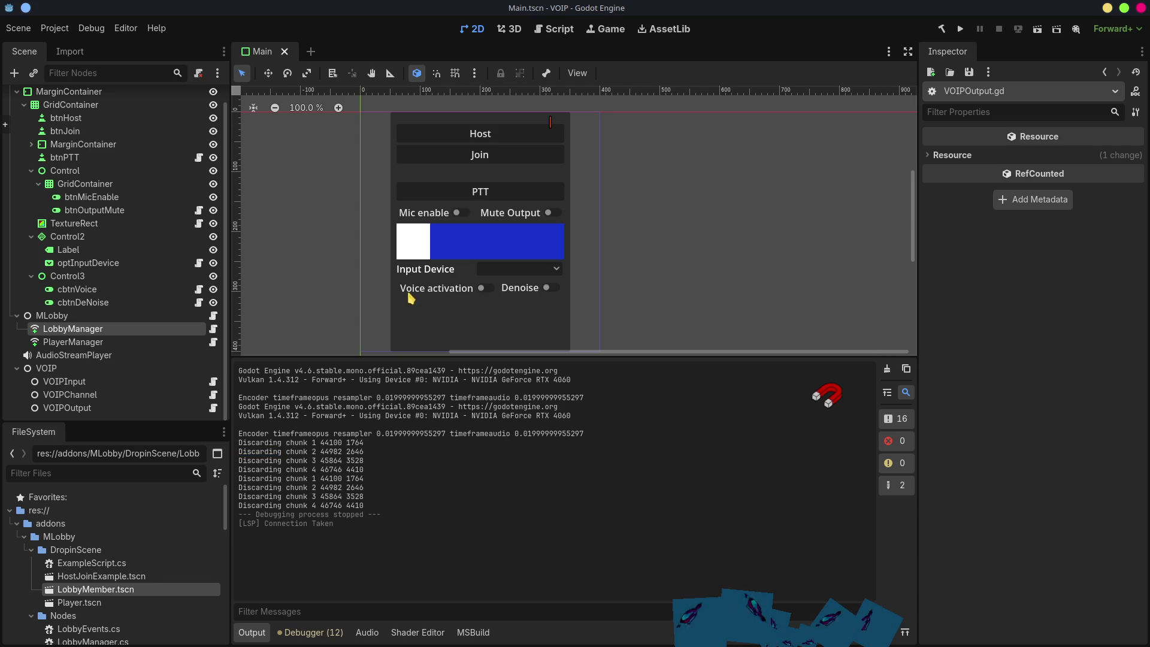
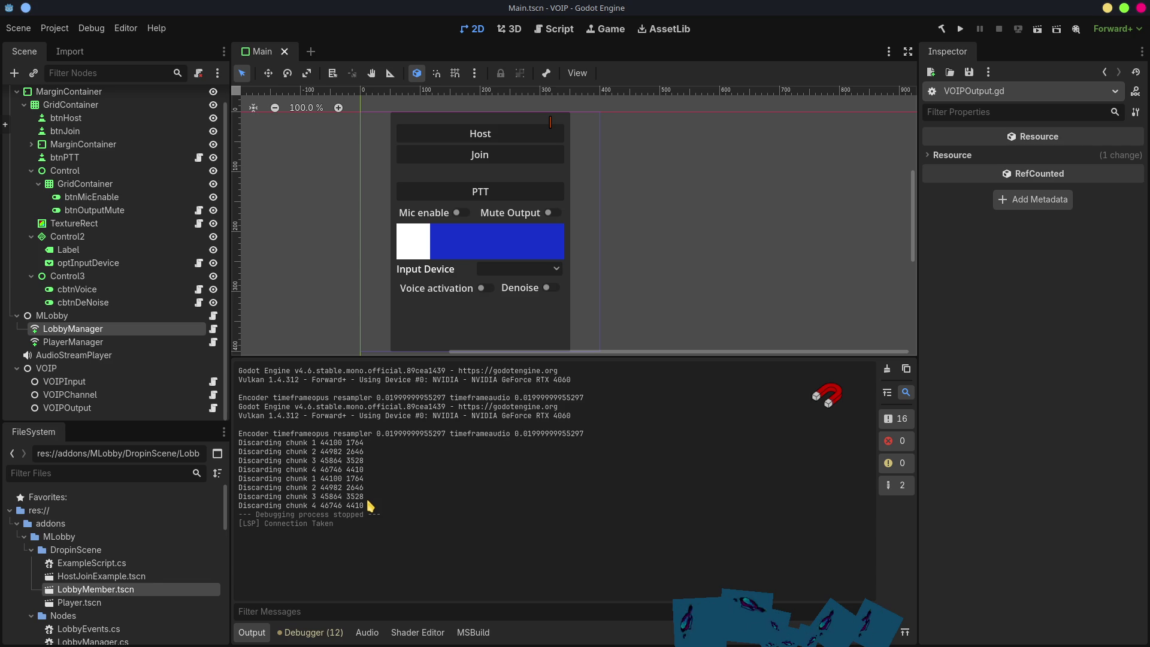
Step: Collapse the MLobby and VOIP nodes in the Main scene tree to hide their children
{"action": "left_click", "coordinate": [759, 586]}
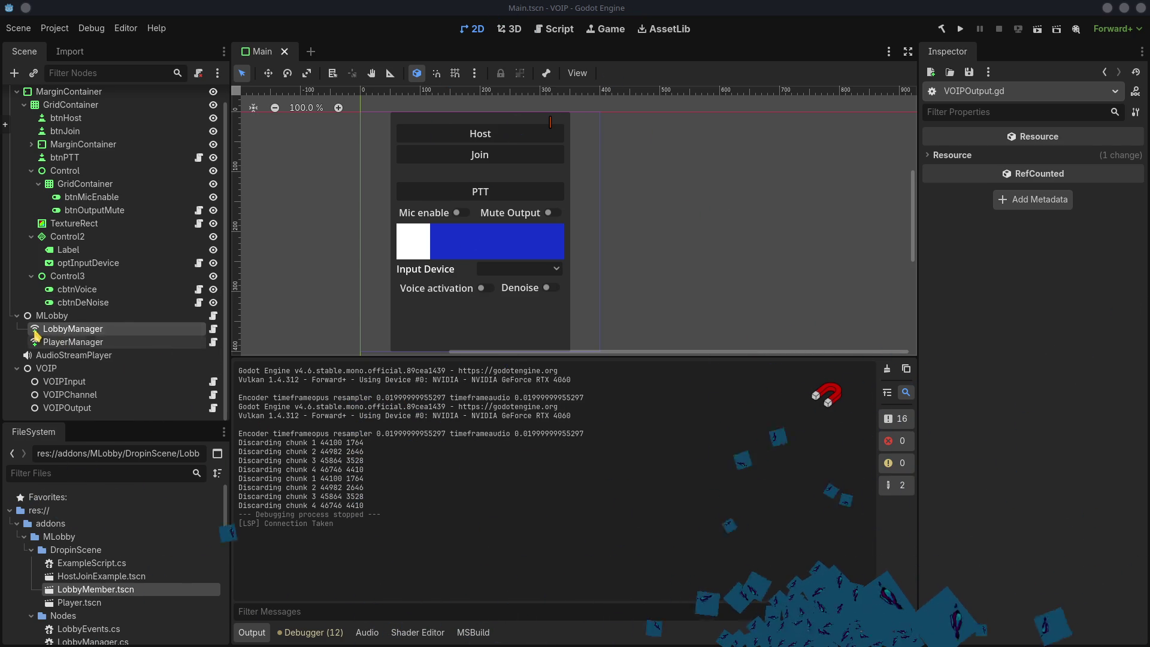
{"action": "left_click", "coordinate": [17, 316]}
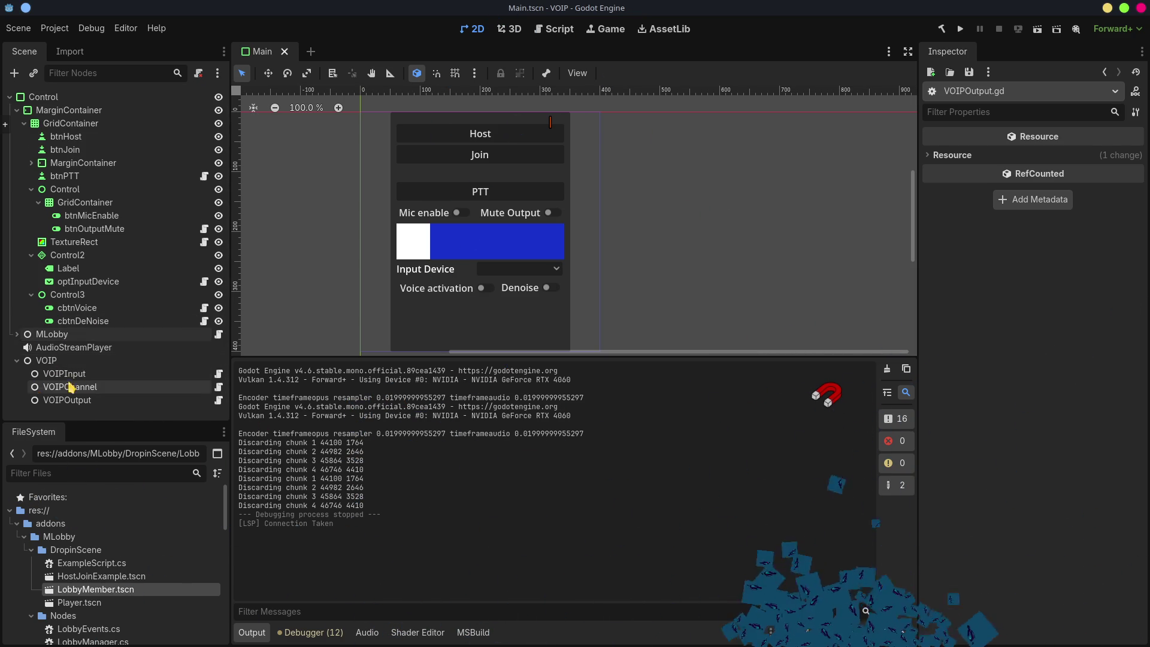
{"action": "left_click", "coordinate": [17, 360]}
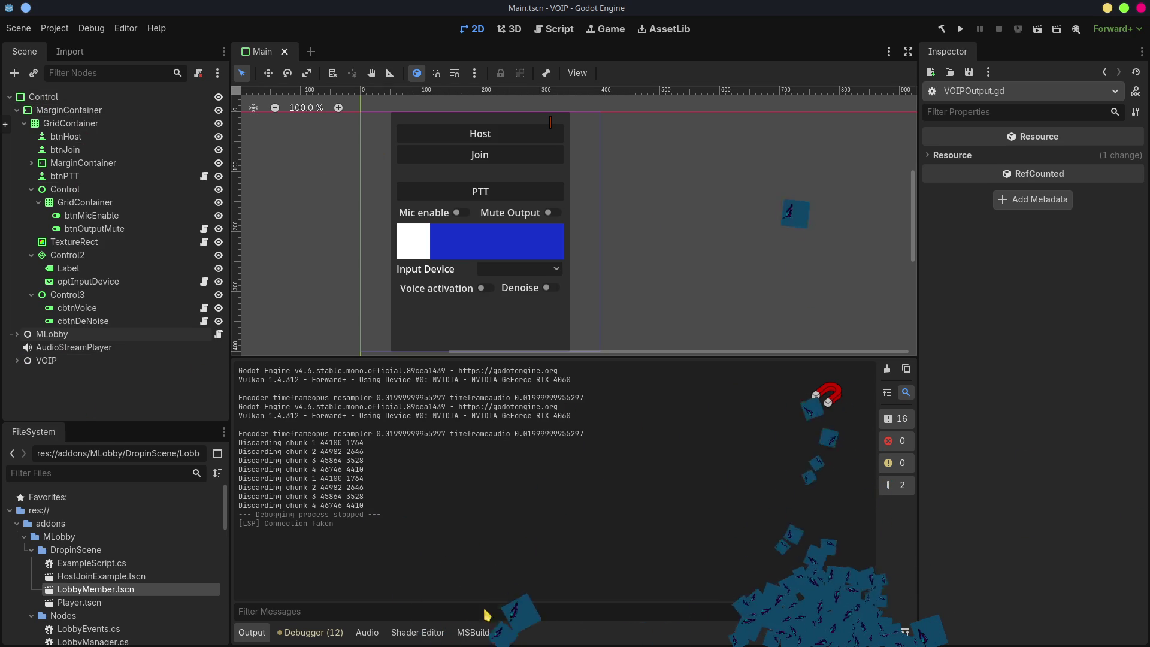
Step: Close the VOIP project editor window, then the Pugnarium project editor window
{"action": "left_click", "coordinate": [1141, 8]}
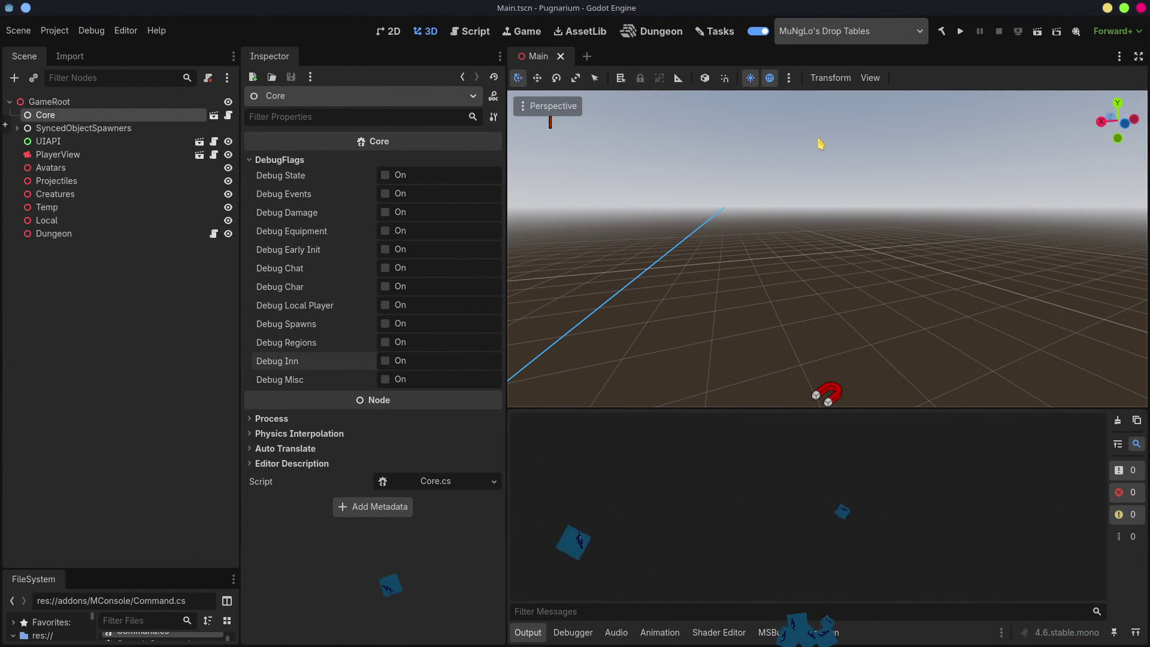
{"action": "left_click", "coordinate": [1141, 7]}
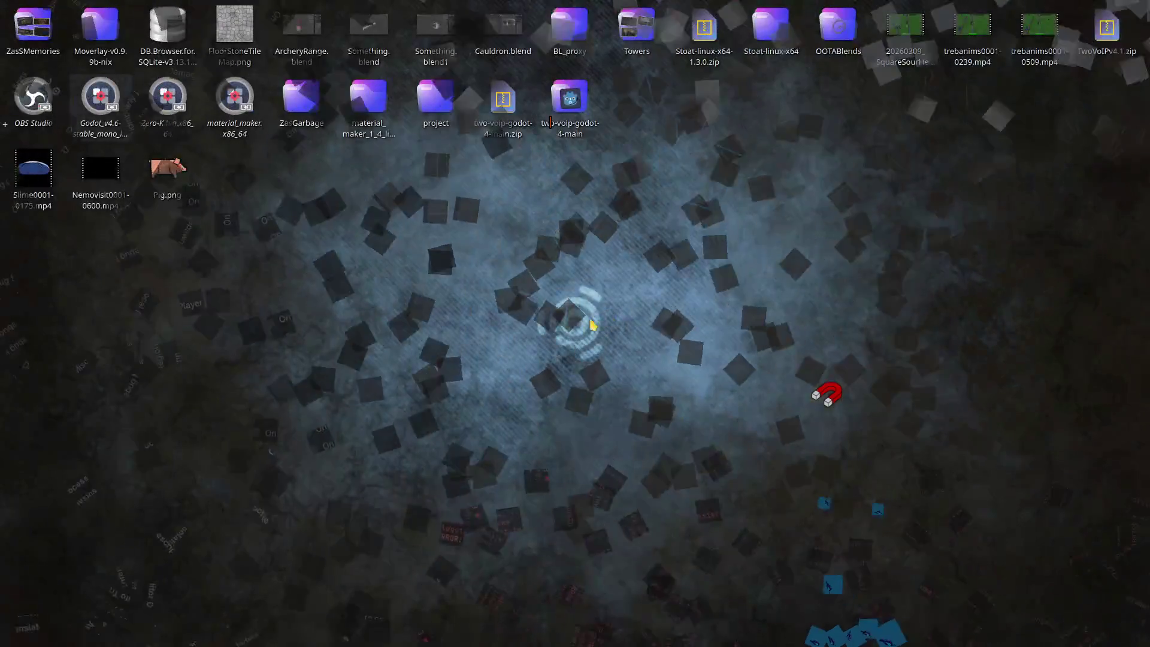